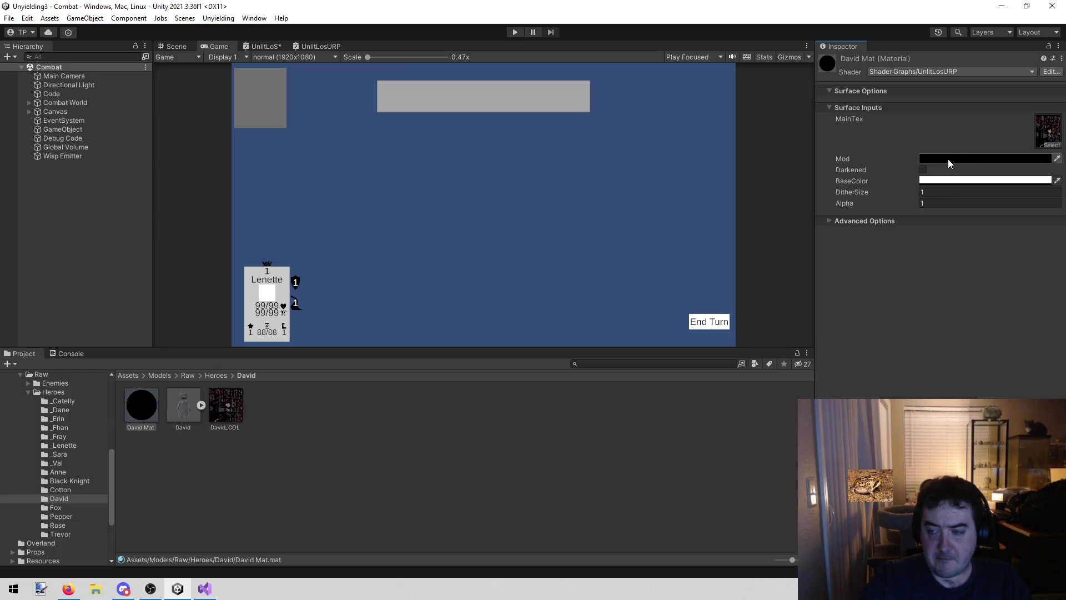
Set David Mat's Mod colour to white and select Mod in the UnlitLosURP graph
{"action": "left_click", "coordinate": [948, 159]}
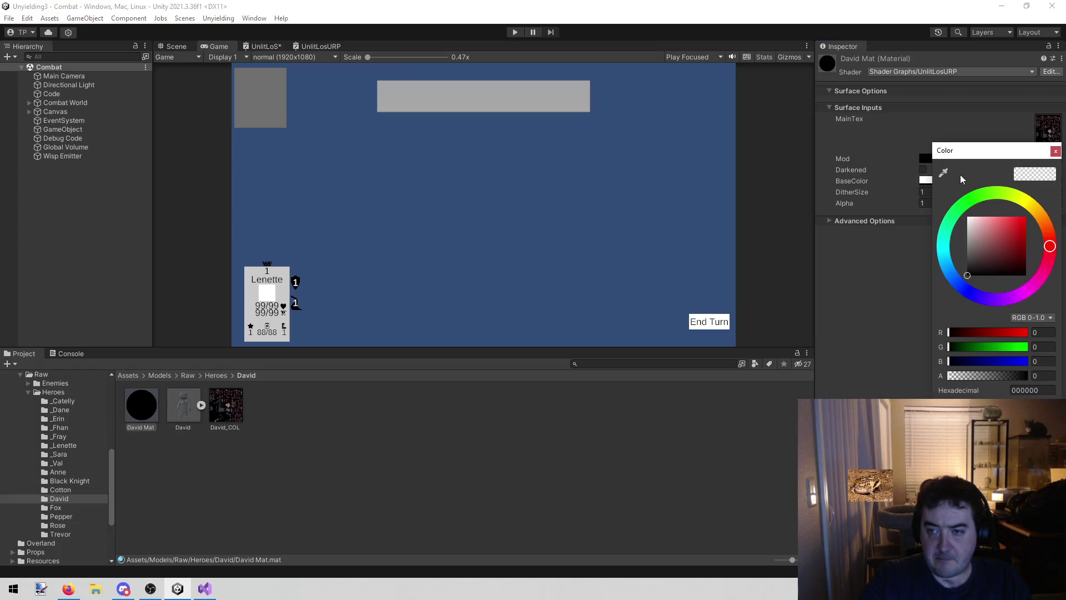
{"action": "left_click", "coordinate": [1055, 151]}
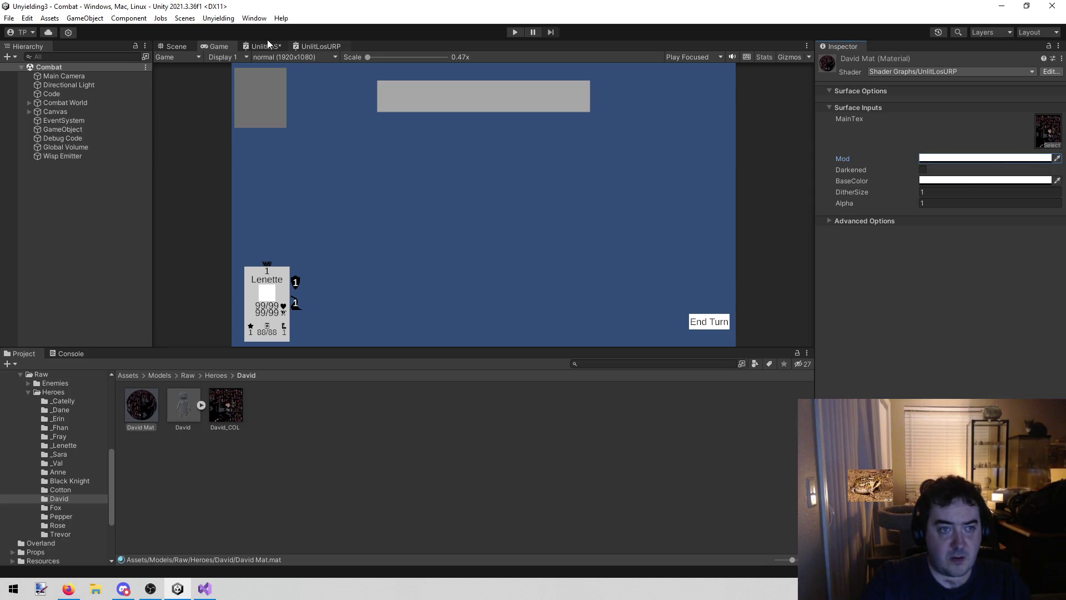
{"action": "left_click", "coordinate": [297, 46]}
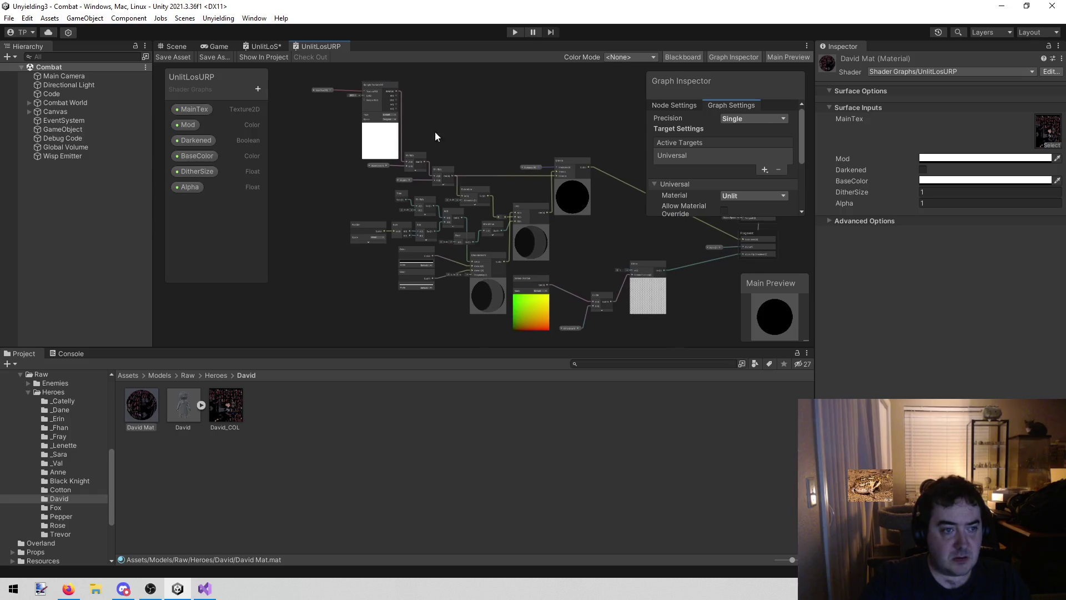
{"action": "left_click", "coordinate": [189, 124]}
Make the graph's Mod default white, save the graph, and enter Play mode
{"action": "left_click", "coordinate": [756, 165]}
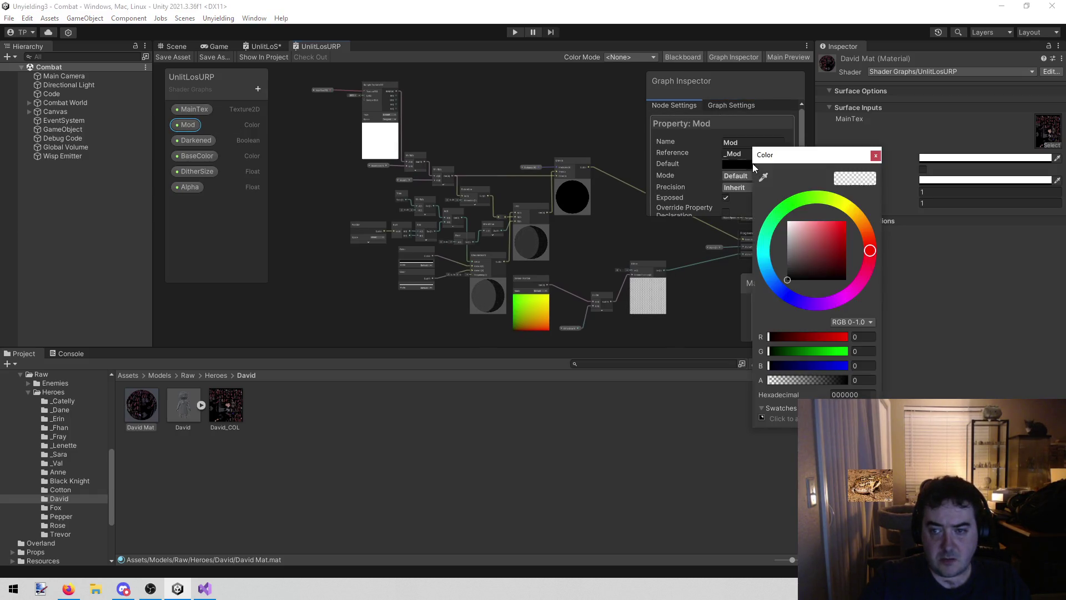
{"action": "left_click_drag", "start_coordinate": [832, 247], "coordinate": [788, 222]}
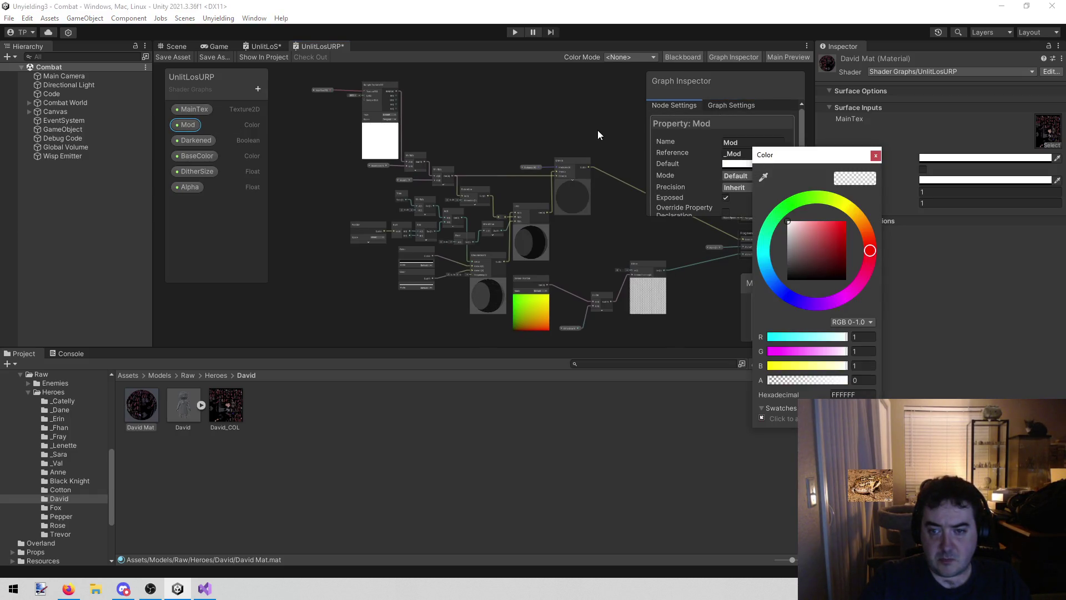
{"action": "left_click", "coordinate": [875, 156]}
{"action": "left_click", "coordinate": [175, 57]}
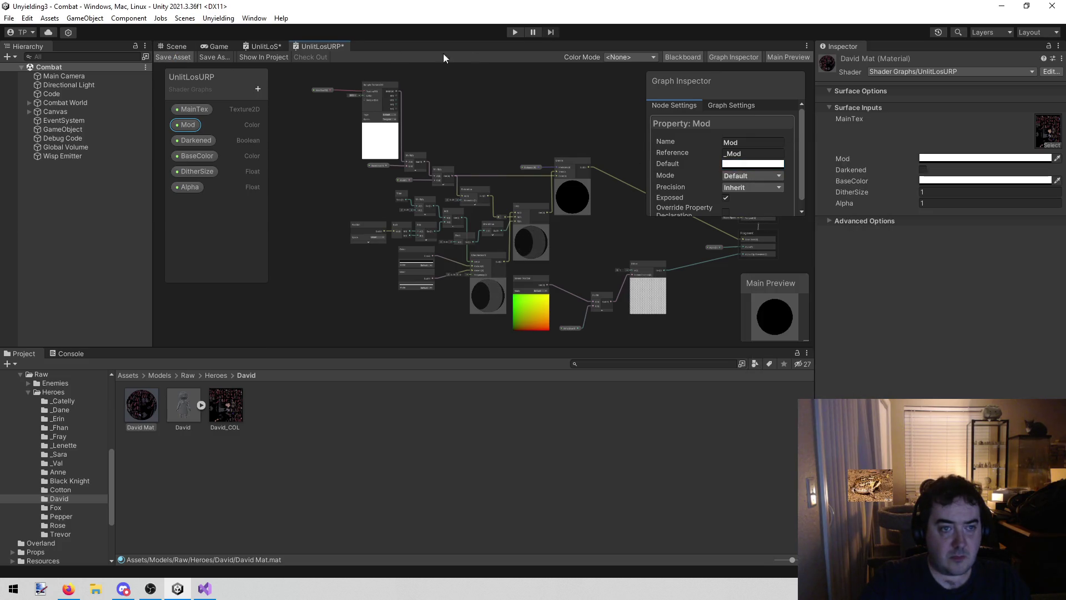
{"action": "left_click", "coordinate": [515, 32]}
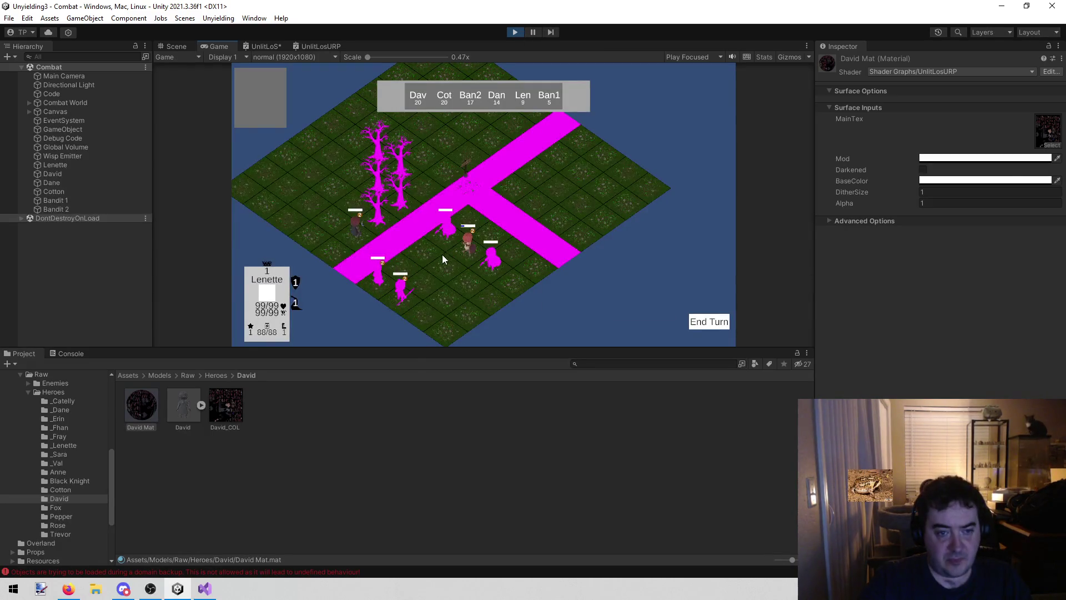
Stop Play mode and open the Cotton hero folder
{"action": "left_click", "coordinate": [515, 32]}
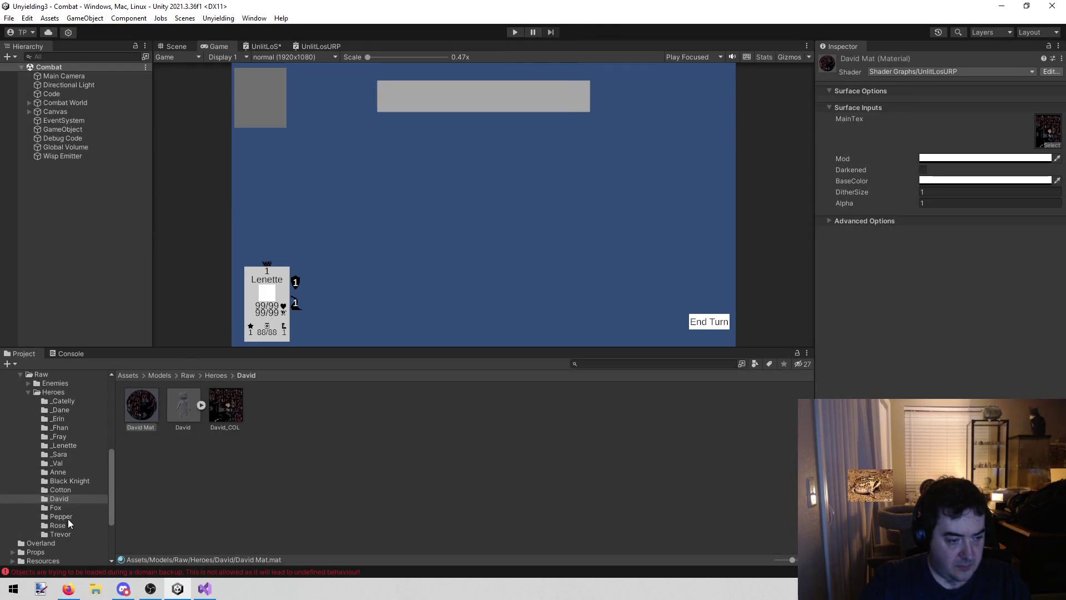
{"action": "left_click", "coordinate": [68, 490]}
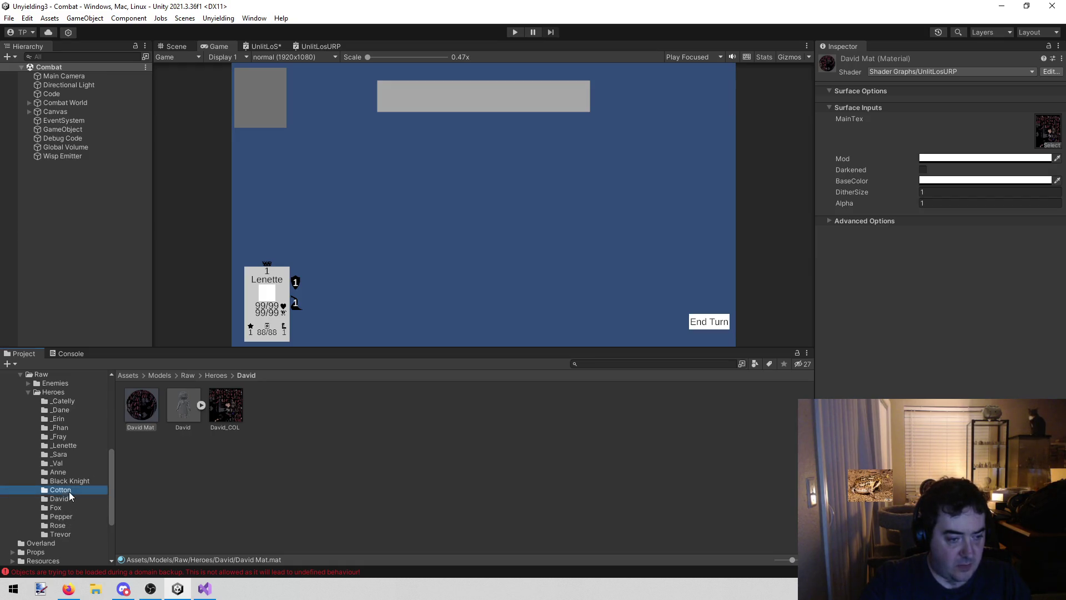
Switch Cotton Mat to the Shader Graphs/UnlitLosURP shader
{"action": "left_click", "coordinate": [148, 412]}
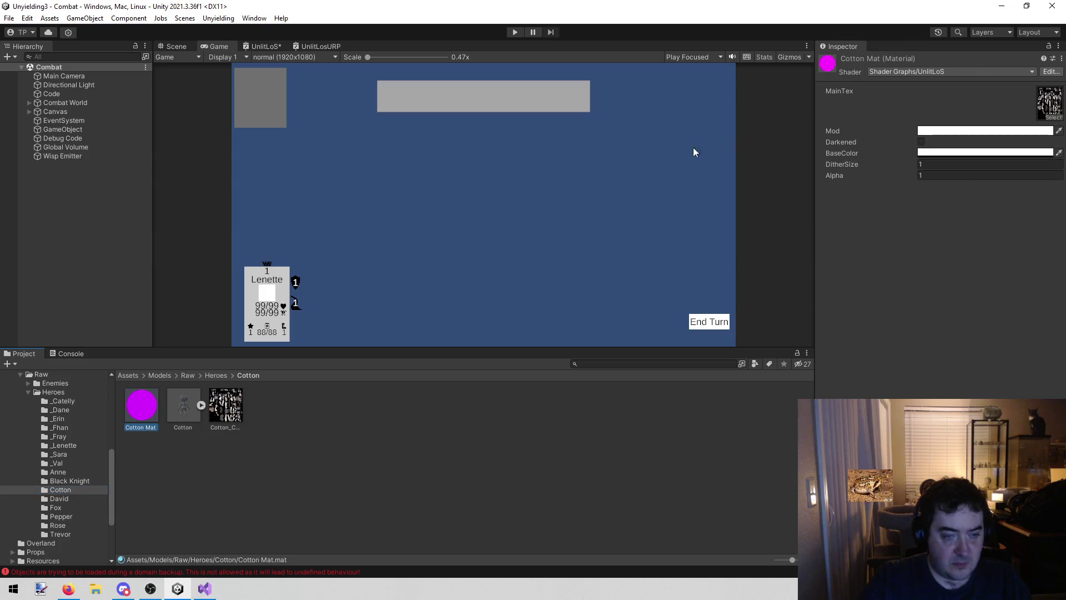
{"action": "left_click", "coordinate": [929, 72]}
{"action": "type", "text": "unl"}
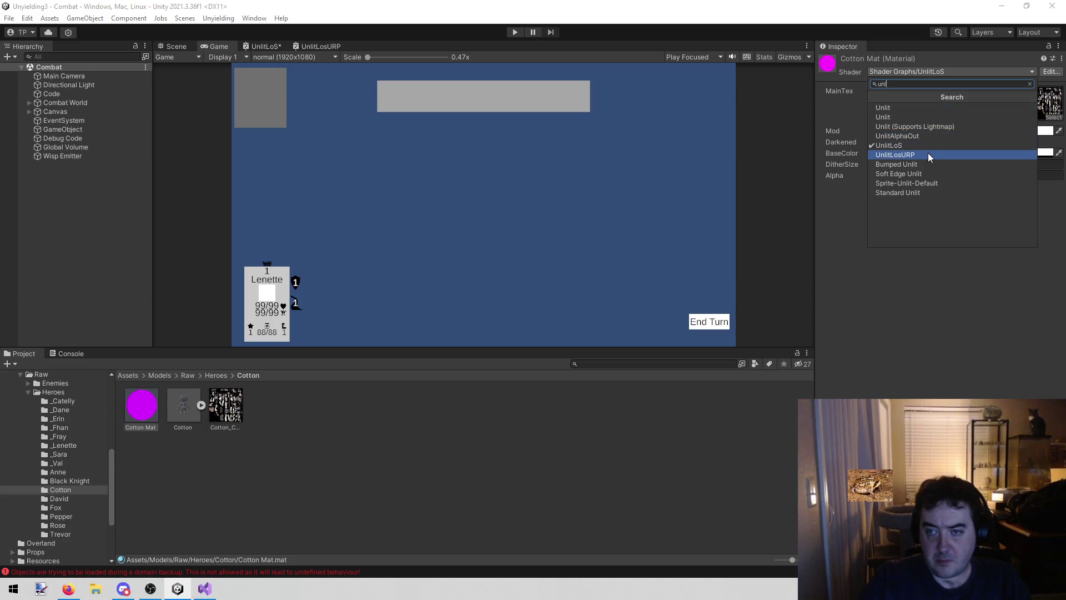
{"action": "left_click", "coordinate": [929, 154]}
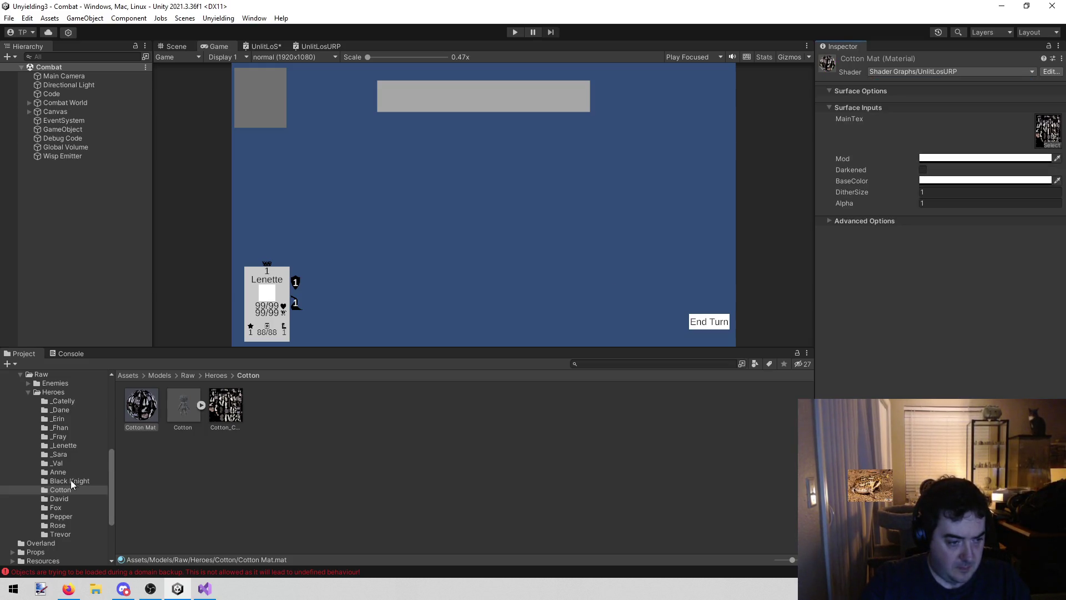
Switch Dane Mat to UnlitLosURP as well, then start Play mode
{"action": "left_click", "coordinate": [80, 411]}
{"action": "left_click", "coordinate": [150, 401]}
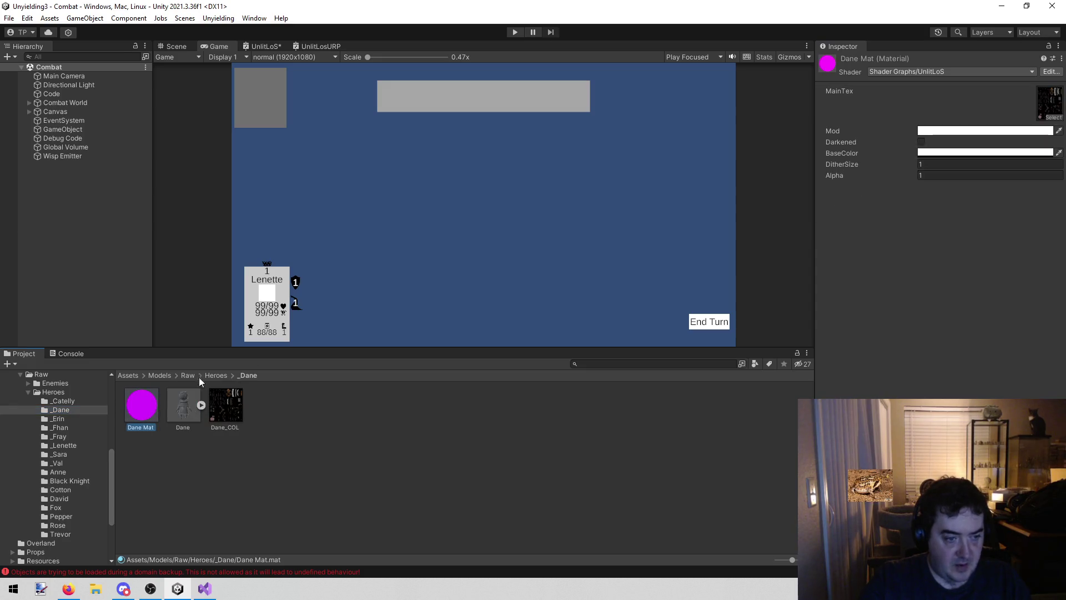
{"action": "left_click", "coordinate": [905, 72]}
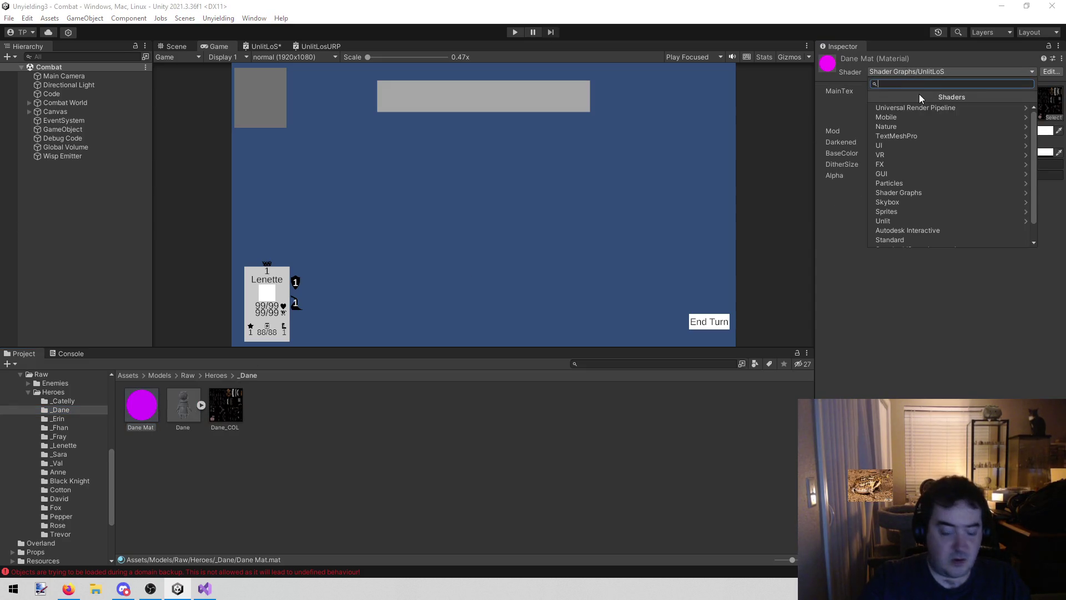
{"action": "type", "text": "unlit"}
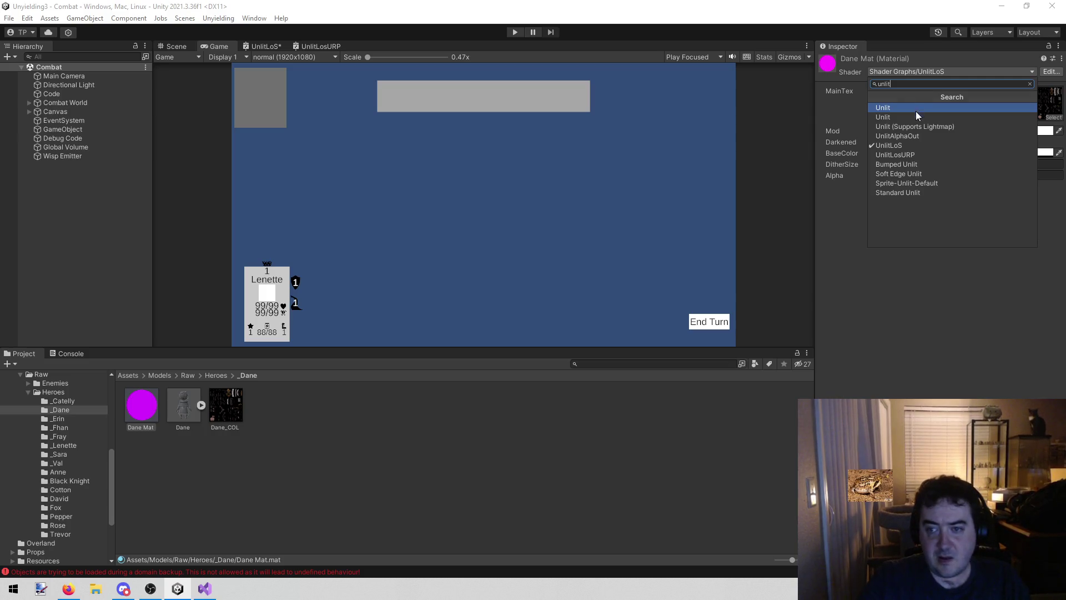
{"action": "left_click", "coordinate": [916, 155]}
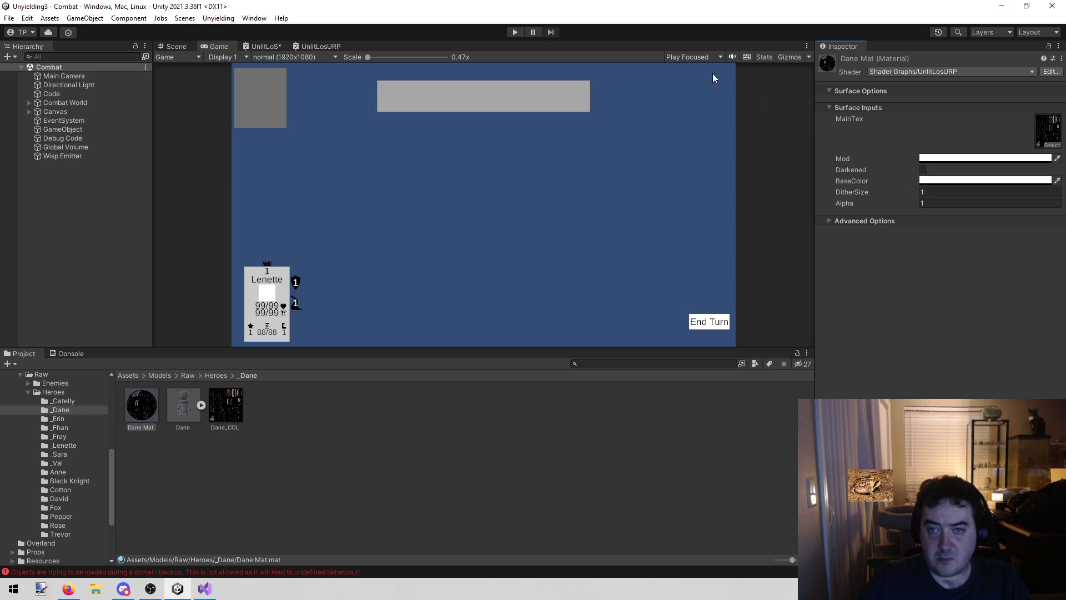
{"action": "left_click", "coordinate": [516, 31]}
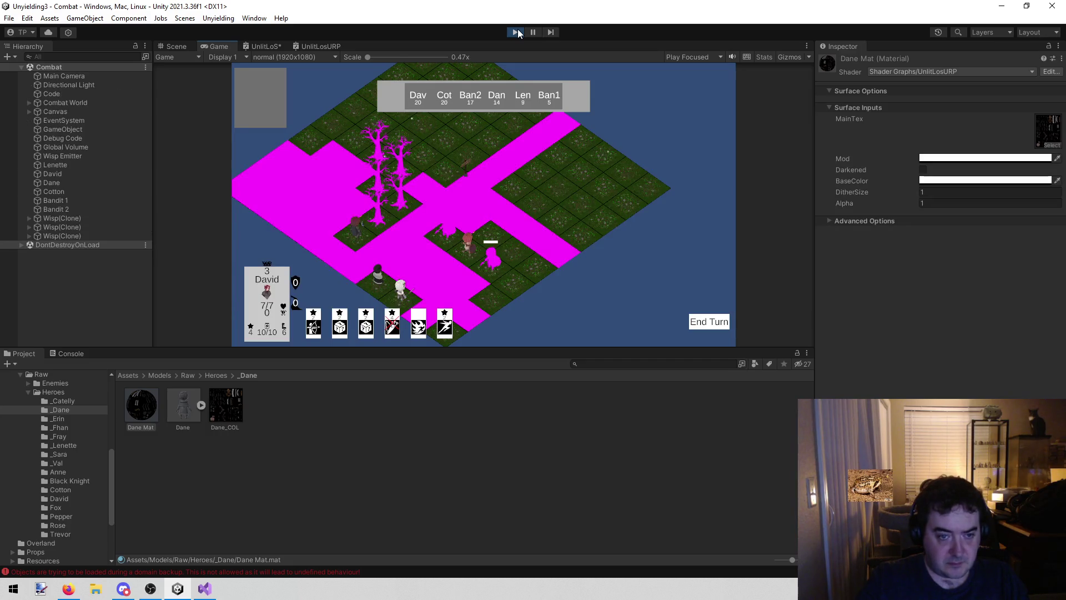
Zoom in and move the Scene view close to the magenta character, then exit Play mode
{"action": "scroll", "coordinate": [498, 277], "scroll_direction": "up", "scroll_amount": 5}
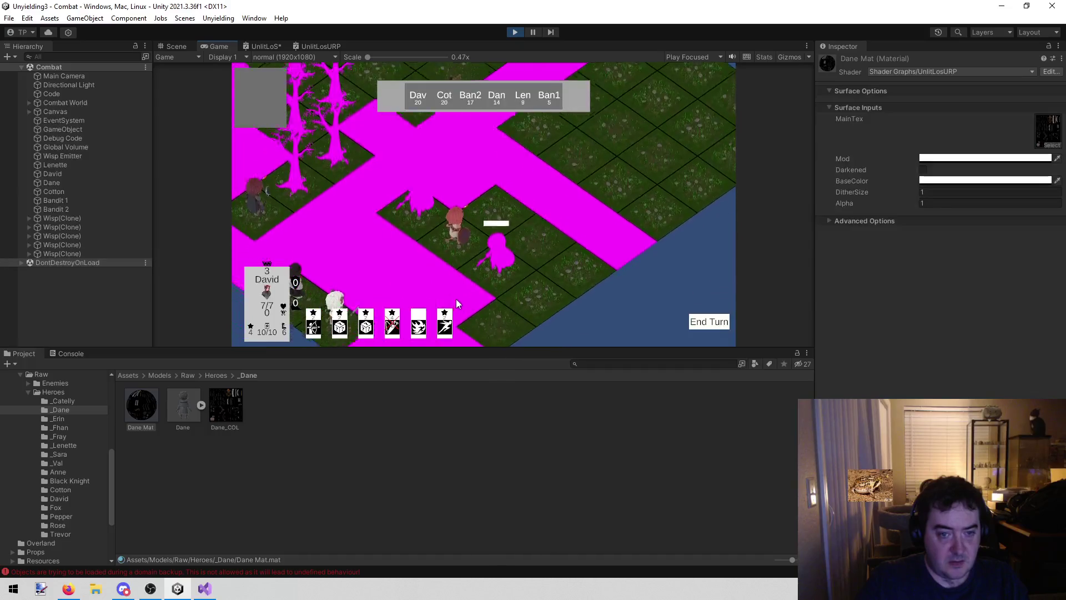
{"action": "left_click", "coordinate": [181, 46]}
{"action": "mouse_move", "coordinate": [330, 90]}
{"action": "left_mouse_down"}
{"action": "mouse_move", "coordinate": [482, 164]}
{"action": "mouse_move", "coordinate": [502, 148]}
{"action": "mouse_move", "coordinate": [285, 172]}
{"action": "mouse_move", "coordinate": [545, 172]}
{"action": "mouse_move", "coordinate": [476, 131]}
{"action": "left_mouse_up"}
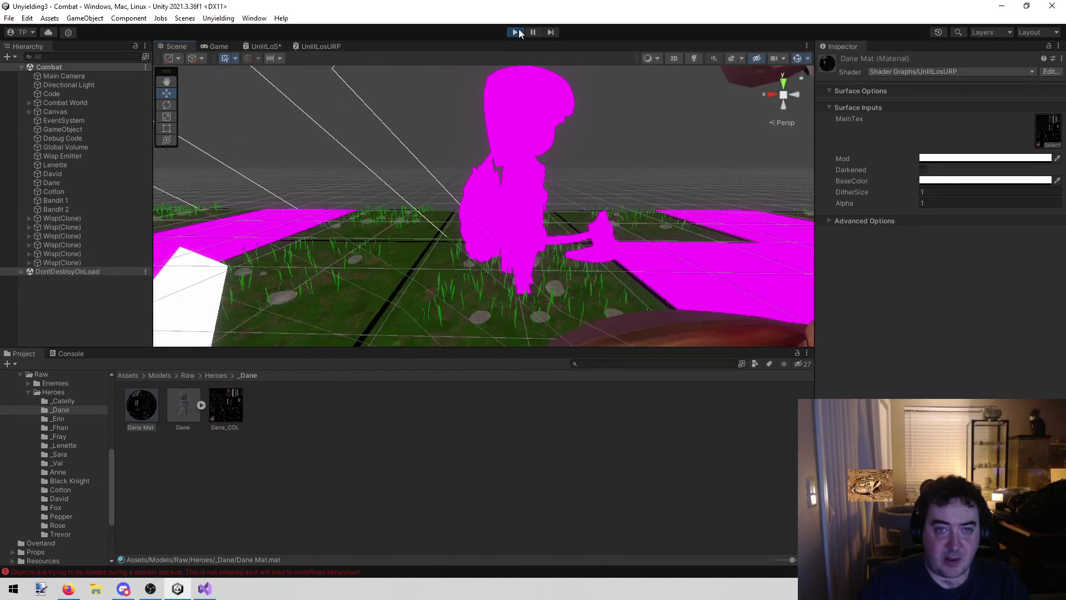
{"action": "key", "text": "ctrl+p"}
{"action": "scroll", "coordinate": [86, 451], "scroll_direction": "up", "scroll_amount": 5}
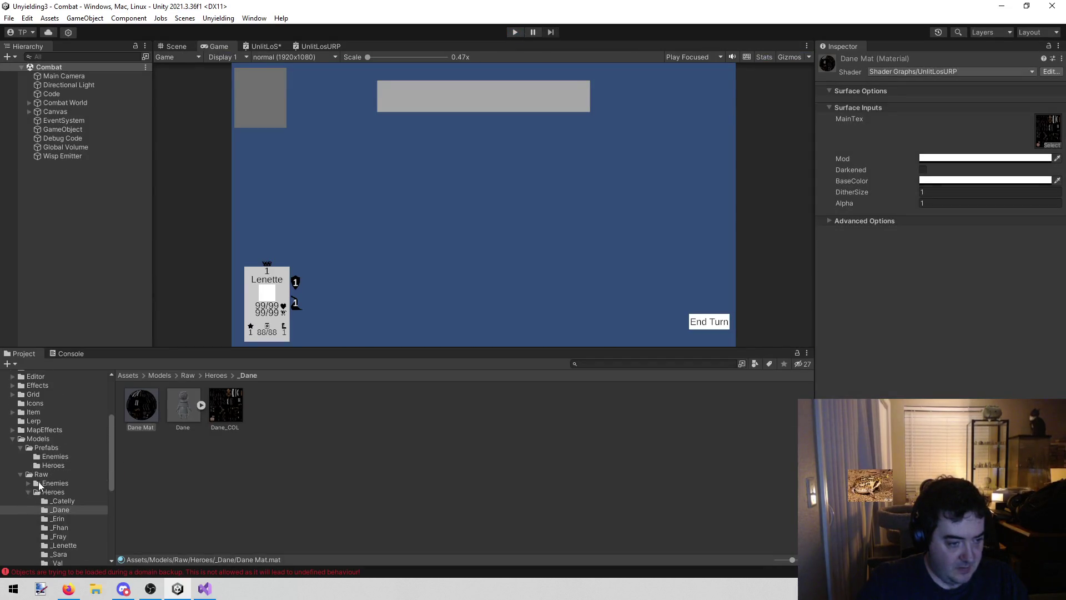
Switch BanditB Mat in Raw > Enemies to the UnlitLosURP shader graph
{"action": "left_click", "coordinate": [29, 491]}
{"action": "left_click", "coordinate": [22, 488]}
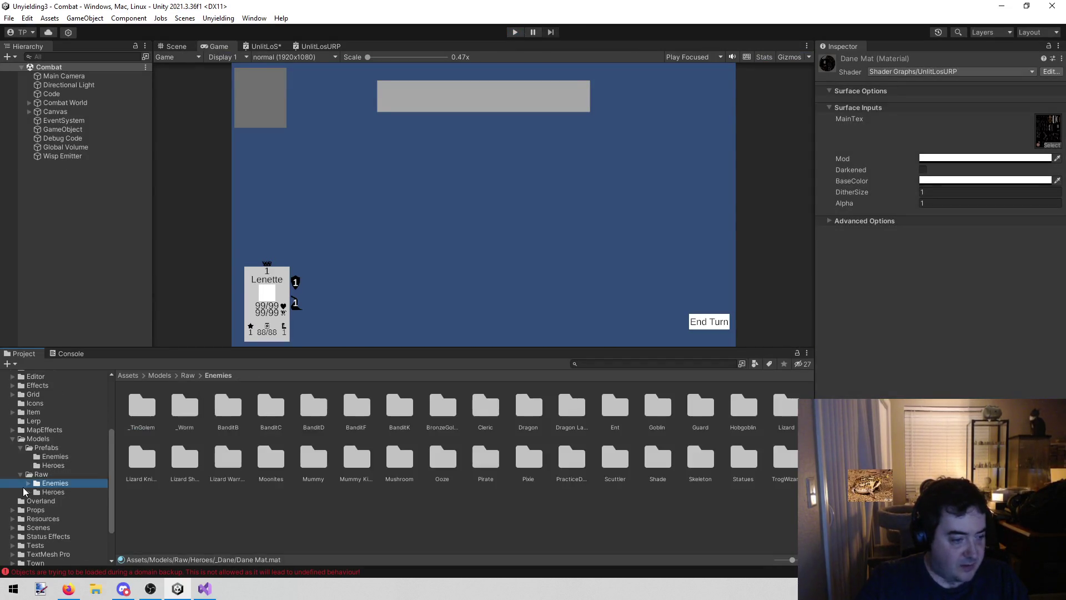
{"action": "left_click", "coordinate": [28, 484]}
{"action": "scroll", "coordinate": [79, 498], "scroll_direction": "down", "scroll_amount": 3}
{"action": "left_click", "coordinate": [90, 478]}
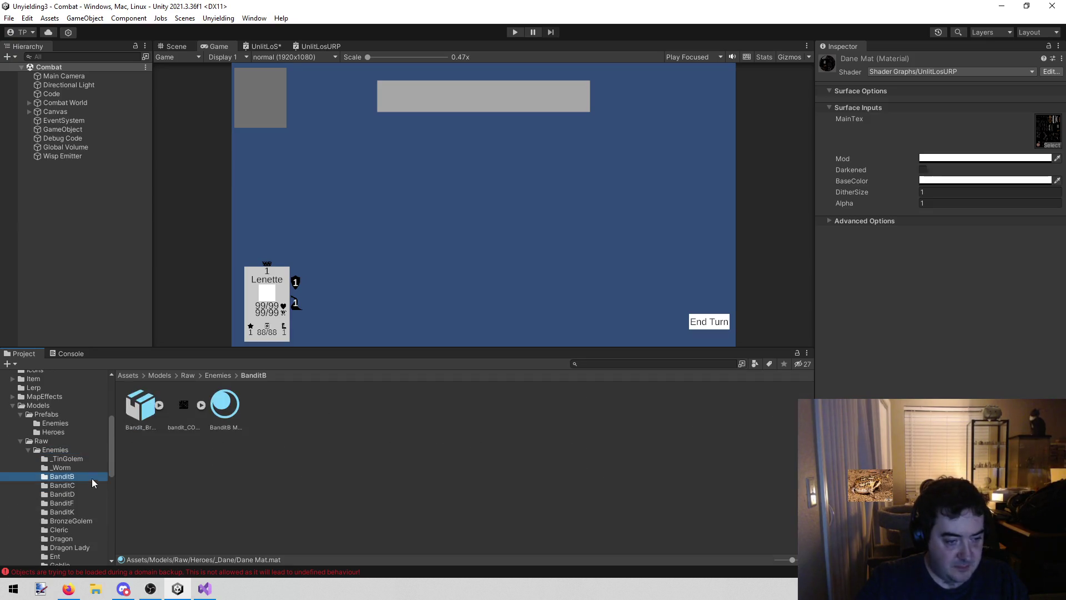
{"action": "left_click", "coordinate": [217, 407]}
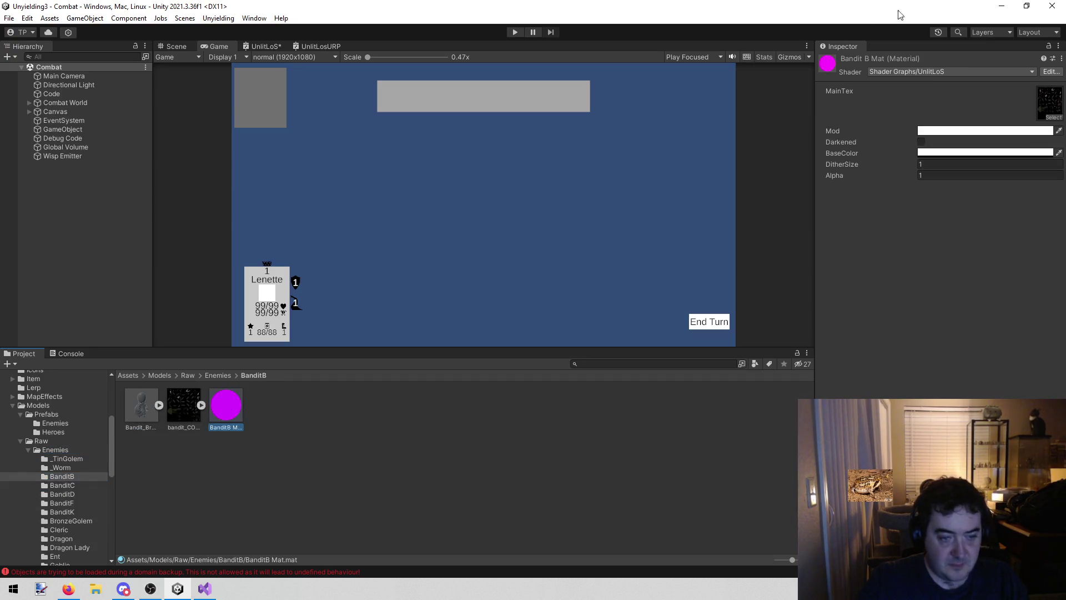
{"action": "left_click", "coordinate": [927, 68]}
{"action": "type", "text": "unlit"}
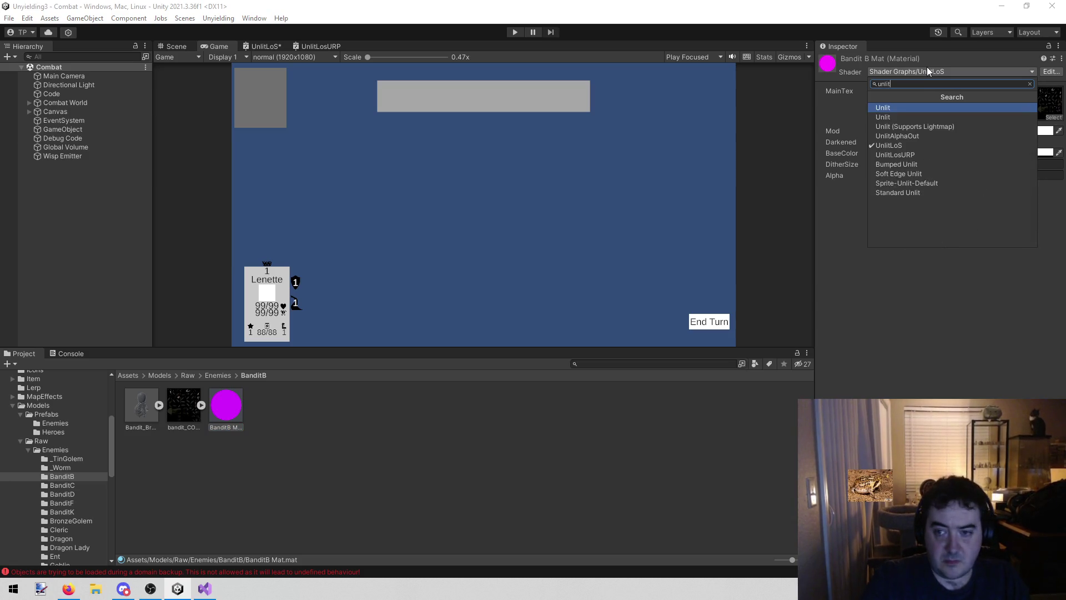
{"action": "left_click", "coordinate": [916, 155]}
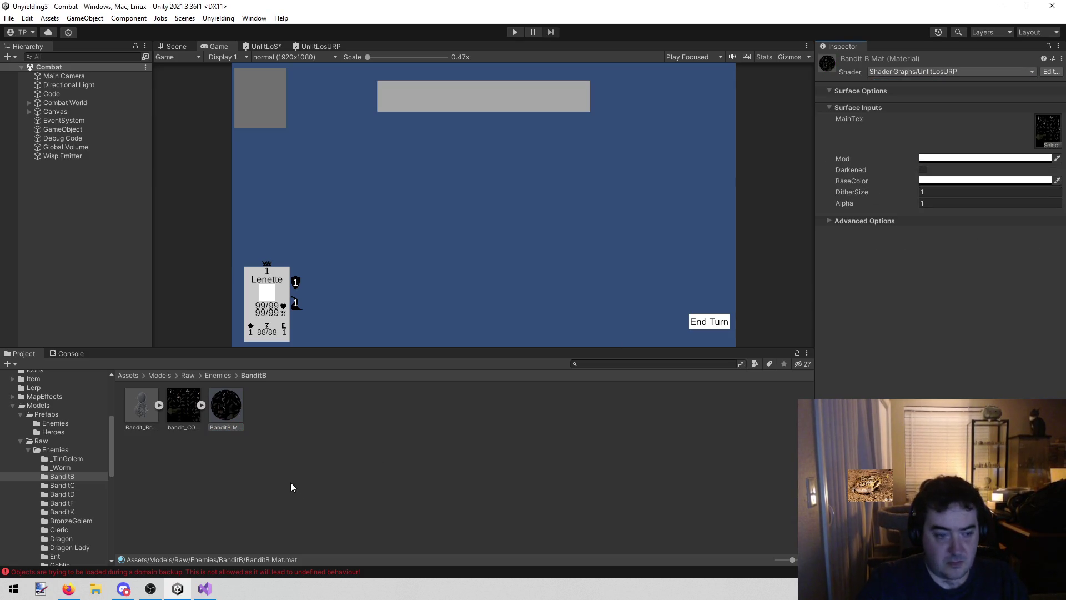
Switch the Lizard Knight's New Material to the UnlitLosURP shader graph
{"action": "scroll", "coordinate": [79, 516], "scroll_direction": "down", "scroll_amount": 3}
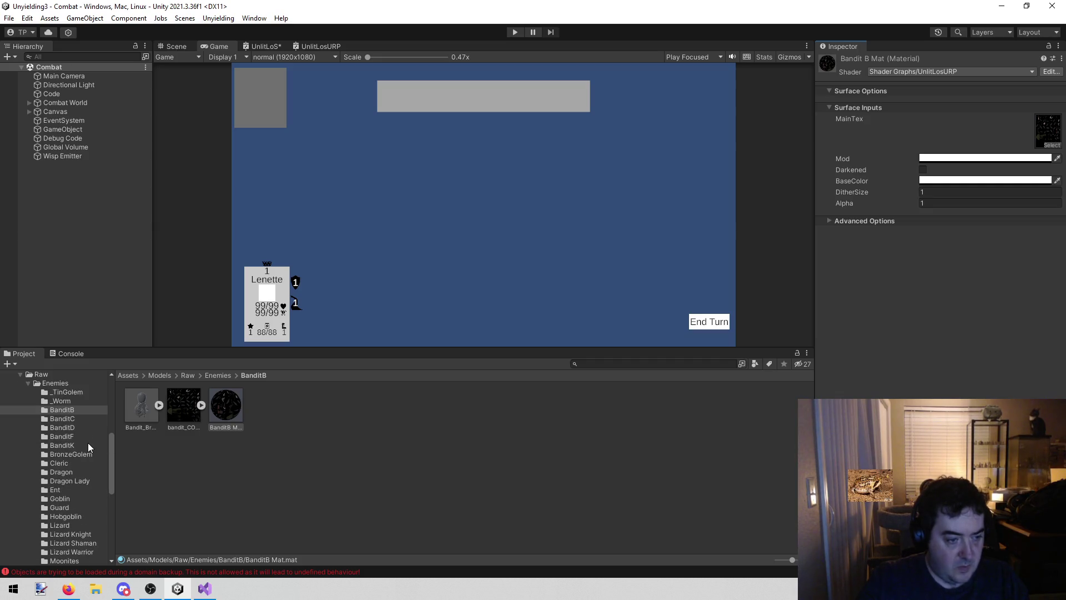
{"action": "scroll", "coordinate": [88, 448], "scroll_direction": "down", "scroll_amount": 5}
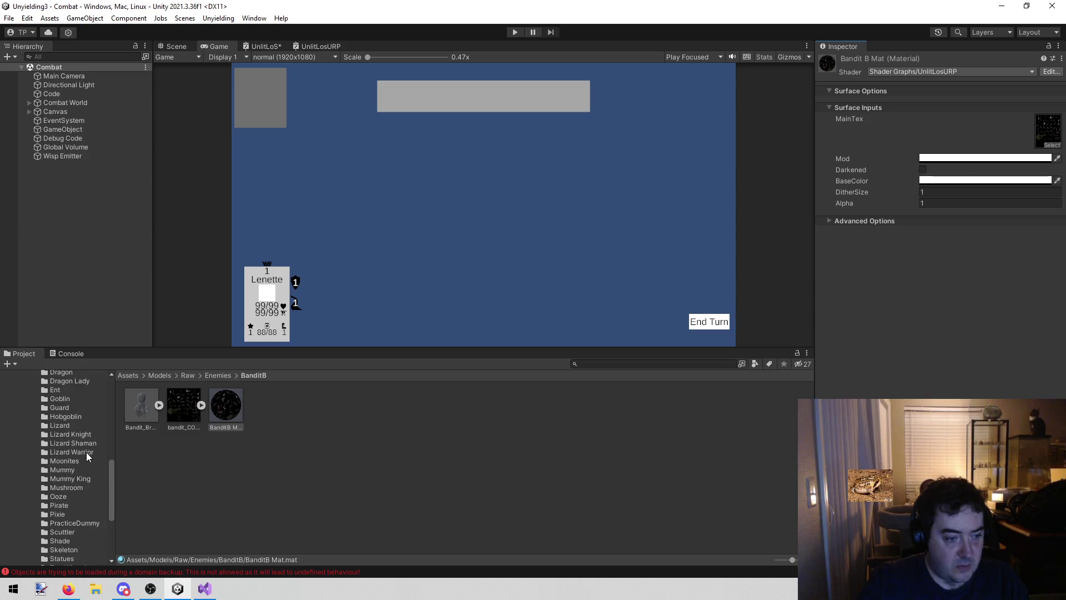
{"action": "left_click", "coordinate": [87, 436]}
{"action": "left_click", "coordinate": [214, 410]}
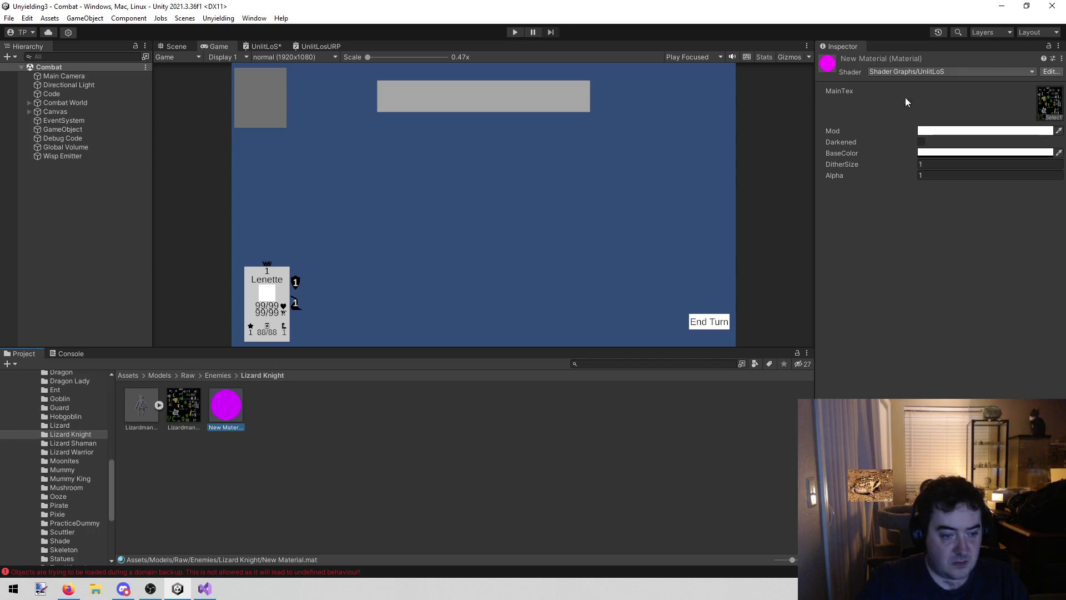
{"action": "left_click", "coordinate": [939, 72]}
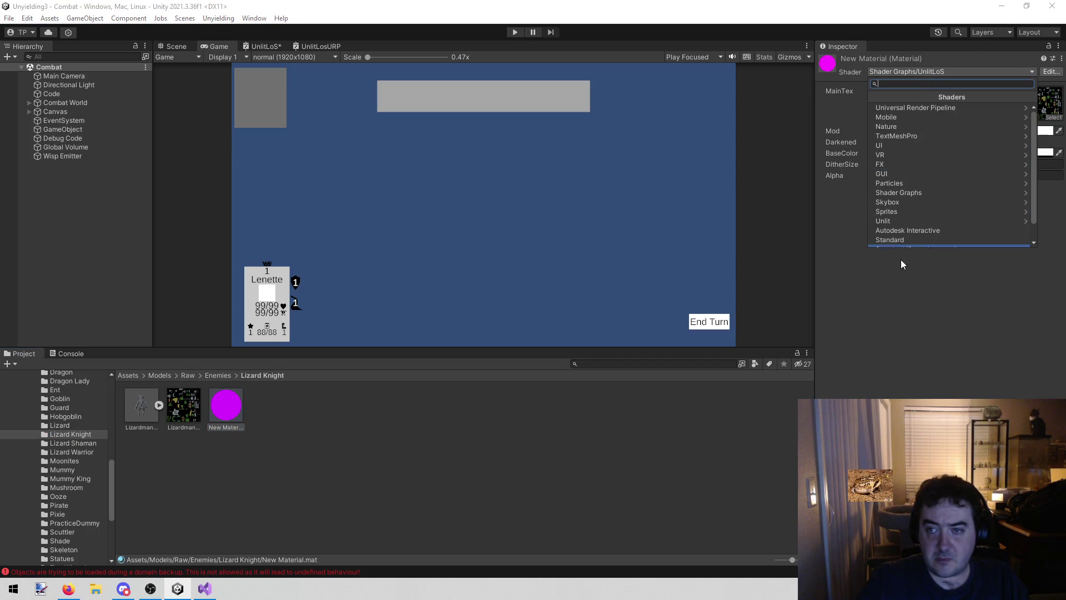
{"action": "left_click", "coordinate": [892, 274]}
{"action": "left_click", "coordinate": [933, 73]}
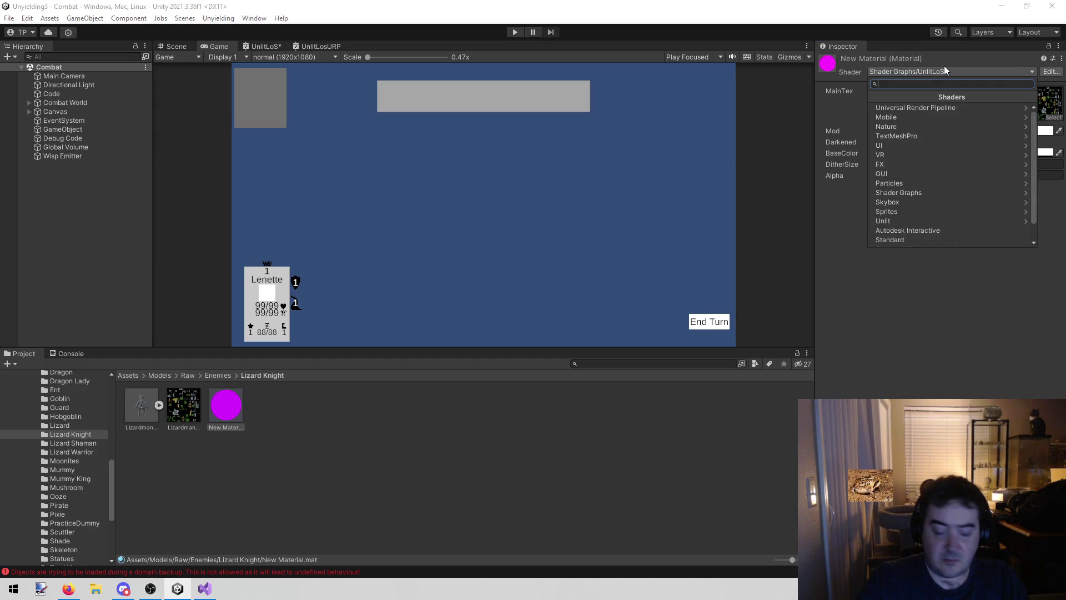
{"action": "type", "text": "unlit"}
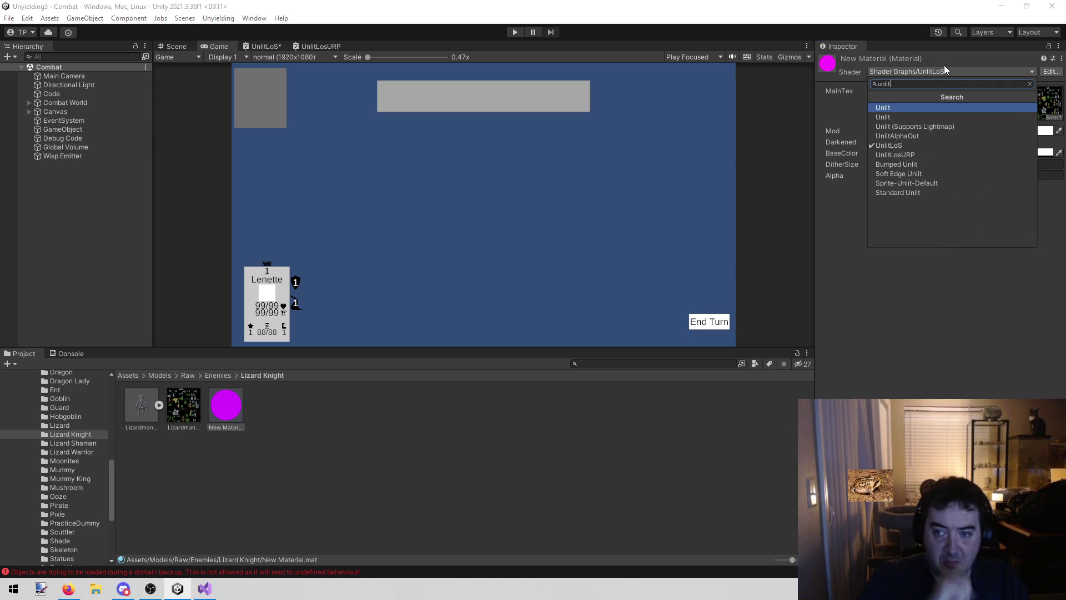
{"action": "left_click", "coordinate": [928, 156]}
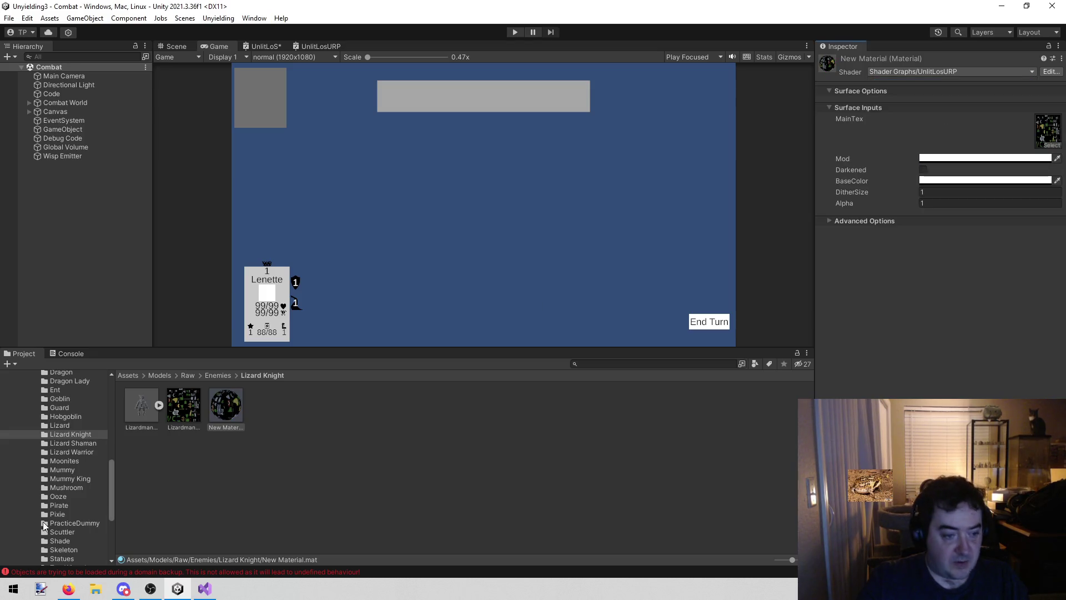
Switch Guard Mat to UnlitLosURP, then start the game to test the shaders
{"action": "scroll", "coordinate": [79, 465], "scroll_direction": "up", "scroll_amount": 2}
{"action": "left_click", "coordinate": [76, 432]}
{"action": "left_click", "coordinate": [72, 443]}
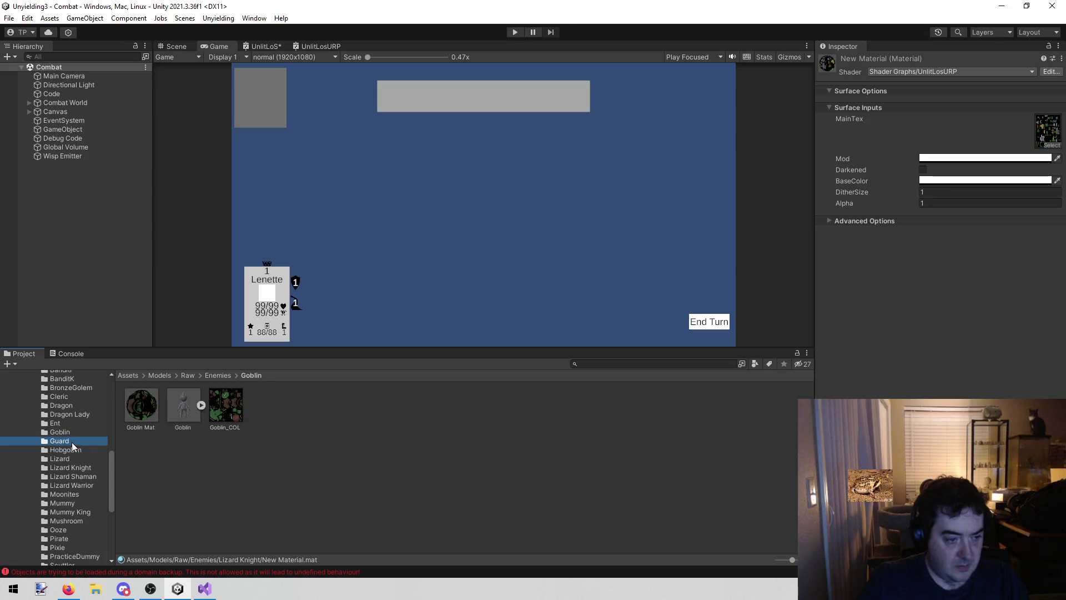
{"action": "left_click", "coordinate": [139, 414]}
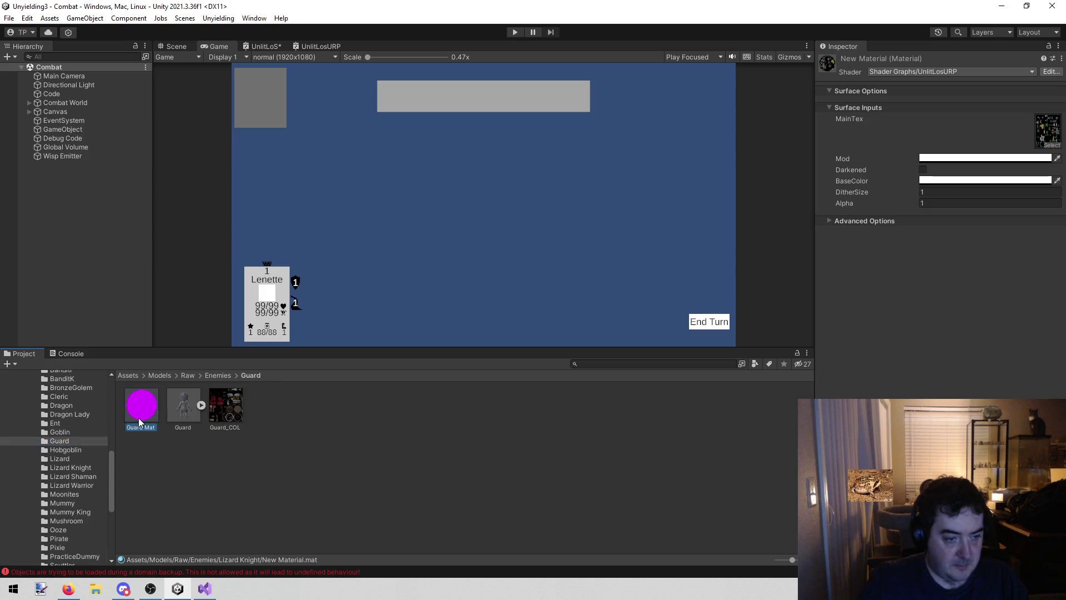
{"action": "left_click", "coordinate": [919, 75]}
{"action": "type", "text": "un"}
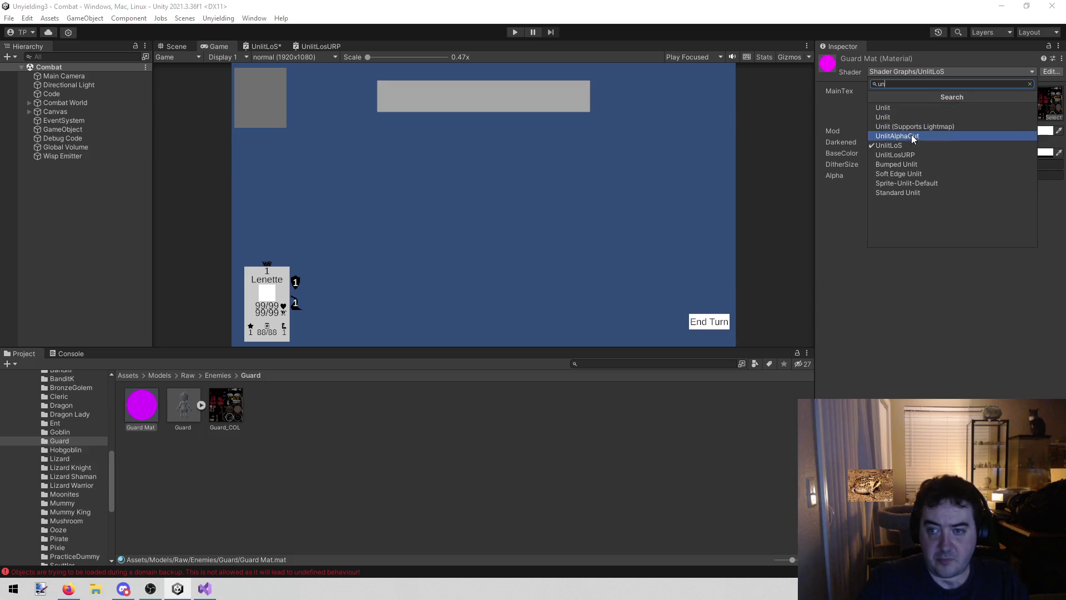
{"action": "left_click", "coordinate": [904, 157]}
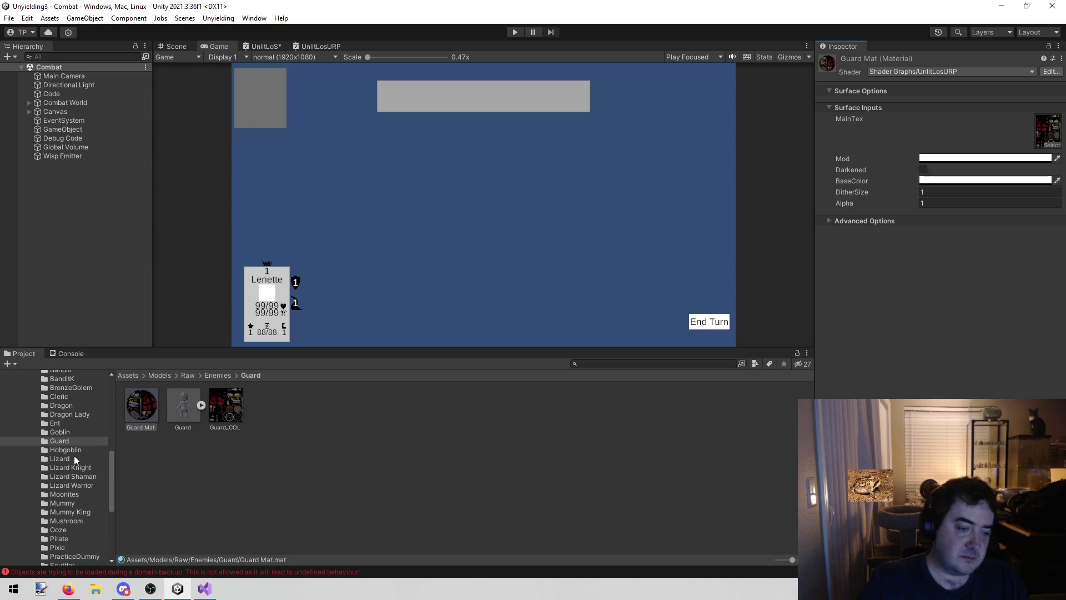
{"action": "scroll", "coordinate": [78, 455], "scroll_direction": "up", "scroll_amount": 8}
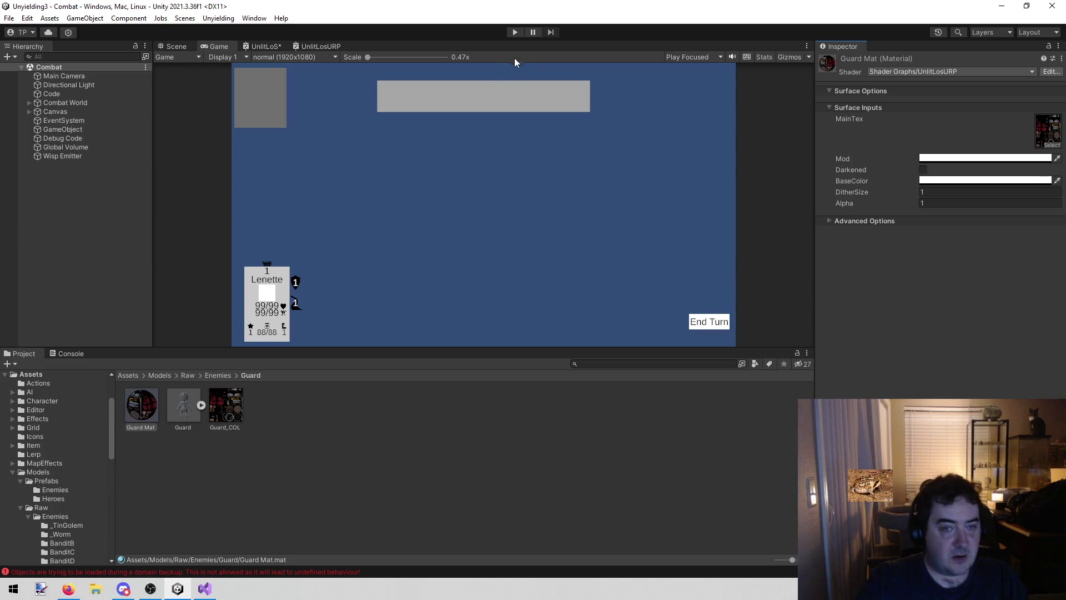
{"action": "left_click", "coordinate": [516, 32]}
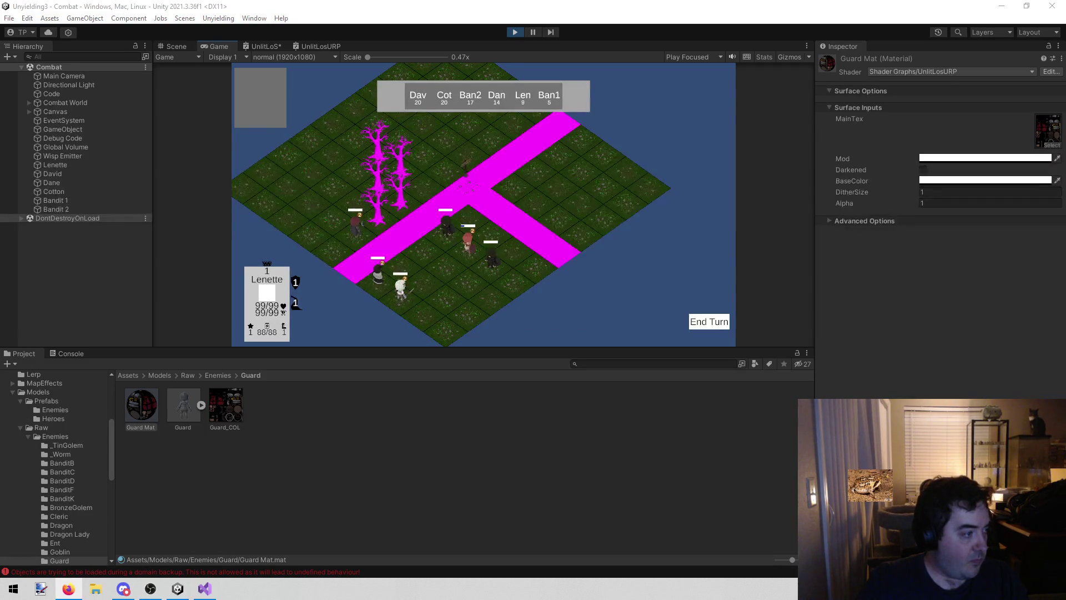
{"action": "left_click", "coordinate": [627, 321]}
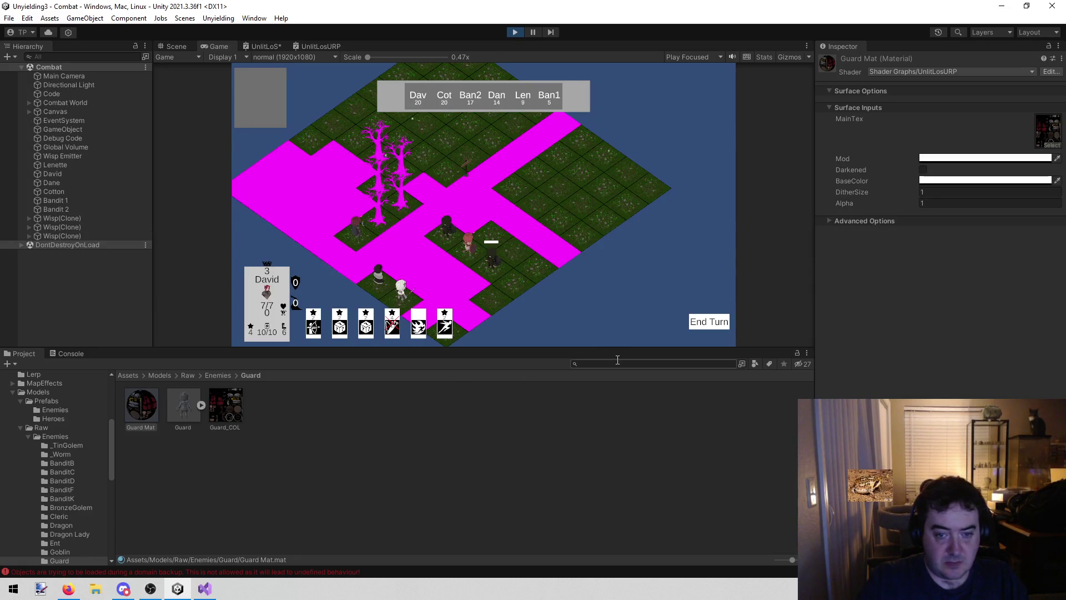
{"action": "left_click", "coordinate": [514, 32]}
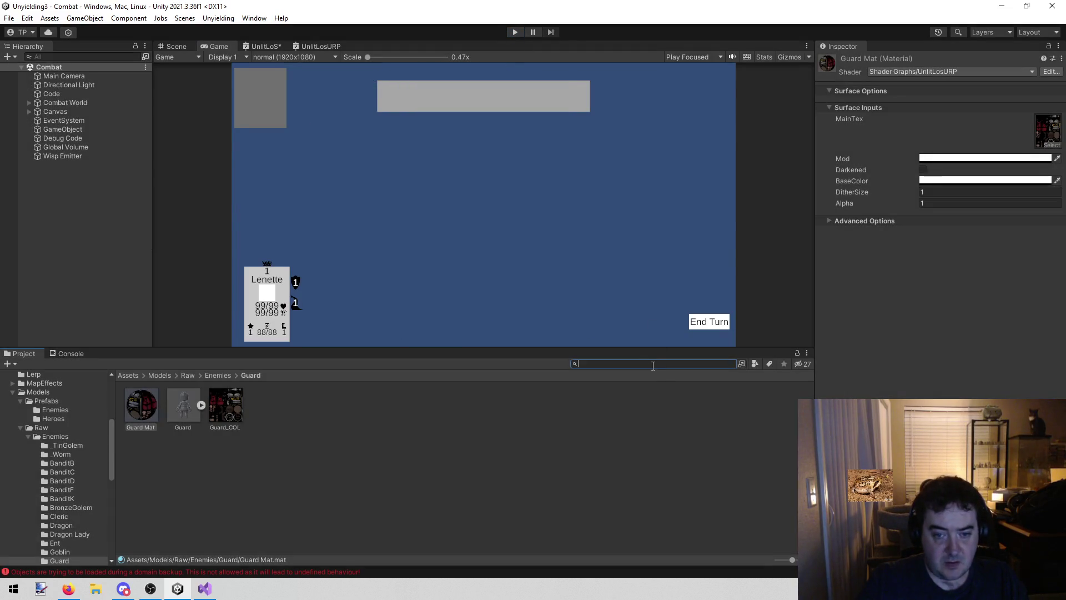
Find Dirt Mat, assign it Shader Graphs/GeoShaderURP, and start Play mode
{"action": "type", "text": "dirt"}
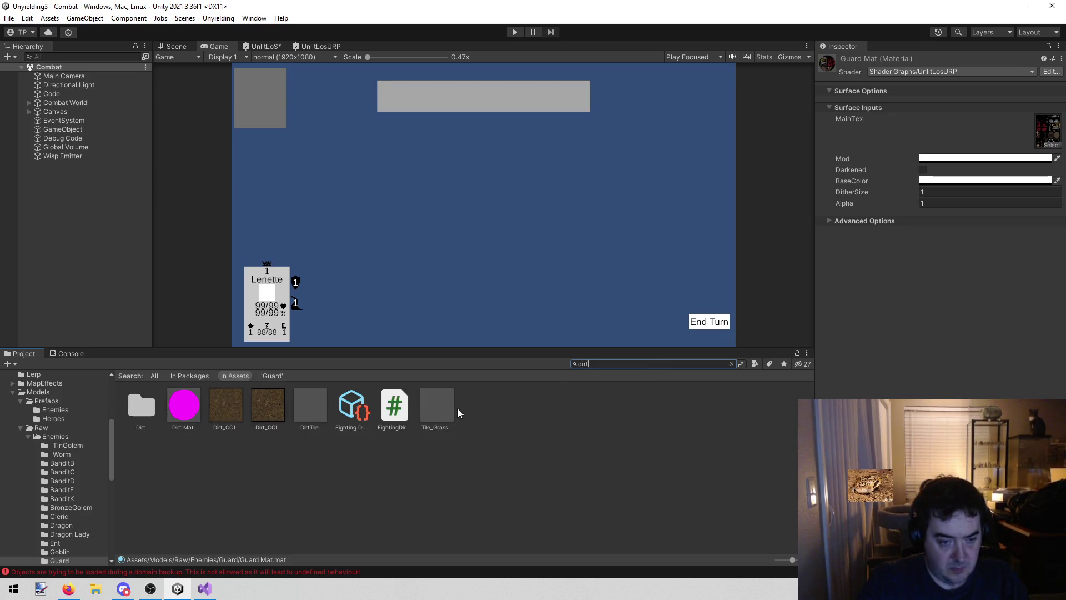
{"action": "left_click", "coordinate": [173, 412]}
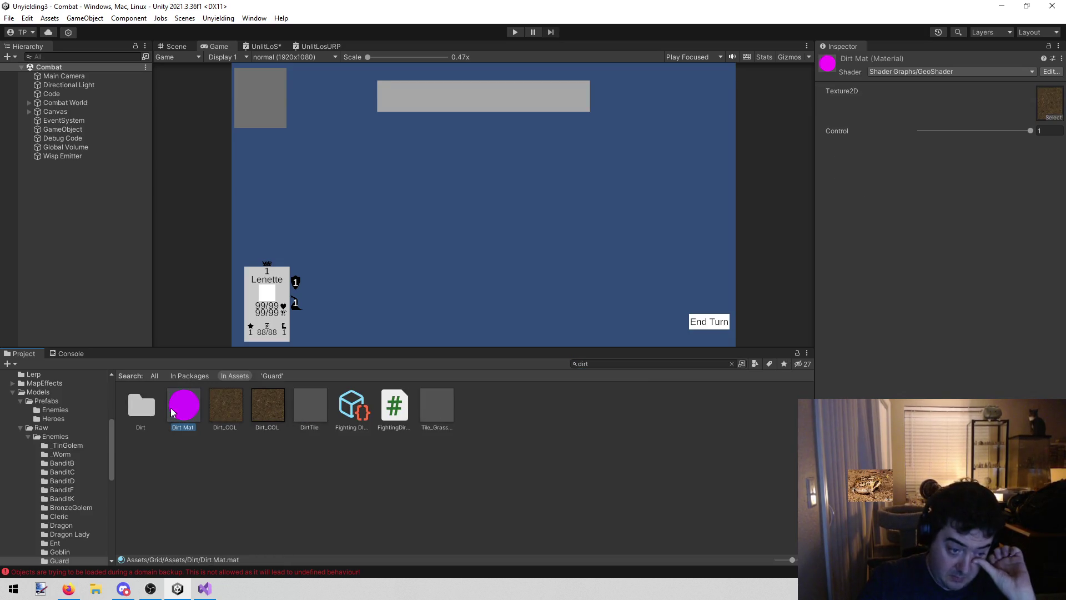
{"action": "left_click", "coordinate": [954, 72]}
{"action": "type", "text": "geo"}
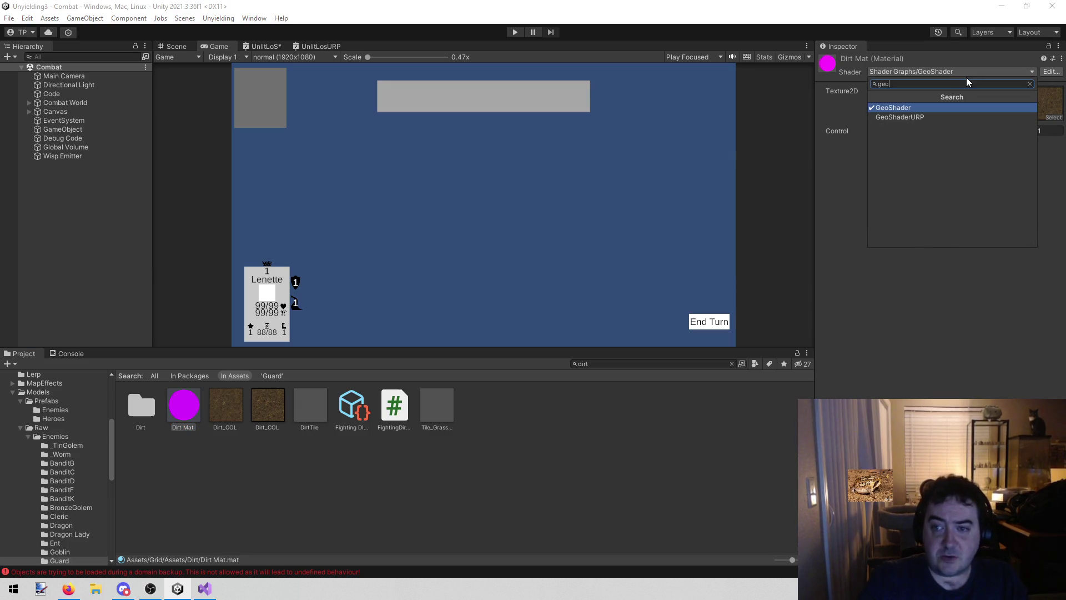
{"action": "left_click", "coordinate": [952, 118]}
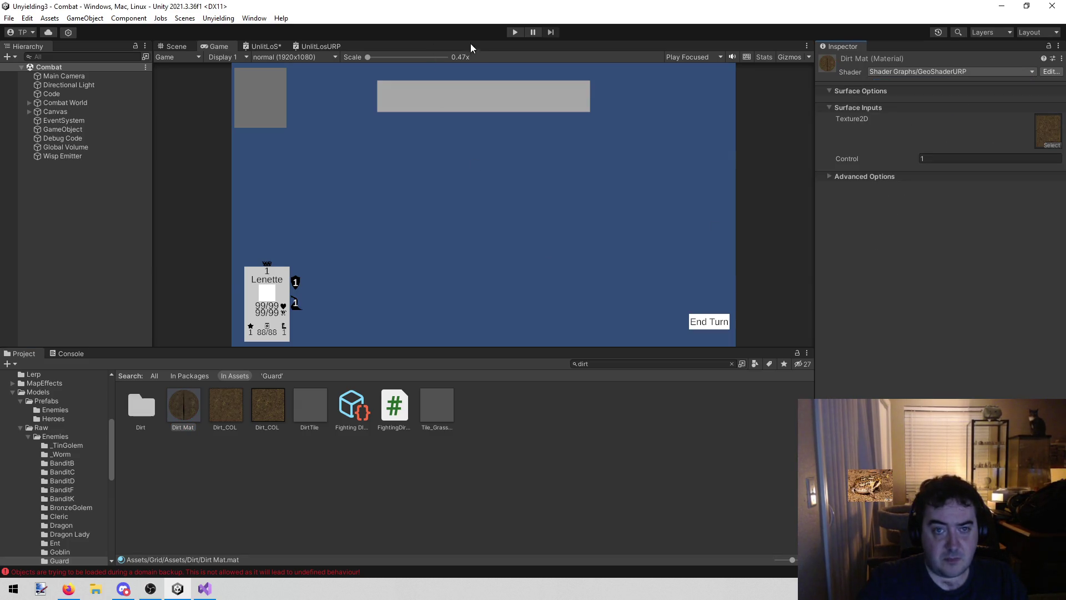
{"action": "left_click", "coordinate": [514, 32]}
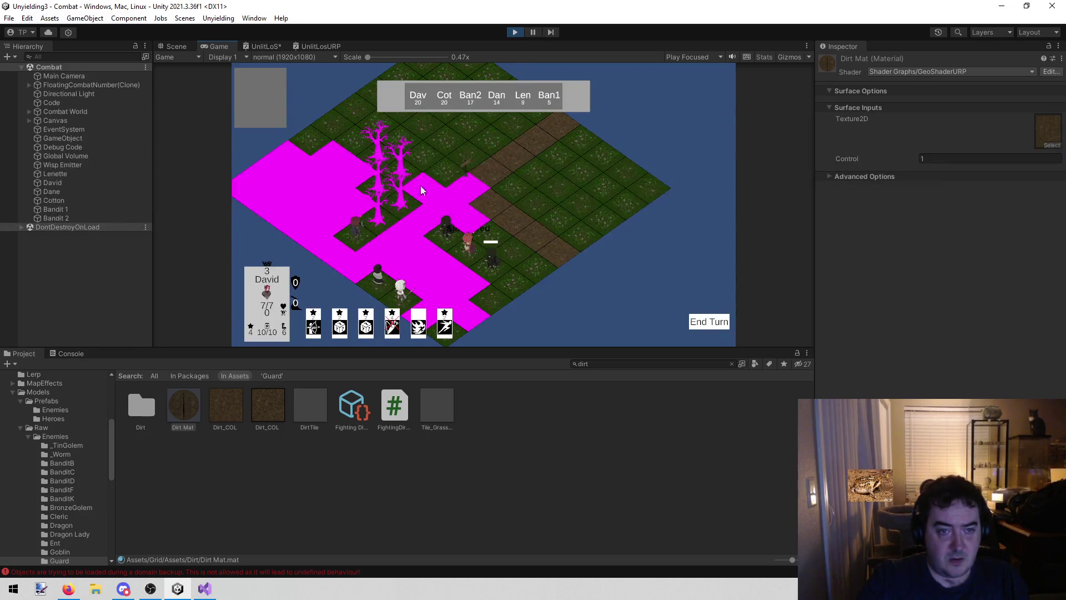
Stop the game, collapse the Enemies and Raw folders, restart, and answer the unsaved UnlitLoS prompt
{"action": "left_click", "coordinate": [522, 30]}
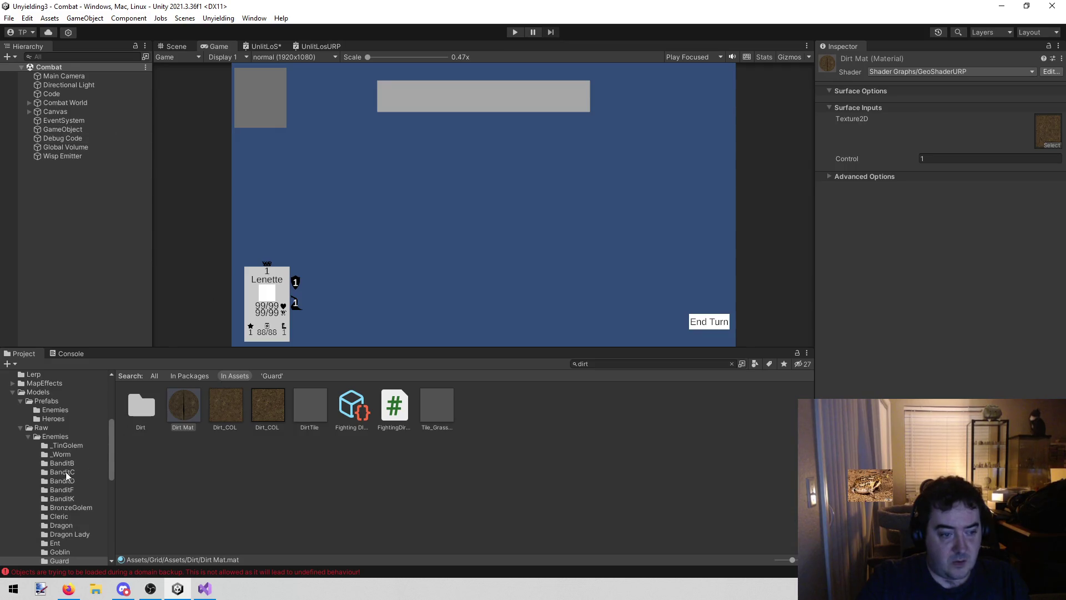
{"action": "left_click", "coordinate": [28, 438]}
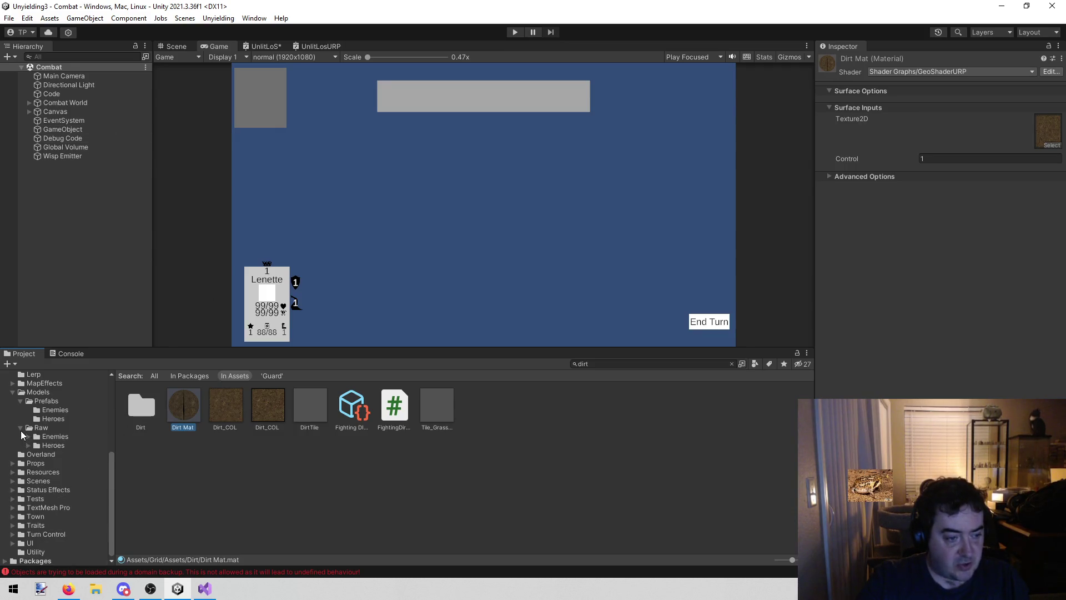
{"action": "left_click", "coordinate": [22, 437]}
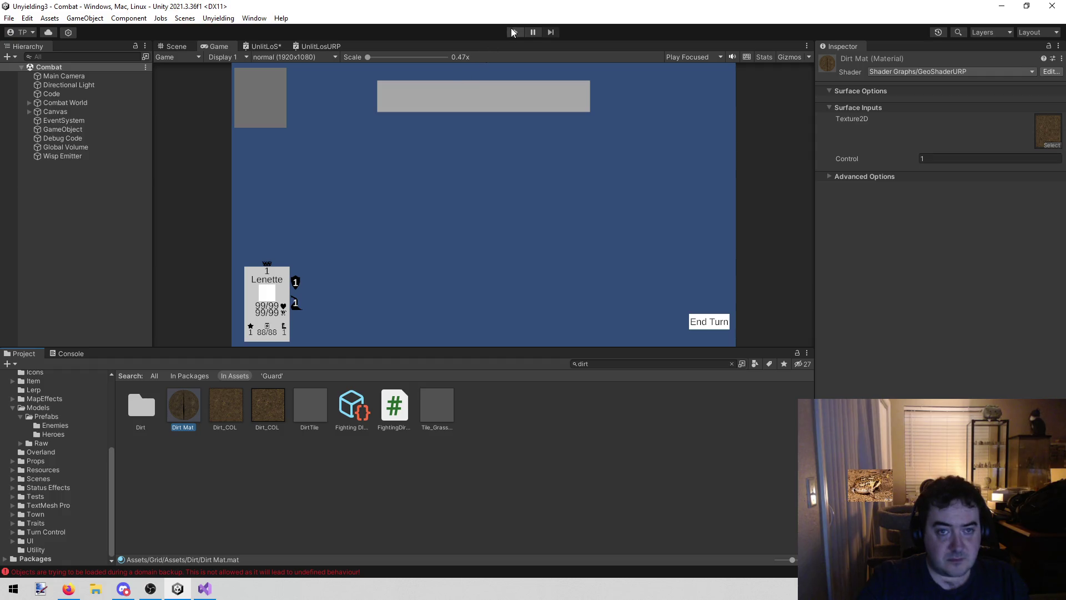
{"action": "left_click", "coordinate": [513, 32]}
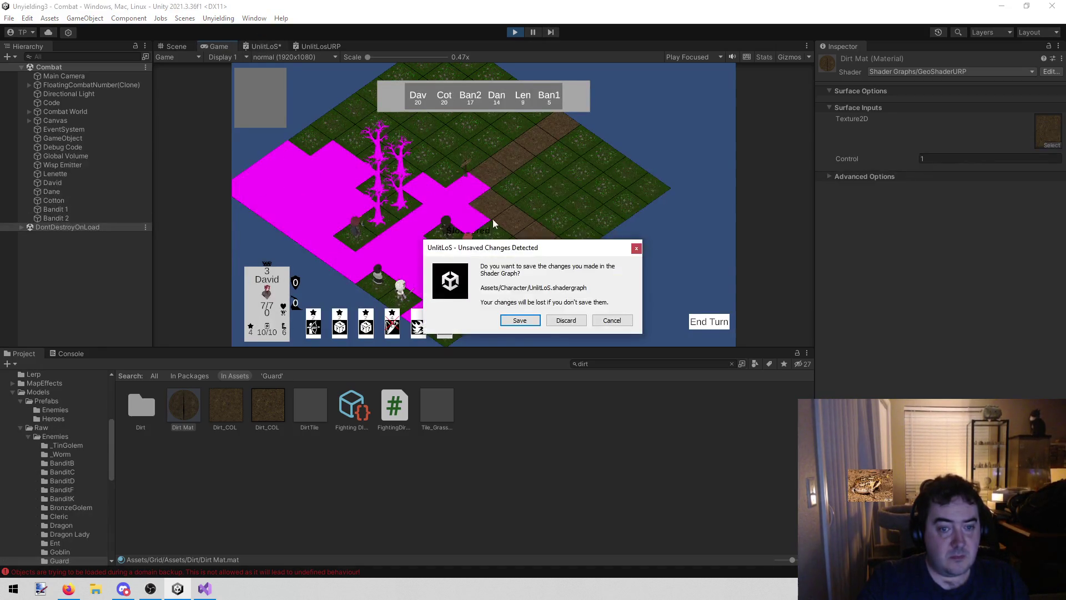
{"action": "left_click", "coordinate": [567, 321]}
Fly to the magenta tree, select DeadTree_Bottom, and reveal Dead Tree Mat in the Project window
{"action": "left_click", "coordinate": [175, 46]}
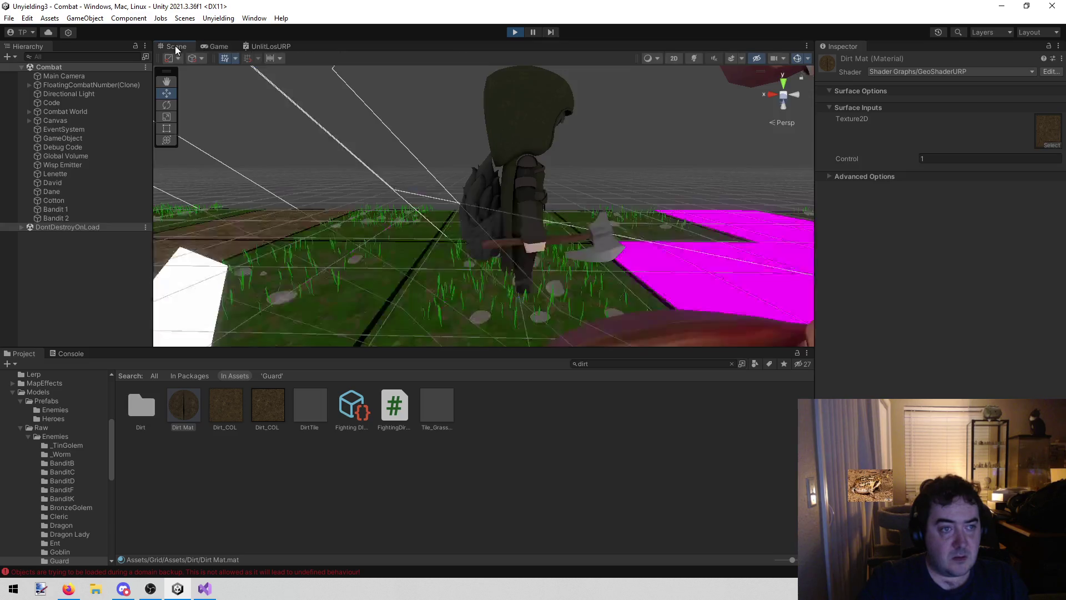
{"action": "mouse_move", "coordinate": [612, 204]}
{"action": "left_mouse_down"}
{"action": "mouse_move", "coordinate": [809, 178]}
{"action": "mouse_move", "coordinate": [666, 194]}
{"action": "mouse_move", "coordinate": [580, 220]}
{"action": "left_mouse_up"}
{"action": "left_click", "coordinate": [364, 313]}
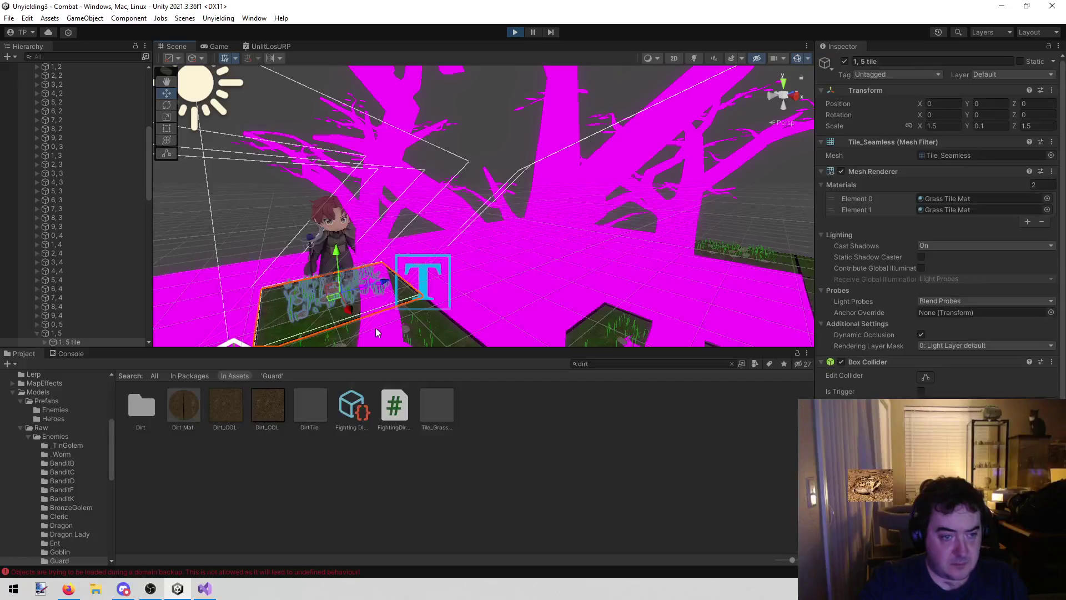
{"action": "scroll", "coordinate": [100, 311], "scroll_direction": "down", "scroll_amount": 3}
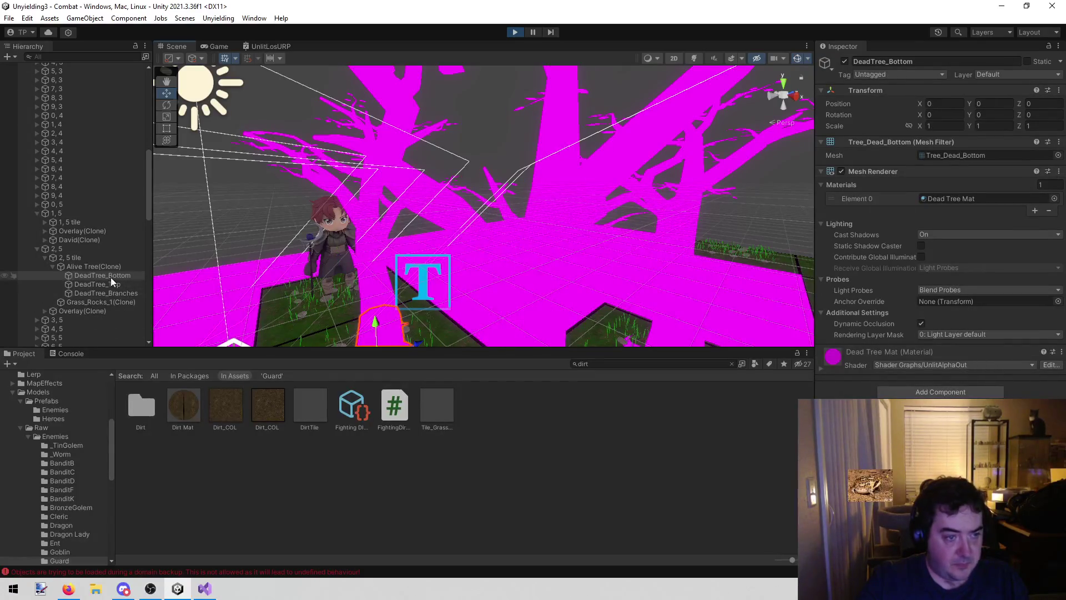
{"action": "left_click", "coordinate": [961, 199]}
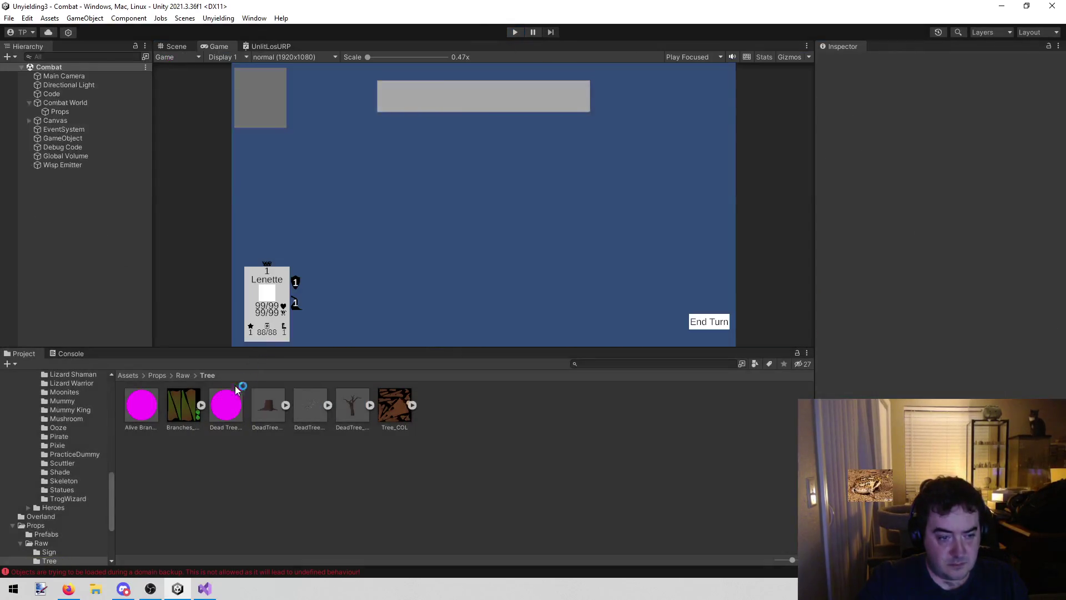
Stop the game and open Dead Tree Mat's UnlitAlphaOut shader graph for editing
{"action": "left_click", "coordinate": [225, 408]}
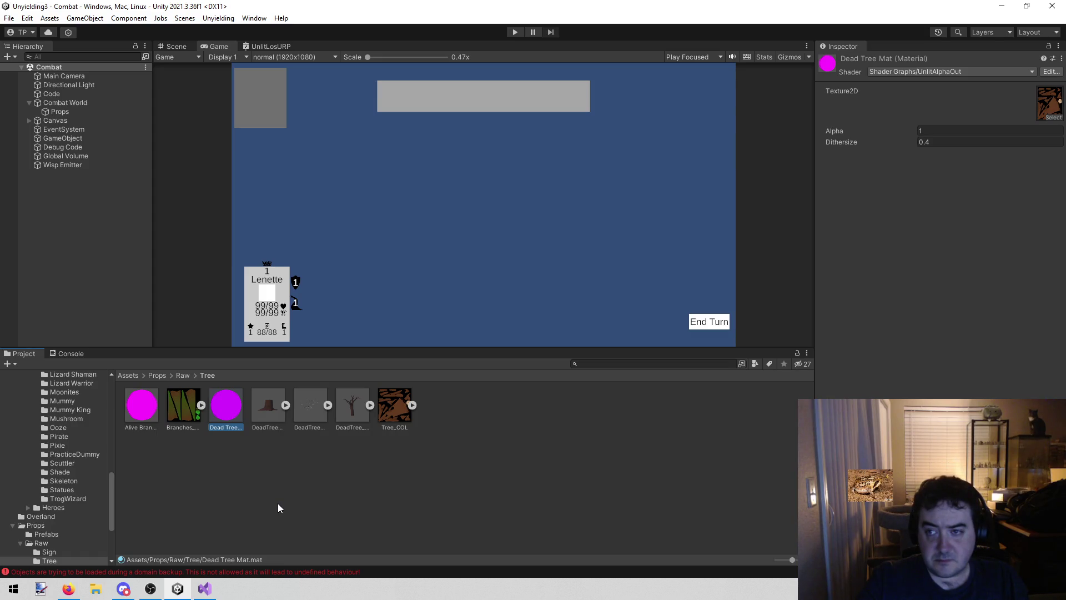
{"action": "left_click", "coordinate": [1052, 72]}
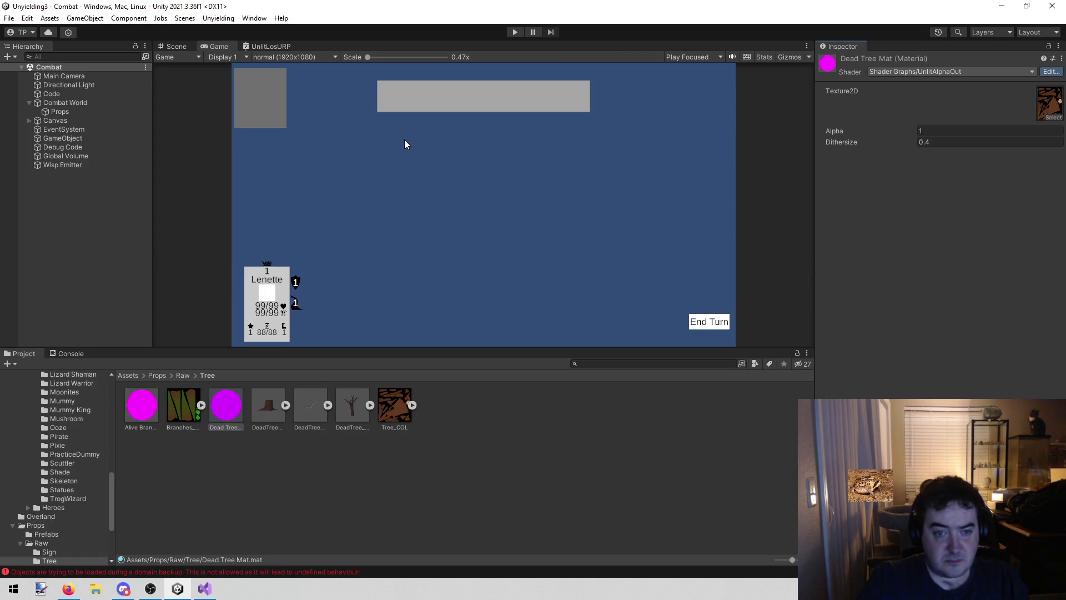
{"action": "scroll", "coordinate": [545, 231], "scroll_direction": "up", "scroll_amount": 5}
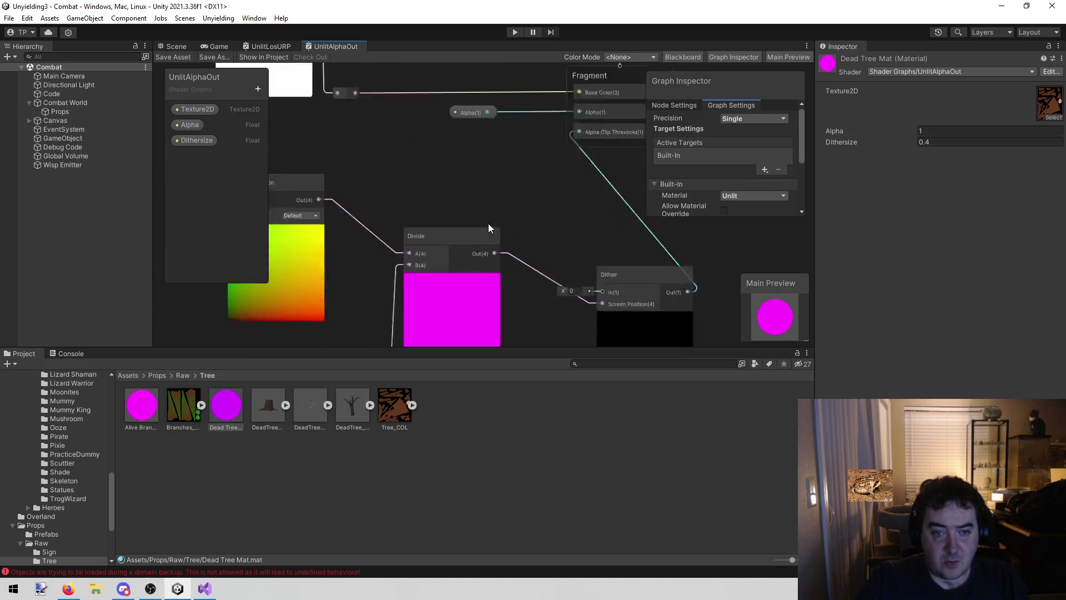
Inspect the UnlitAlphaOut graph's Fragment, Alpha, Sample Texture 2D and Dither nodes, then switch to the browser
{"action": "mouse_move", "coordinate": [537, 125]}
{"action": "left_mouse_down"}
{"action": "mouse_move", "coordinate": [553, 135]}
{"action": "mouse_move", "coordinate": [486, 210]}
{"action": "mouse_move", "coordinate": [475, 239]}
{"action": "mouse_move", "coordinate": [484, 242]}
{"action": "mouse_move", "coordinate": [498, 130]}
{"action": "mouse_move", "coordinate": [632, 228]}
{"action": "mouse_move", "coordinate": [578, 133]}
{"action": "left_mouse_up"}
{"action": "mouse_move", "coordinate": [419, 94]}
{"action": "left_mouse_down"}
{"action": "mouse_move", "coordinate": [449, 170]}
{"action": "mouse_move", "coordinate": [432, 98]}
{"action": "mouse_move", "coordinate": [484, 125]}
{"action": "mouse_move", "coordinate": [498, 331]}
{"action": "left_mouse_up"}
{"action": "mouse_move", "coordinate": [502, 128]}
{"action": "left_mouse_down"}
{"action": "mouse_move", "coordinate": [500, 206]}
{"action": "mouse_move", "coordinate": [655, 214]}
{"action": "mouse_move", "coordinate": [509, 149]}
{"action": "left_mouse_up"}
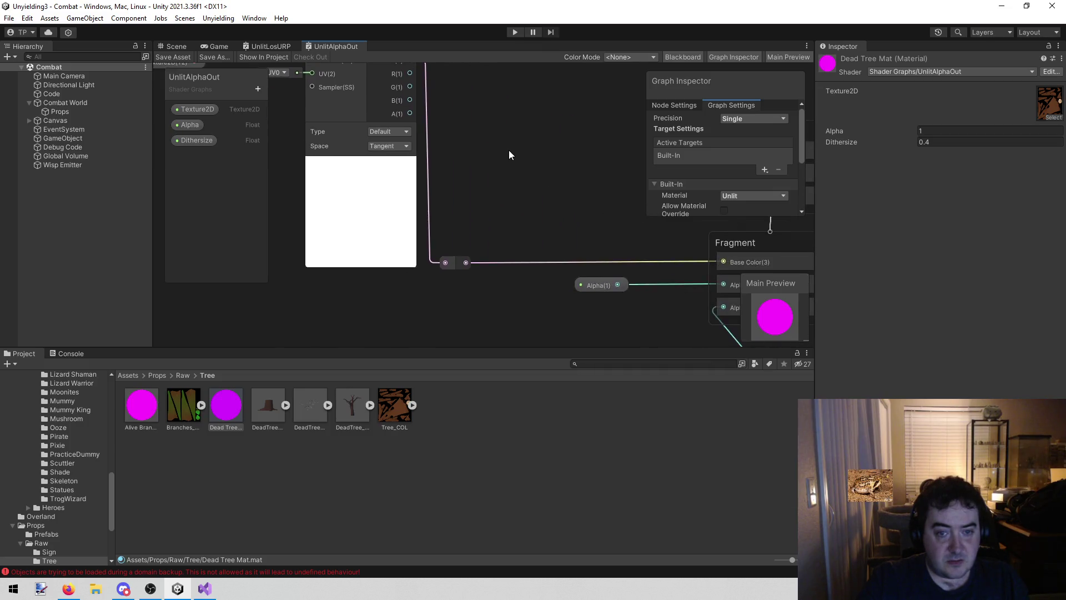
{"action": "scroll", "coordinate": [509, 150], "scroll_direction": "down", "scroll_amount": 3}
{"action": "mouse_move", "coordinate": [546, 263]}
{"action": "left_mouse_down"}
{"action": "mouse_move", "coordinate": [475, 182]}
{"action": "mouse_move", "coordinate": [397, 151]}
{"action": "left_mouse_up"}
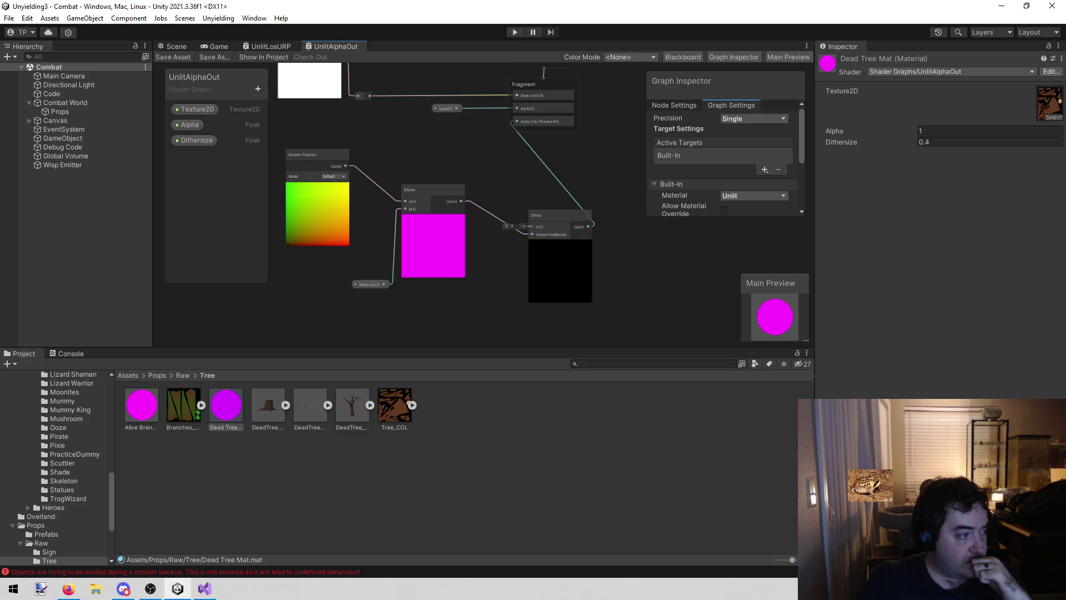
{"action": "key", "text": "alt+Tab"}
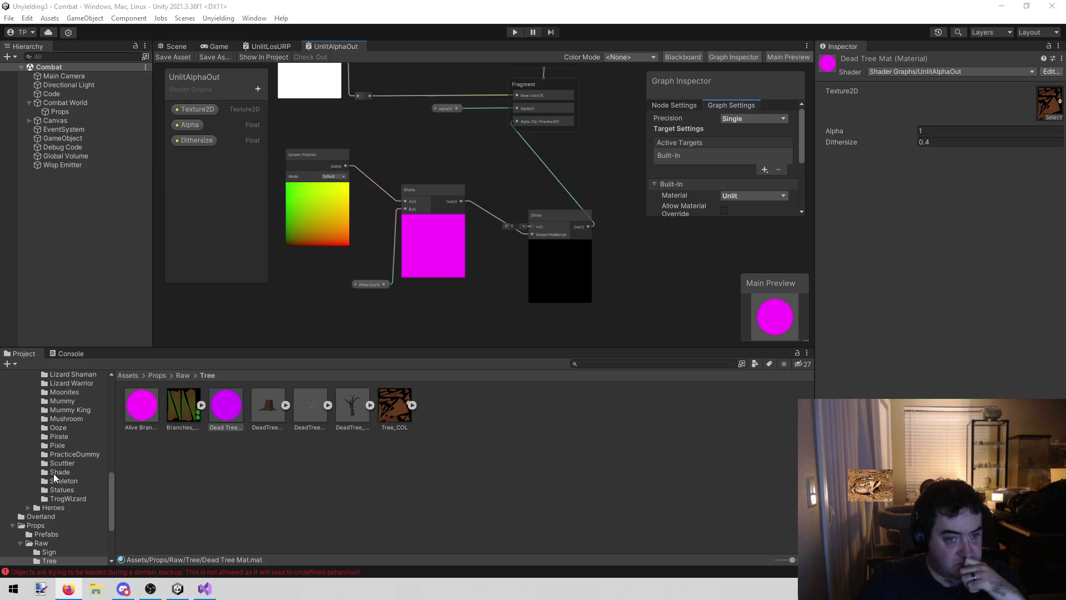
{"action": "scroll", "coordinate": [56, 471], "scroll_direction": "up", "scroll_amount": 8}
{"action": "scroll", "coordinate": [57, 473], "scroll_direction": "down", "scroll_amount": 3}
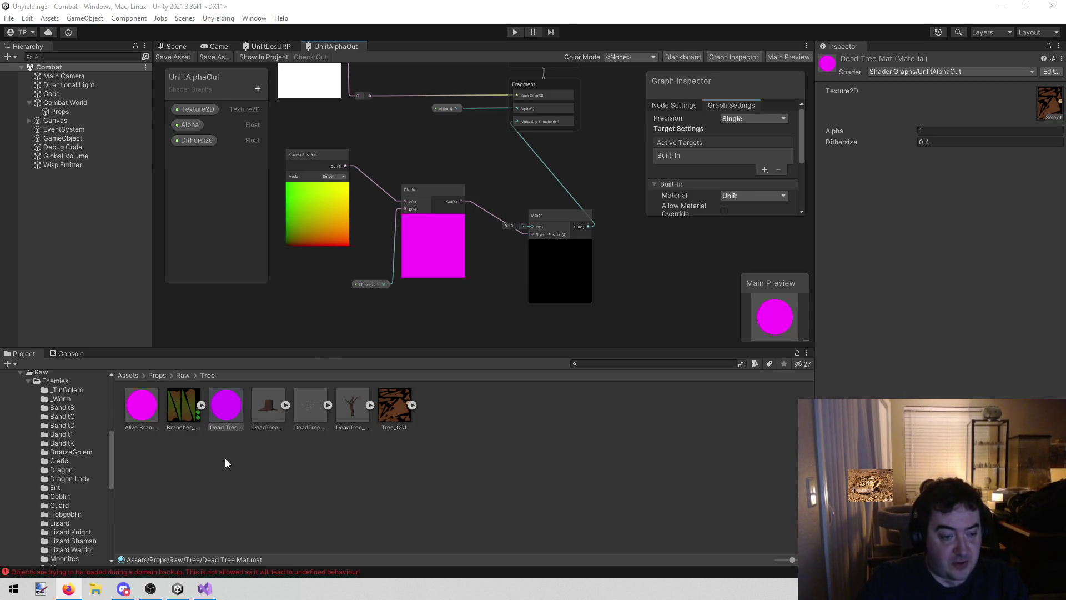
Switch Dead Tree Mat's shader to Shader Graphs/UnlitLosURP
{"action": "left_click", "coordinate": [931, 72]}
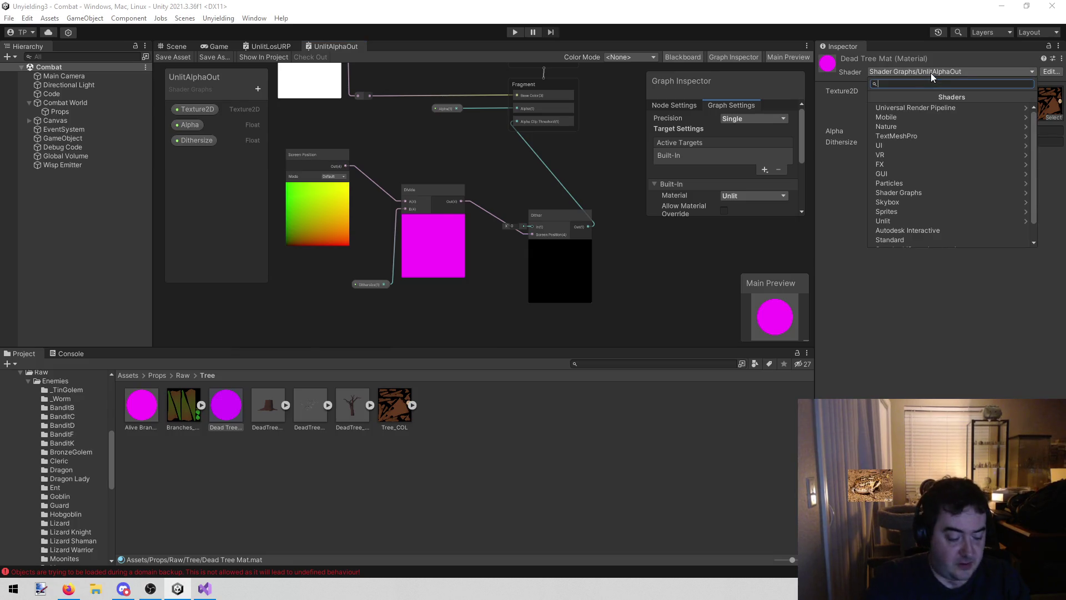
{"action": "type", "text": "unlit"}
{"action": "key", "text": "Down"}
{"action": "key", "text": "Down"}
{"action": "key", "text": "Down"}
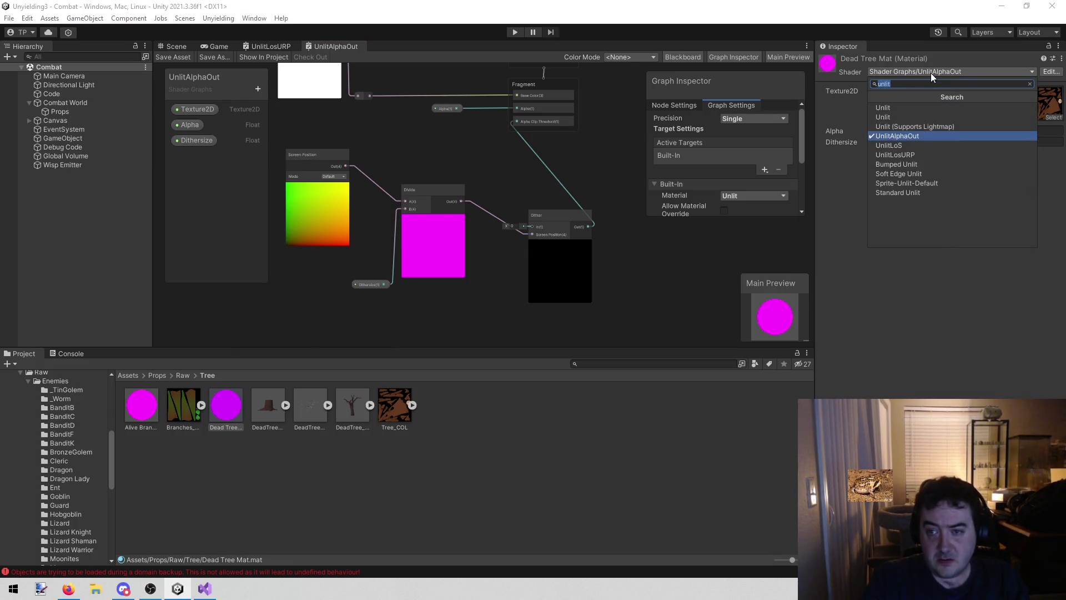
{"action": "key", "text": "Return"}
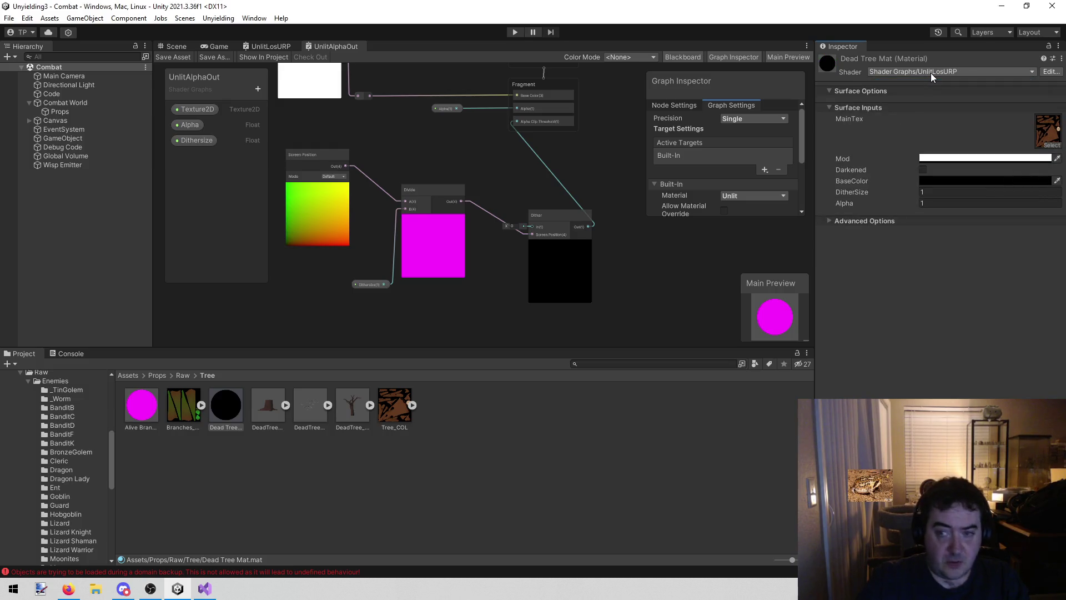
Set the material's BaseColor to white and DitherSize to 0.4
{"action": "left_click", "coordinate": [944, 182]}
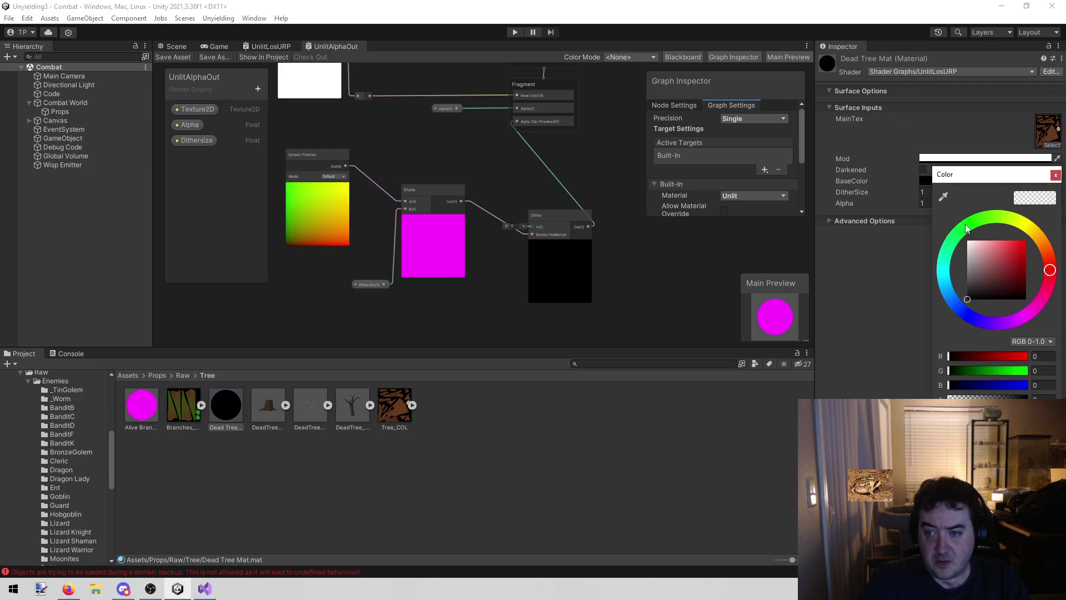
{"action": "left_click", "coordinate": [968, 241]}
{"action": "left_click", "coordinate": [1055, 175]}
{"action": "left_click", "coordinate": [968, 192]}
{"action": "type", "text": "0.4"}
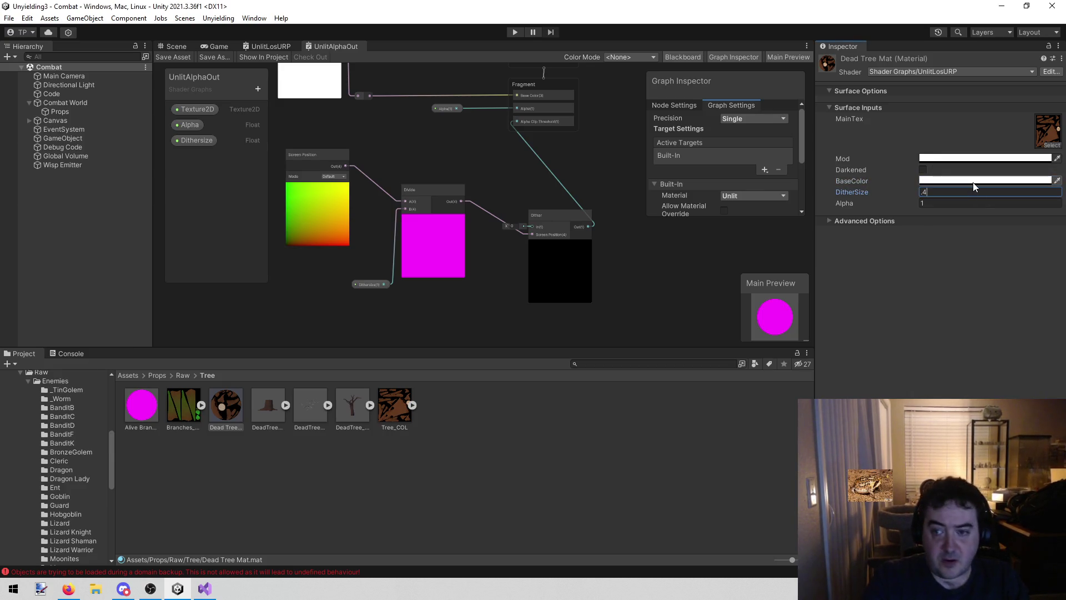
{"action": "left_click", "coordinate": [142, 411]}
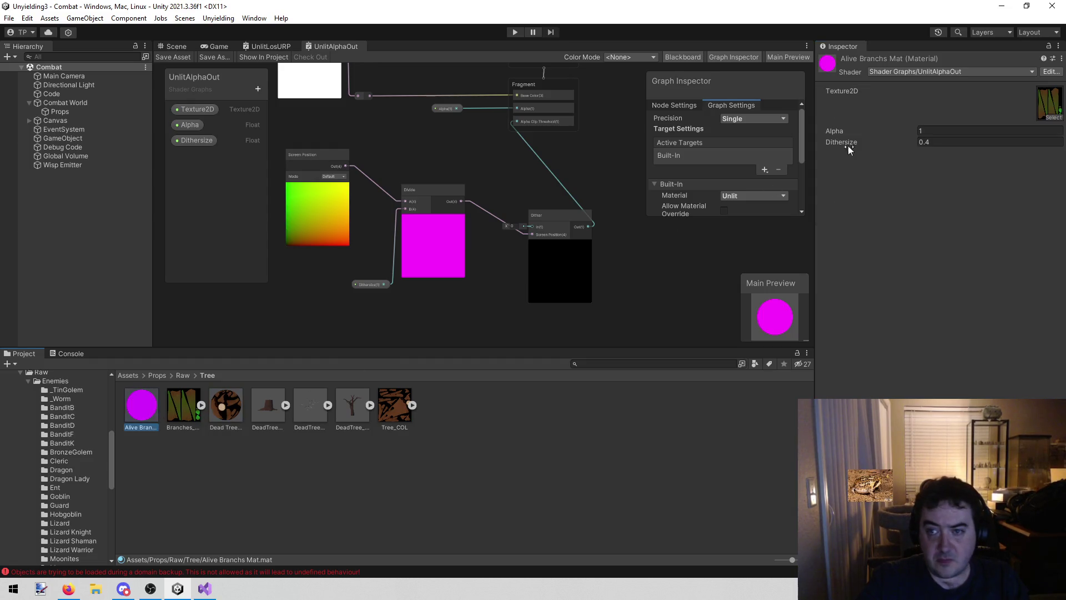
Give Alive Branchs Mat the UnlitLosURP shader, white BaseColor and DitherSize 0.4
{"action": "left_click", "coordinate": [977, 72]}
{"action": "type", "text": "u"}
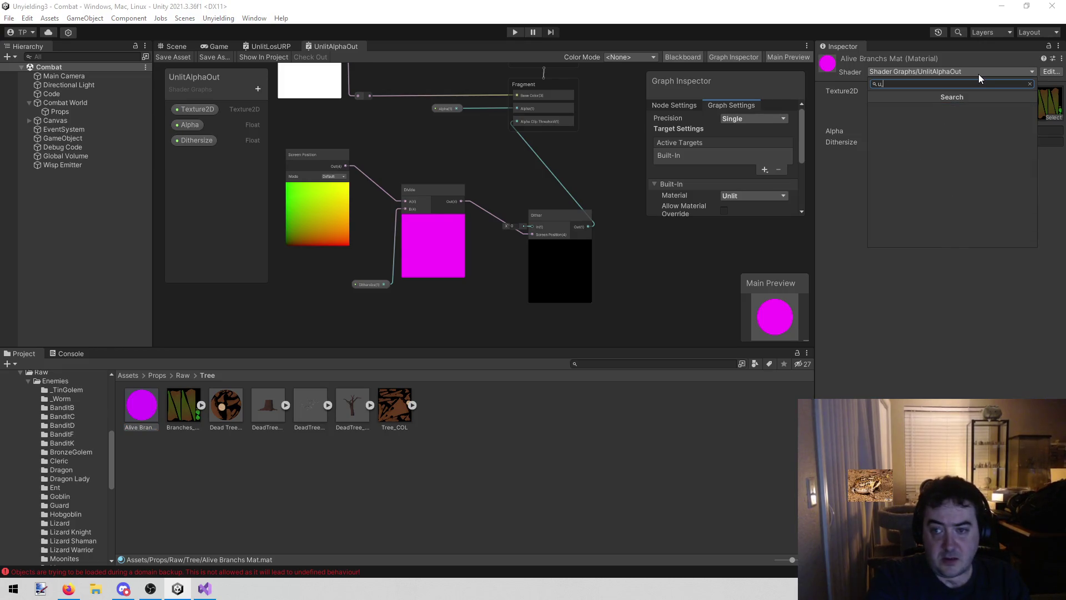
{"action": "type", "text": "nl"}
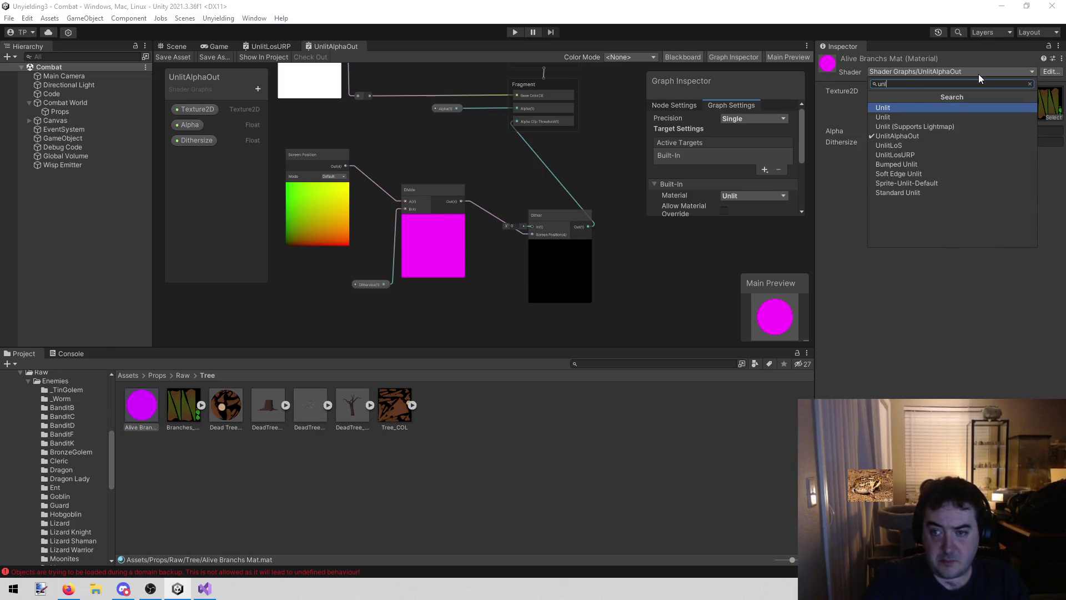
{"action": "left_click", "coordinate": [922, 154]}
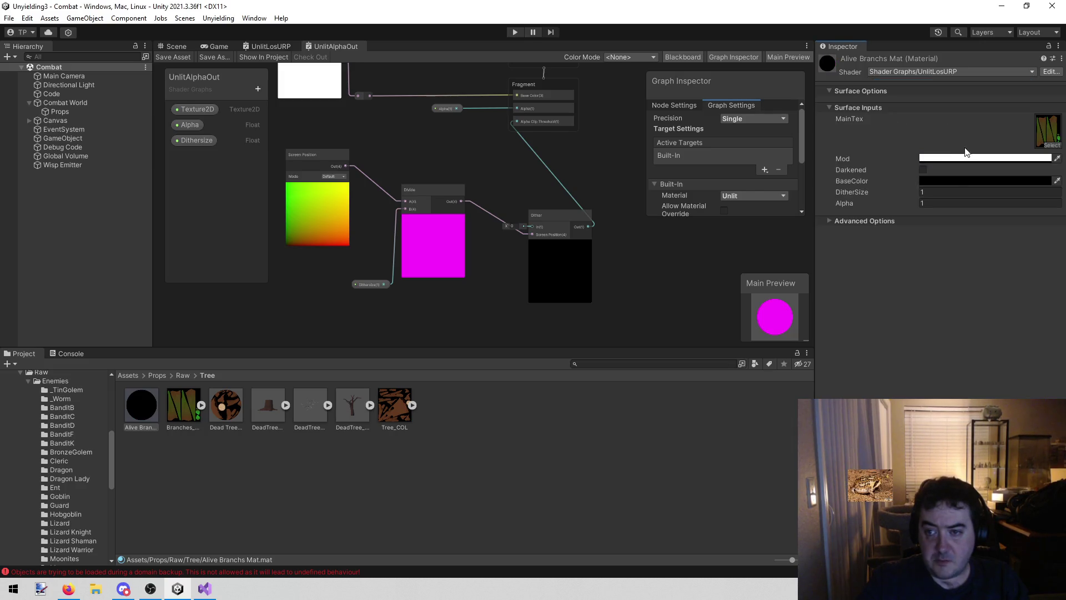
{"action": "left_click", "coordinate": [941, 184]}
{"action": "left_click_drag", "start_coordinate": [987, 259], "coordinate": [967, 240]}
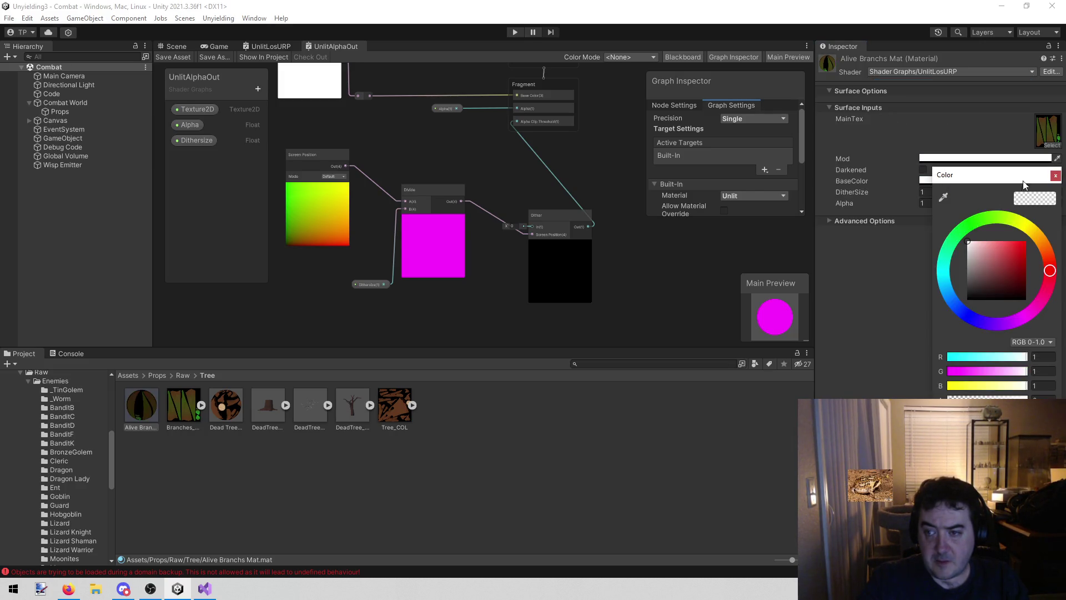
{"action": "left_click", "coordinate": [1056, 175]}
{"action": "left_click", "coordinate": [957, 192]}
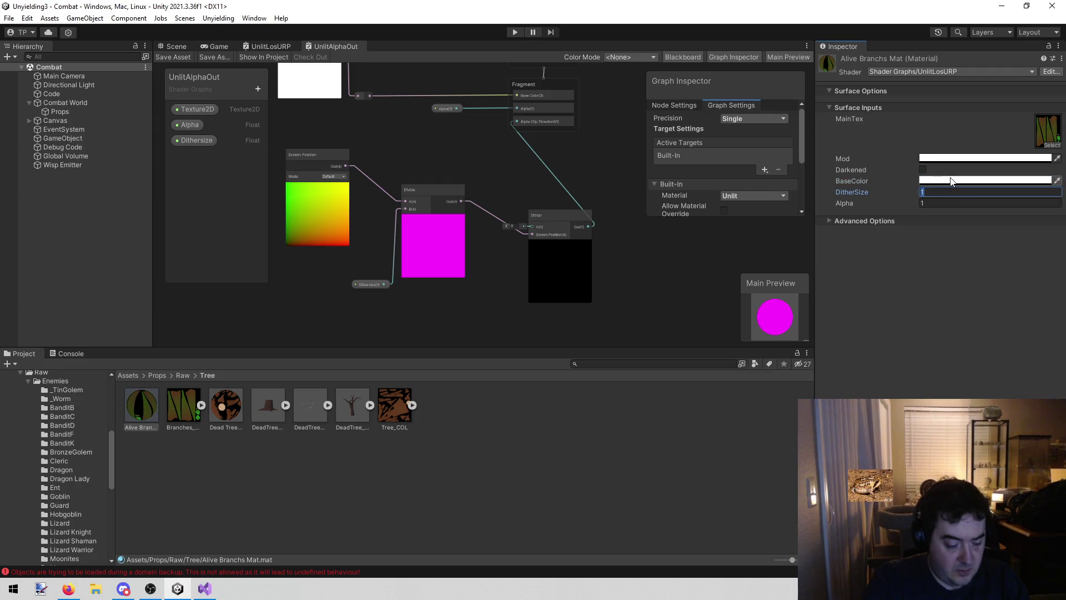
{"action": "type", "text": "0.4"}
{"action": "key", "text": "Tab"}
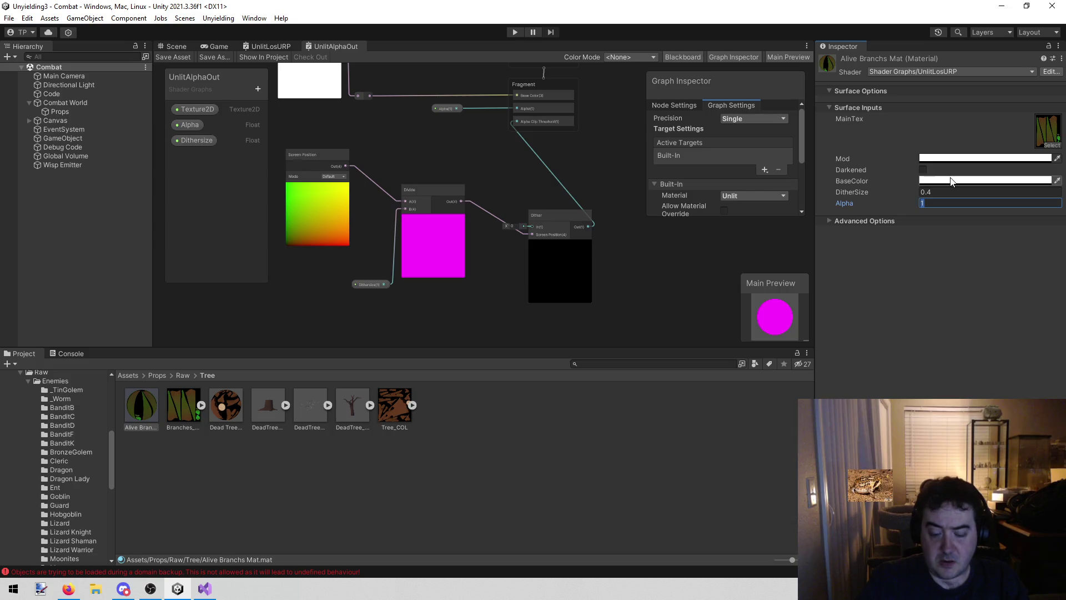
Run the game in play mode to test the new materials
{"action": "left_click", "coordinate": [560, 443]}
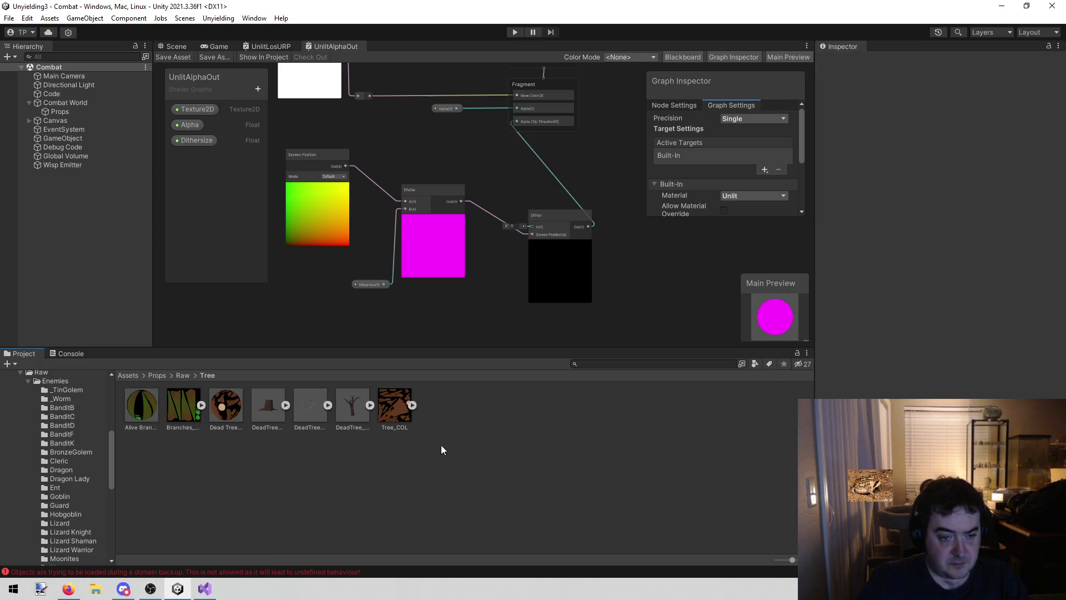
{"action": "left_click_drag", "start_coordinate": [427, 158], "coordinate": [450, 160]}
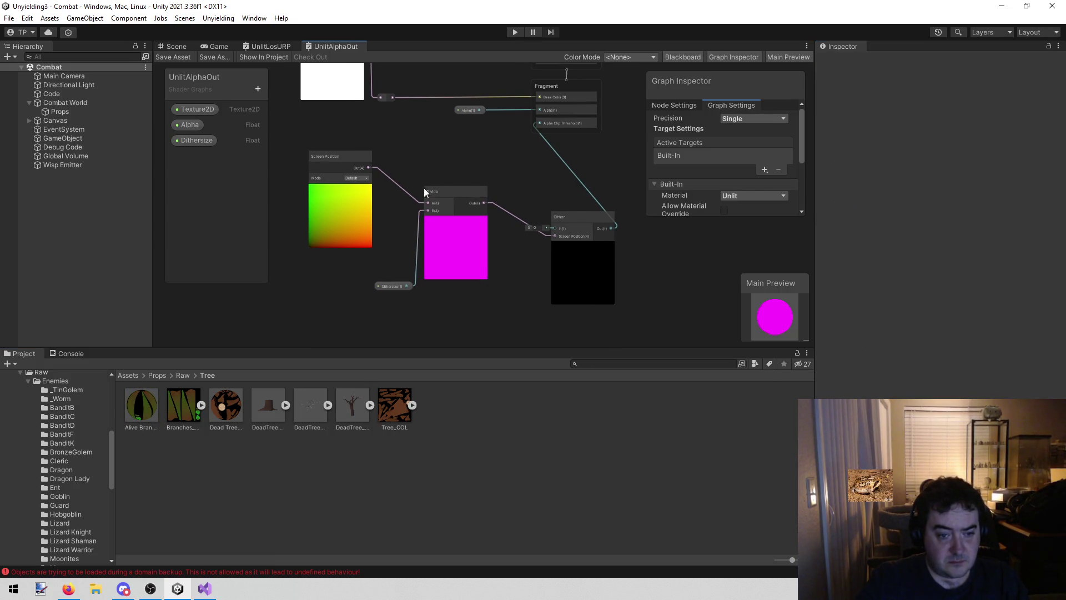
{"action": "left_click", "coordinate": [518, 33]}
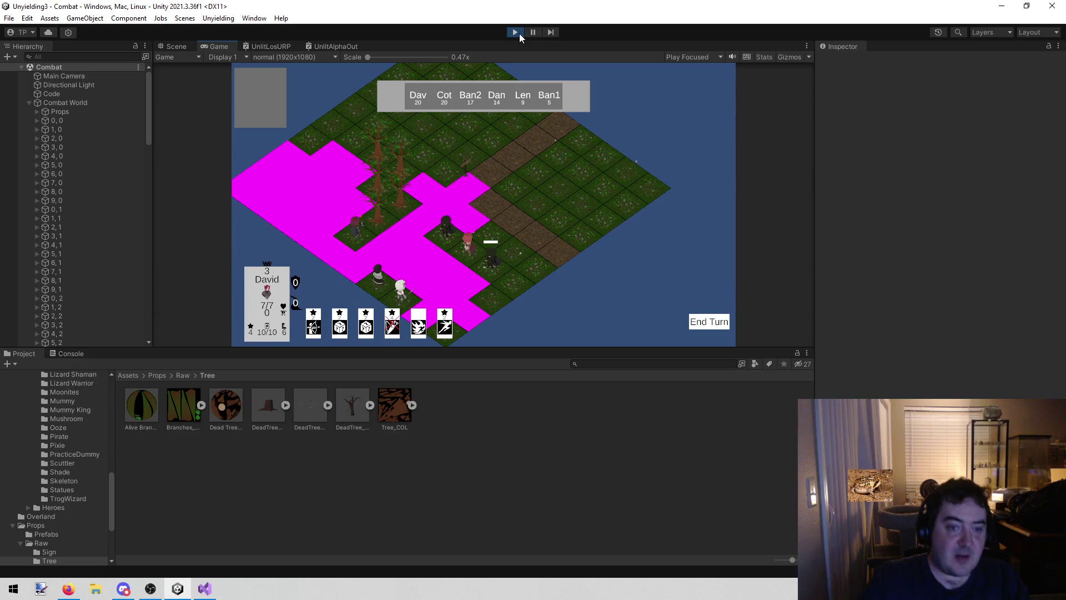
Exit play mode, close Scratch.cs in Visual Studio, and return to Unity
{"action": "left_click", "coordinate": [515, 31]}
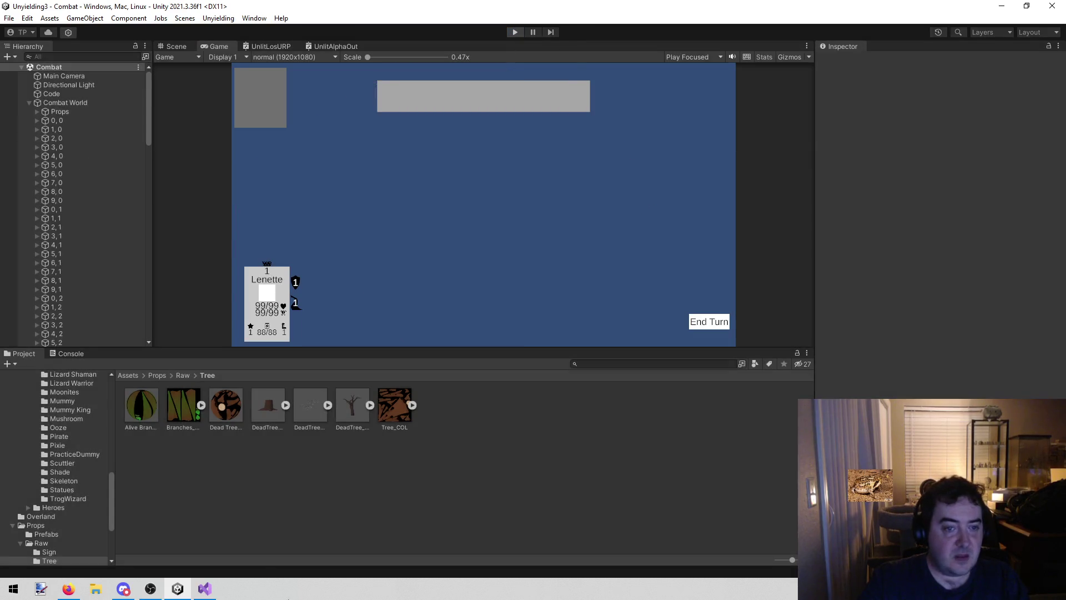
{"action": "left_click", "coordinate": [204, 589]}
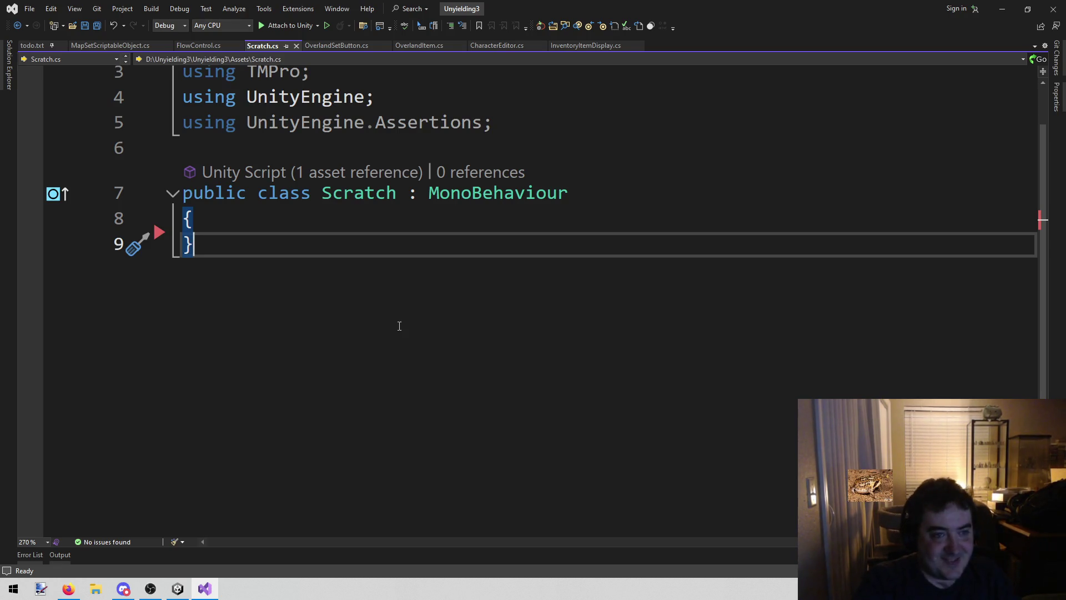
{"action": "middle_click", "coordinate": [273, 45]}
{"action": "left_click", "coordinate": [178, 590]}
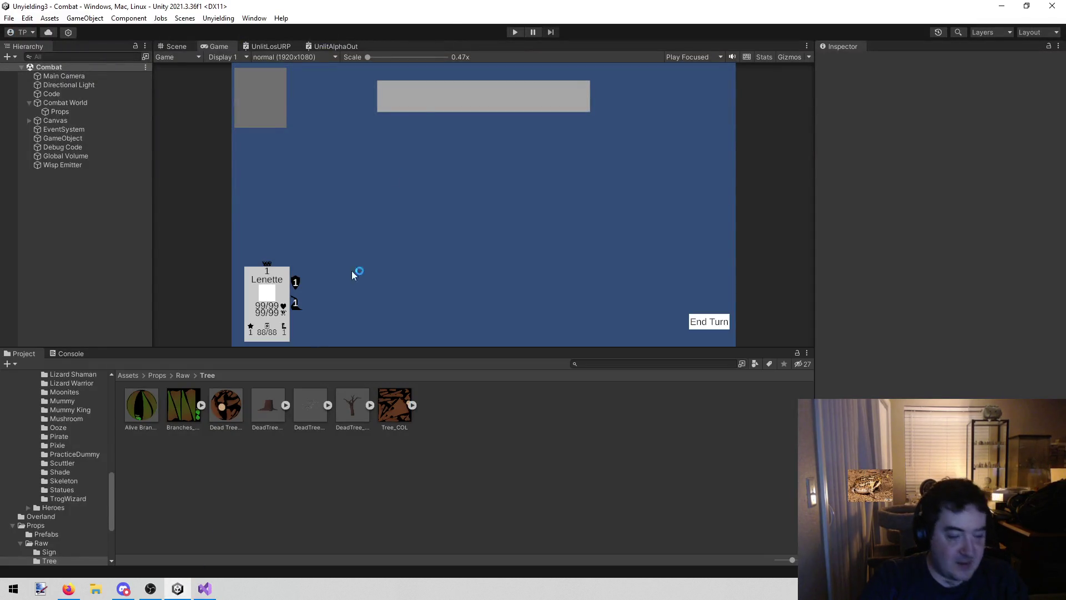
Start play mode again and orbit the Scene view down onto the magenta tiles
{"action": "left_click", "coordinate": [516, 32]}
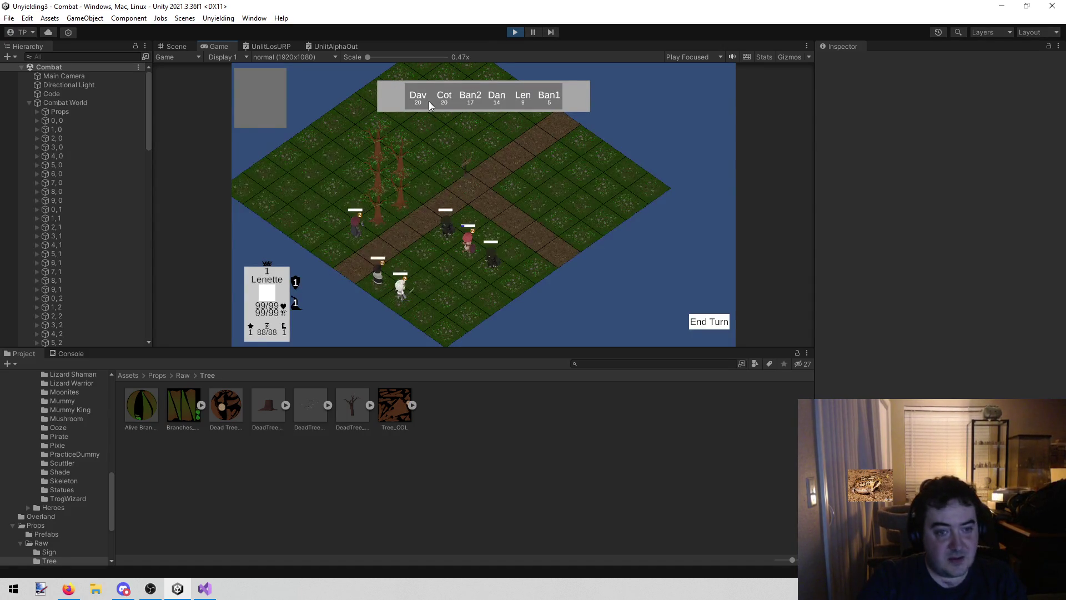
{"action": "left_click", "coordinate": [185, 43]}
{"action": "mouse_move", "coordinate": [345, 139]}
{"action": "left_mouse_down"}
{"action": "mouse_move", "coordinate": [372, 143]}
{"action": "mouse_move", "coordinate": [414, 274]}
{"action": "mouse_move", "coordinate": [512, 248]}
{"action": "left_mouse_up"}
{"action": "left_click", "coordinate": [512, 249]}
{"action": "left_click", "coordinate": [512, 249]}
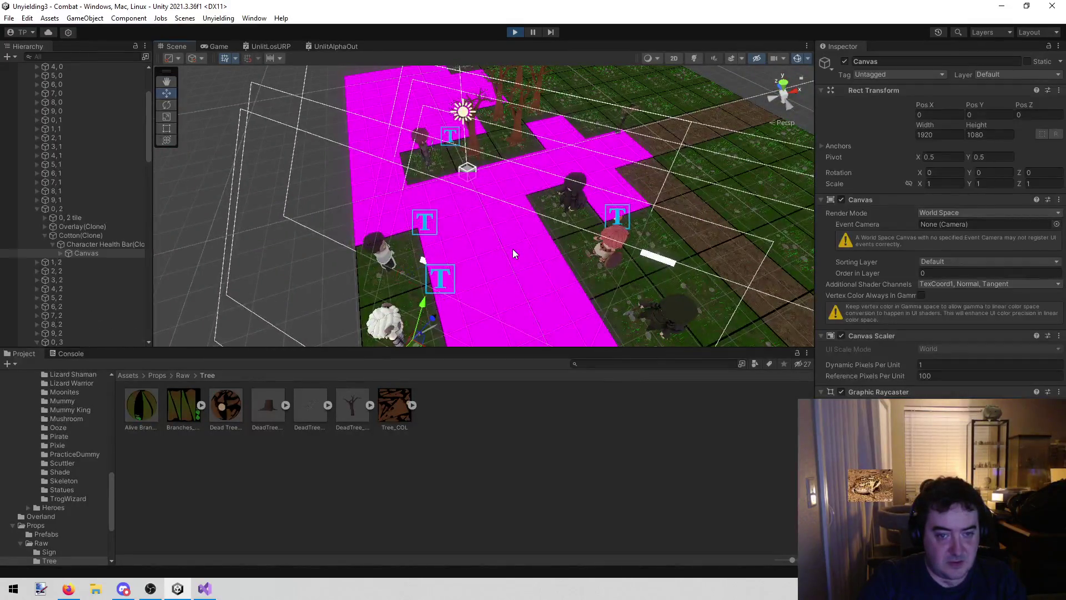
Open the Overlay shader graph behind the magenta PossibleMovement tile material
{"action": "left_click", "coordinate": [512, 249]}
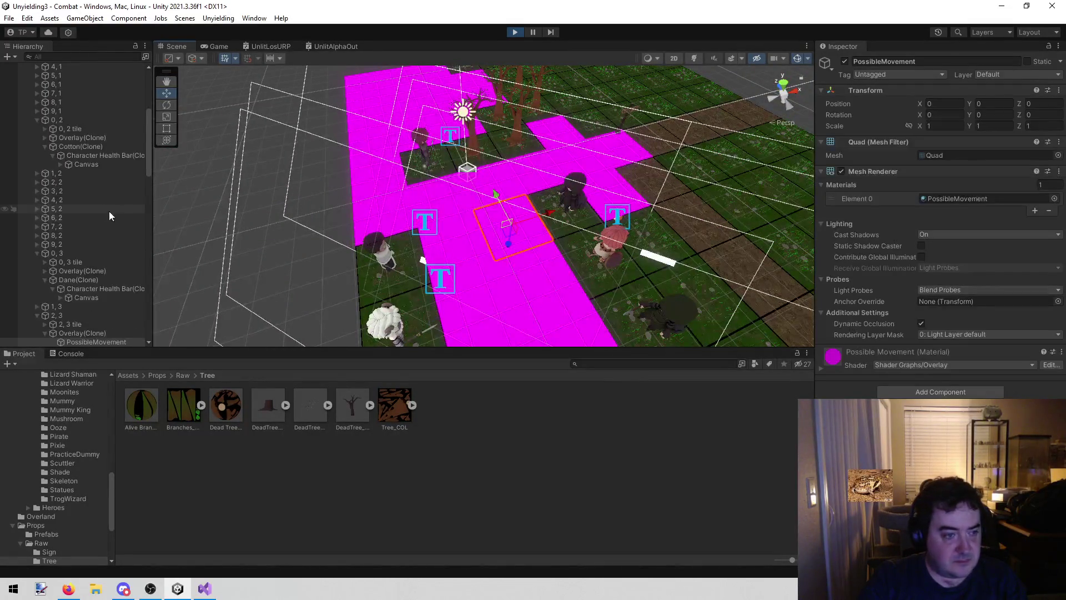
{"action": "scroll", "coordinate": [132, 327], "scroll_direction": "down", "scroll_amount": 2}
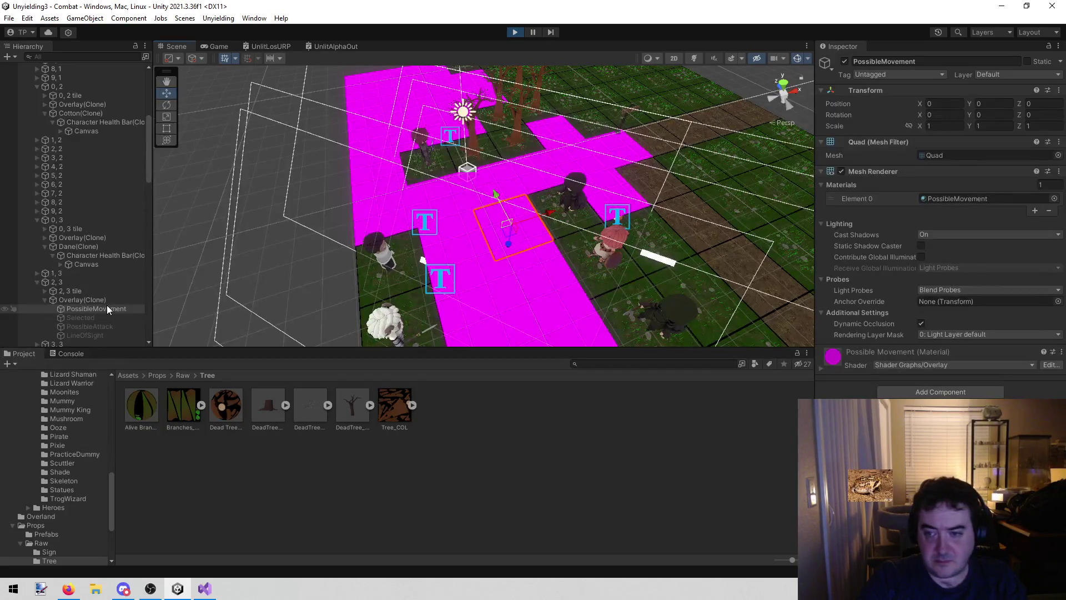
{"action": "left_click", "coordinate": [975, 200]}
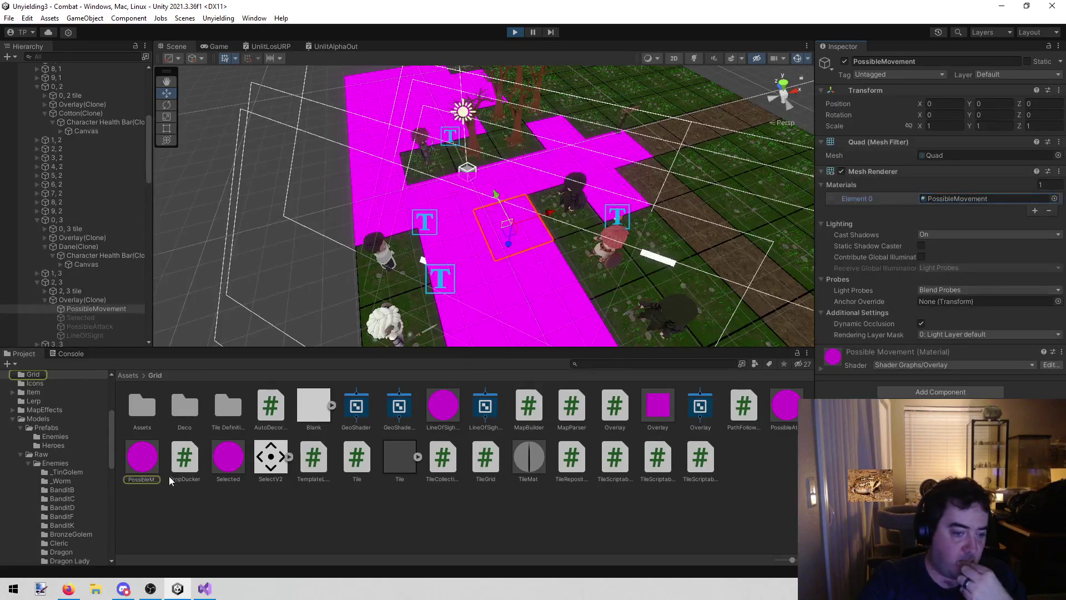
{"action": "left_click", "coordinate": [134, 461]}
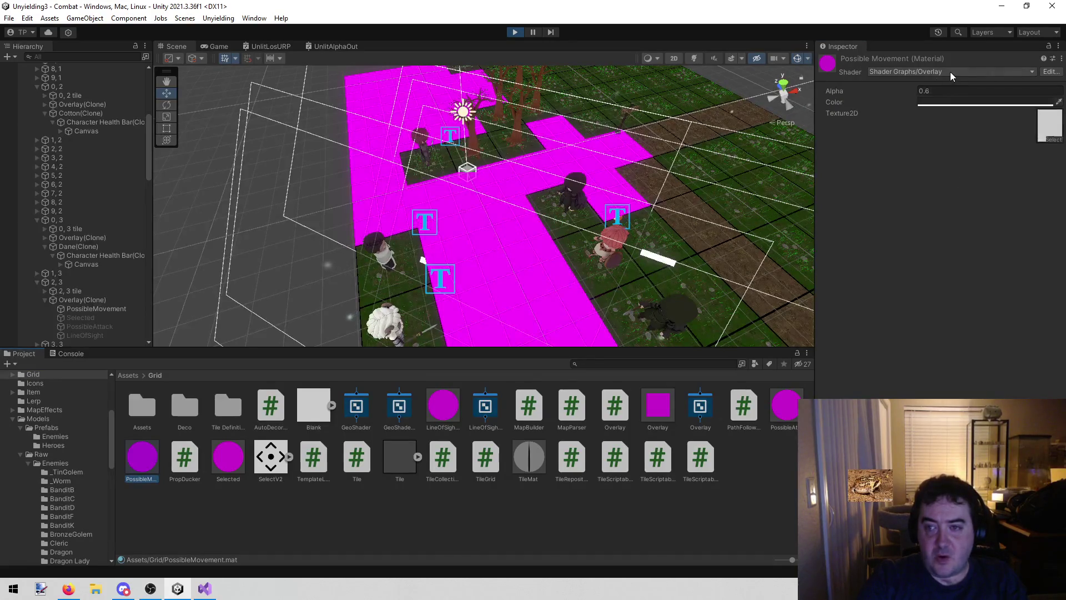
{"action": "left_click", "coordinate": [1054, 73]}
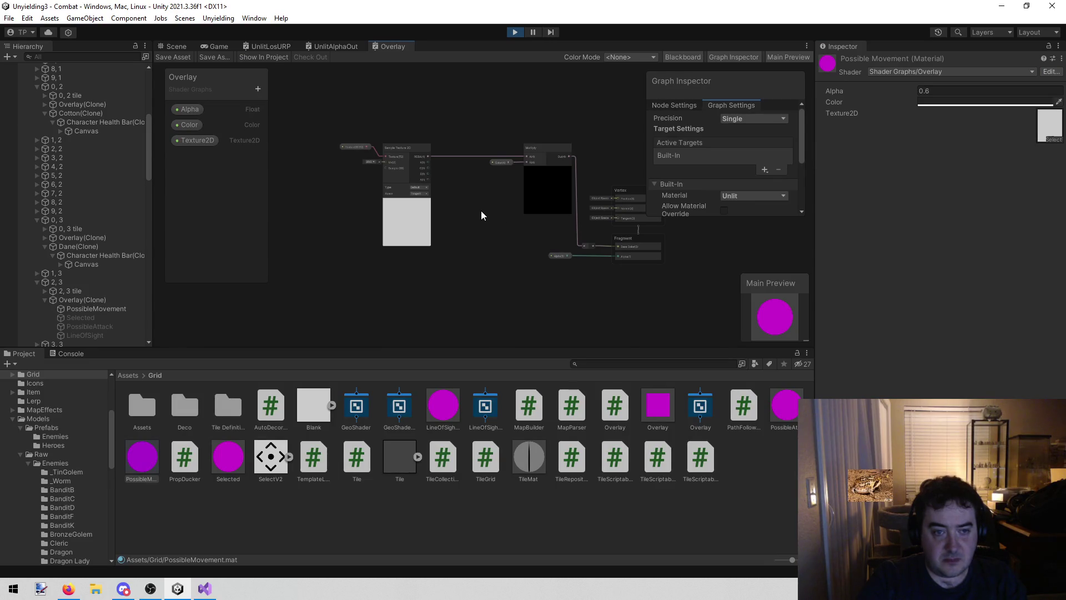
Compare the Line Of Sight Overlay, PossibleMovement and Selected materials in the Inspector
{"action": "left_click_drag", "start_coordinate": [481, 211], "coordinate": [426, 210]}
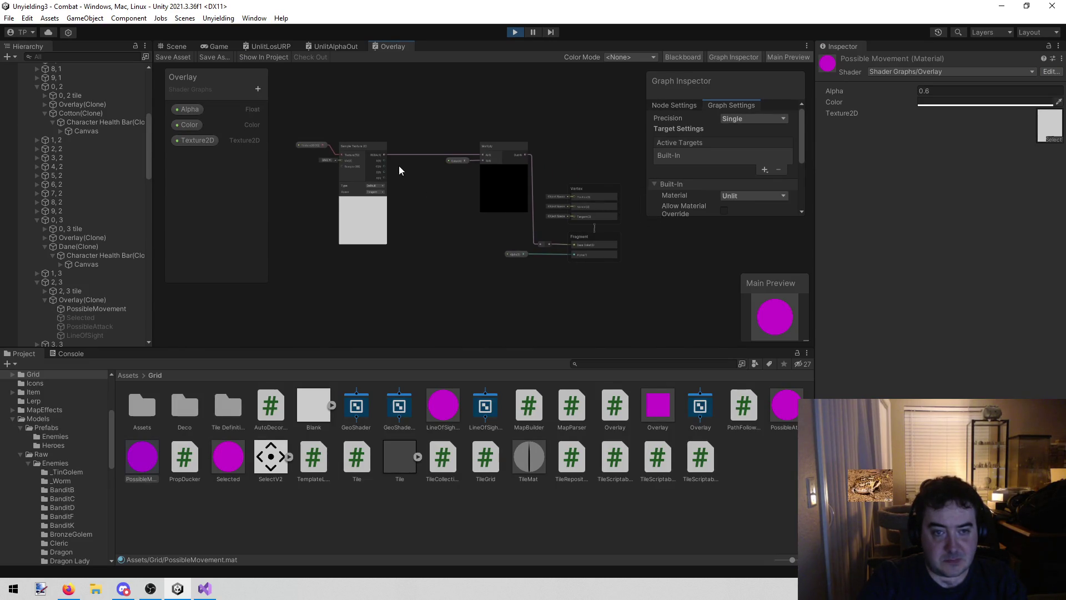
{"action": "scroll", "coordinate": [398, 166], "scroll_direction": "up", "scroll_amount": 3}
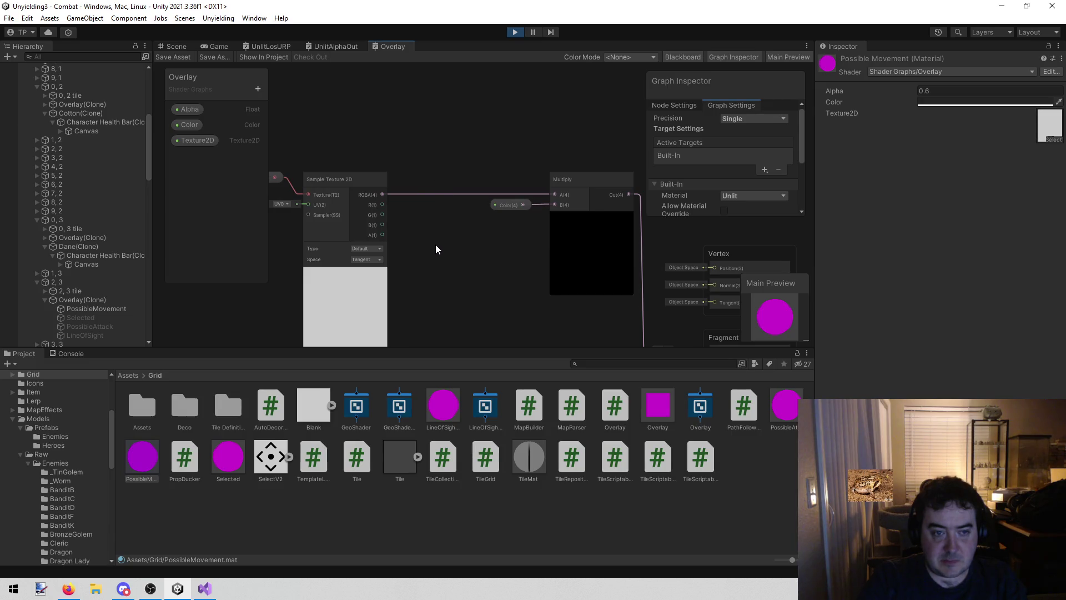
{"action": "scroll", "coordinate": [436, 249], "scroll_direction": "down", "scroll_amount": 1}
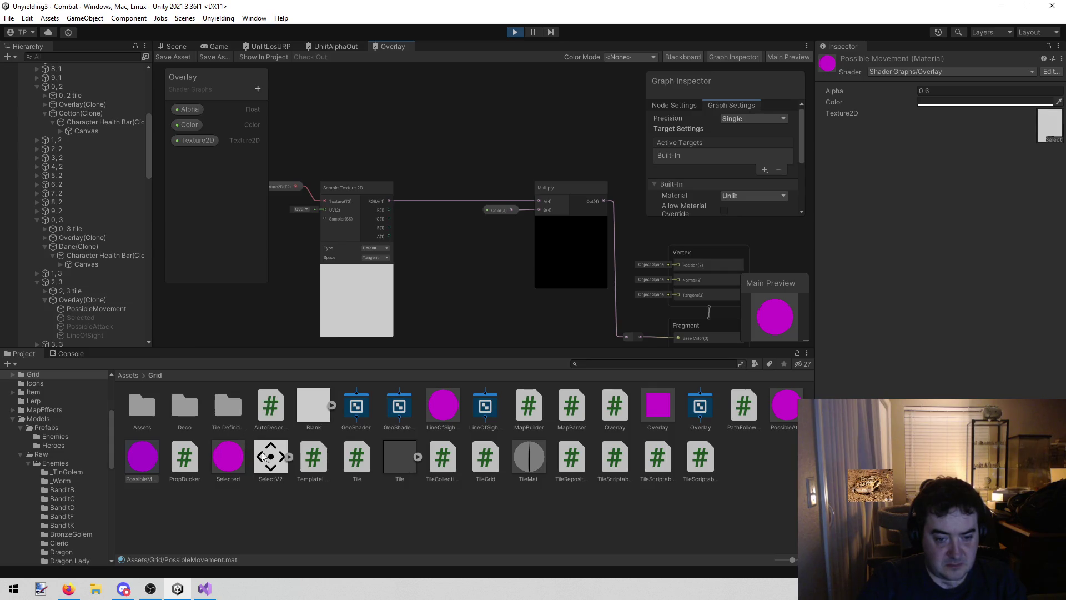
{"action": "left_click", "coordinate": [446, 415]}
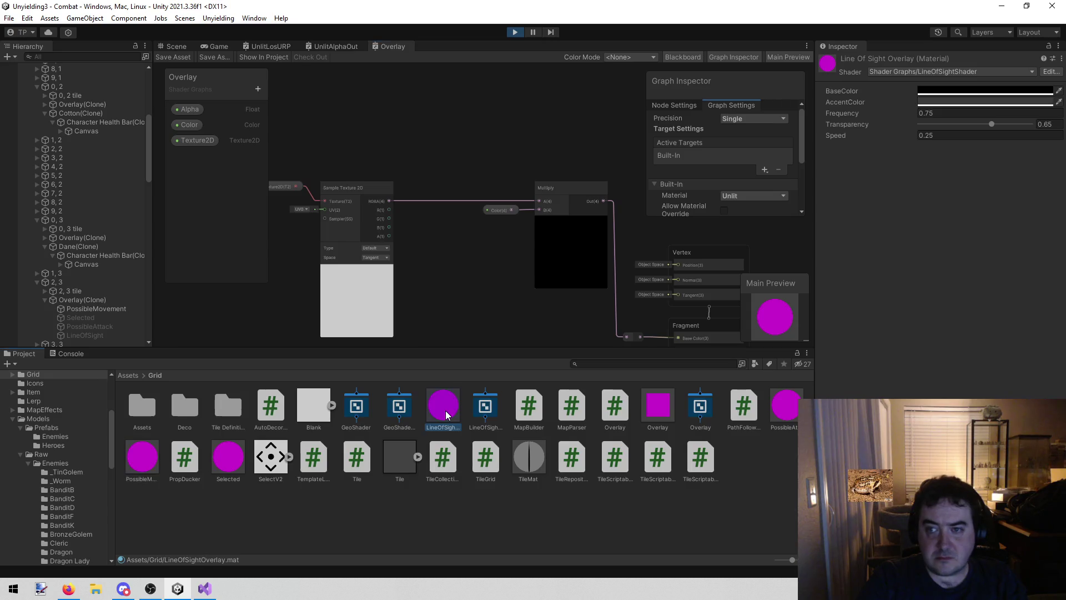
{"action": "left_click", "coordinate": [140, 454]}
{"action": "left_click", "coordinate": [234, 455]}
{"action": "left_click", "coordinate": [149, 456]}
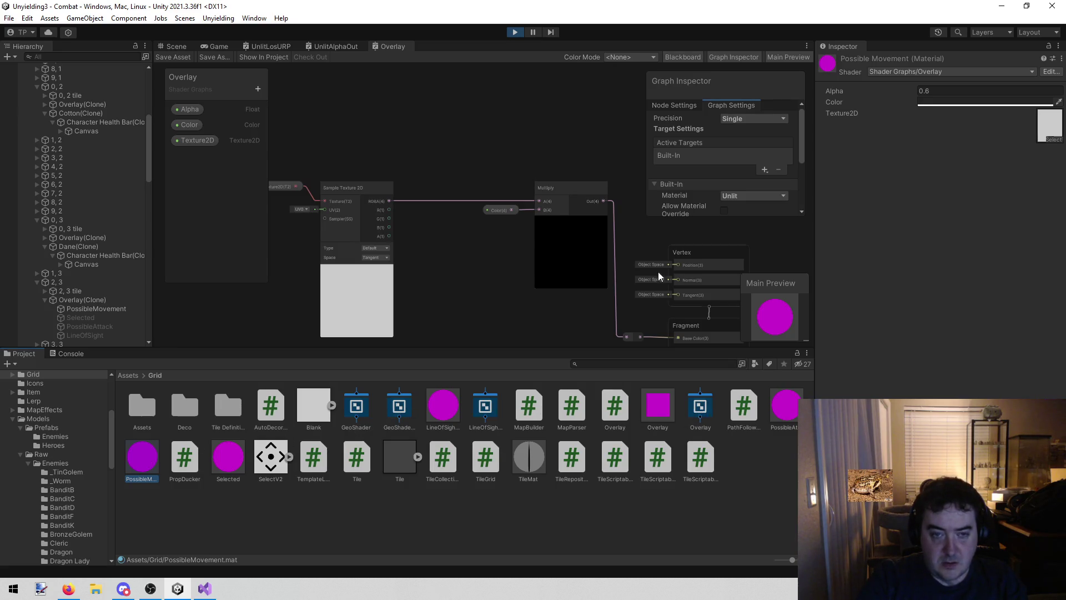
Stop play mode and close the UnlitLosURP and UnlitAlphaOut graph tabs, keeping Overlay
{"action": "left_click", "coordinate": [513, 32]}
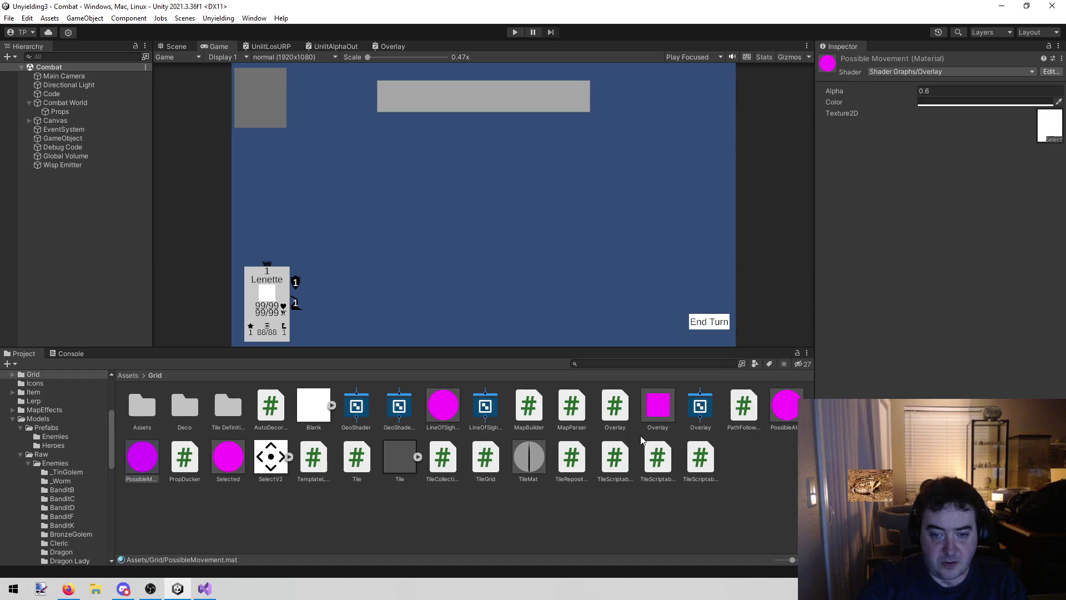
{"action": "left_click", "coordinate": [703, 406]}
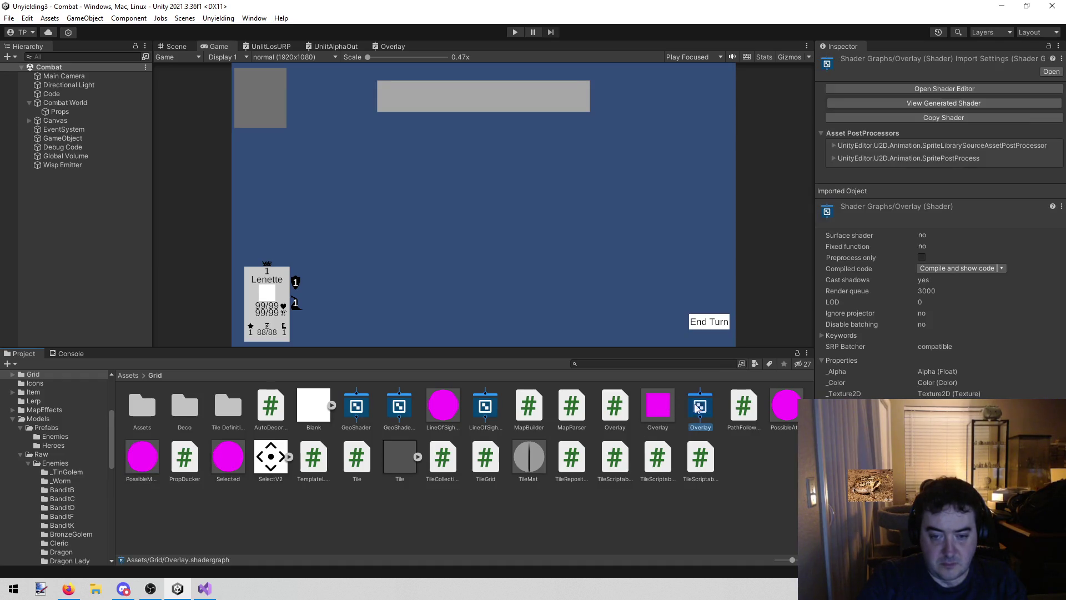
{"action": "middle_click", "coordinate": [271, 45]}
{"action": "middle_click", "coordinate": [271, 44]}
{"action": "left_click", "coordinate": [261, 46]}
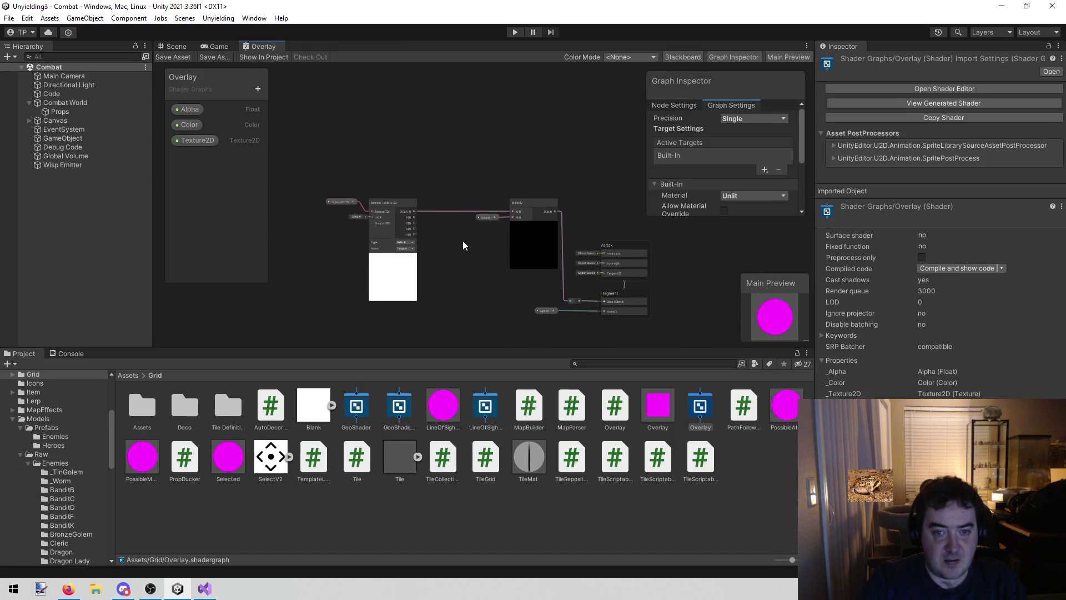
Box-select the Overlay graph's entire node network for copying
{"action": "scroll", "coordinate": [462, 241], "scroll_direction": "up", "scroll_amount": 3}
{"action": "scroll", "coordinate": [417, 198], "scroll_direction": "up", "scroll_amount": 2}
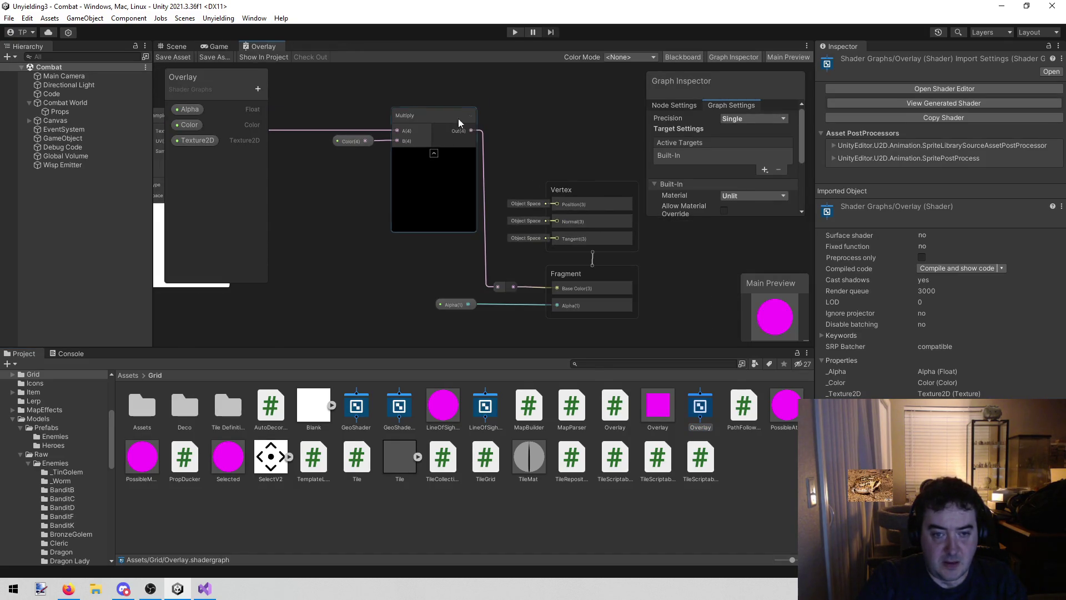
{"action": "left_click_drag", "start_coordinate": [503, 64], "coordinate": [584, 61]}
{"action": "scroll", "coordinate": [581, 103], "scroll_direction": "down", "scroll_amount": 1}
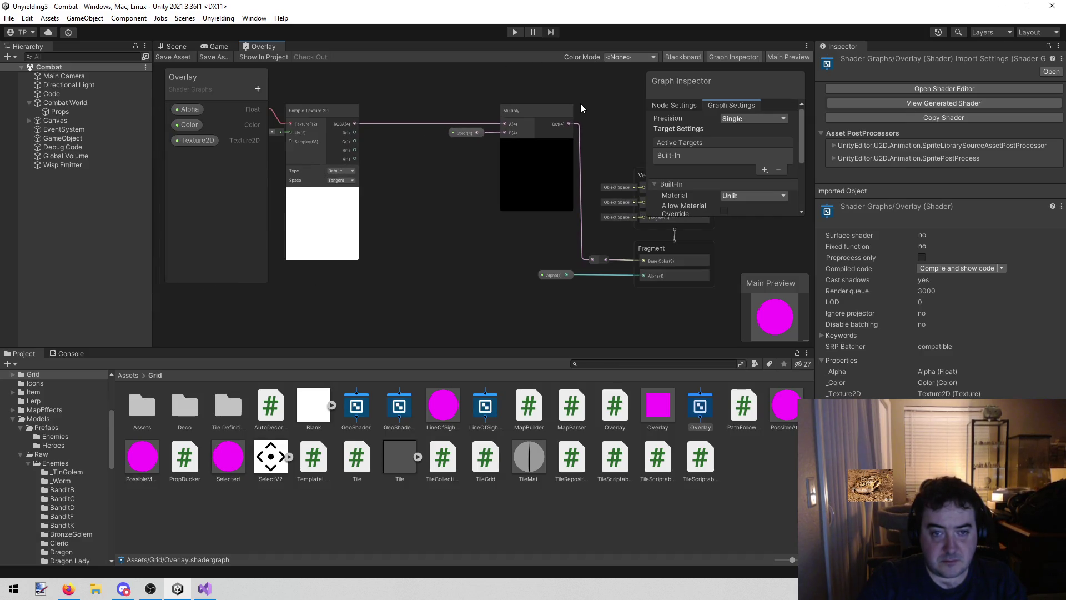
{"action": "scroll", "coordinate": [581, 104], "scroll_direction": "down", "scroll_amount": 1}
{"action": "left_click_drag", "start_coordinate": [326, 254], "coordinate": [320, 255]}
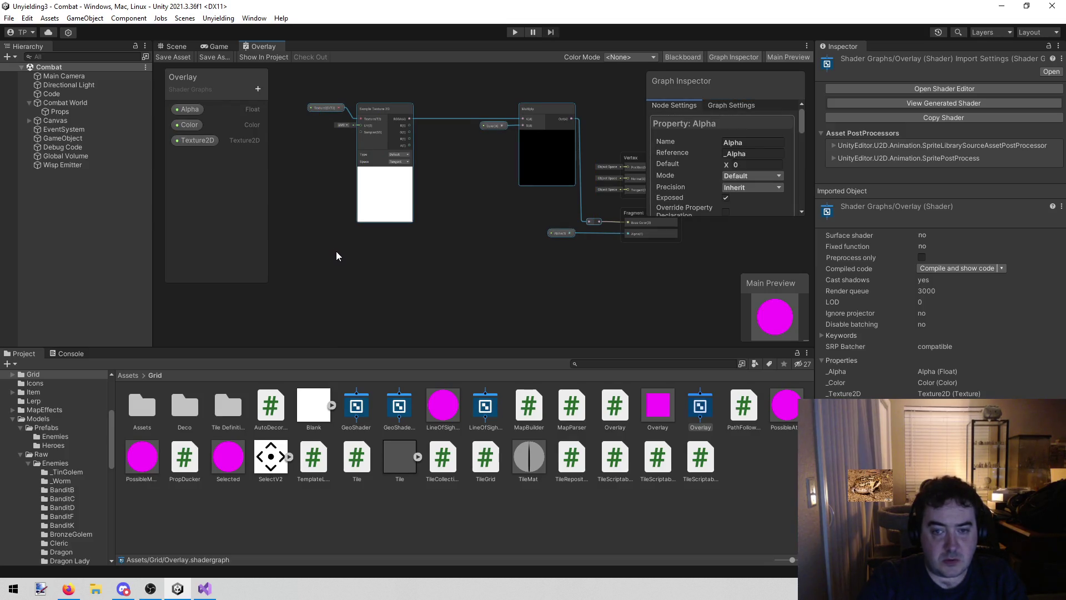
{"action": "left_click", "coordinate": [742, 478]}
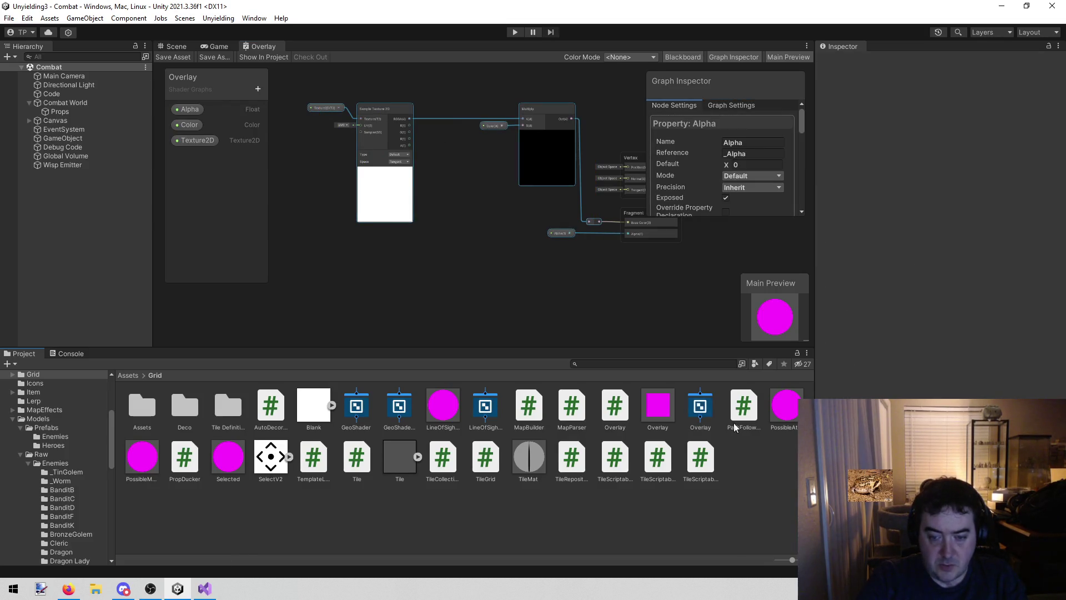
{"action": "right_click", "coordinate": [742, 464]}
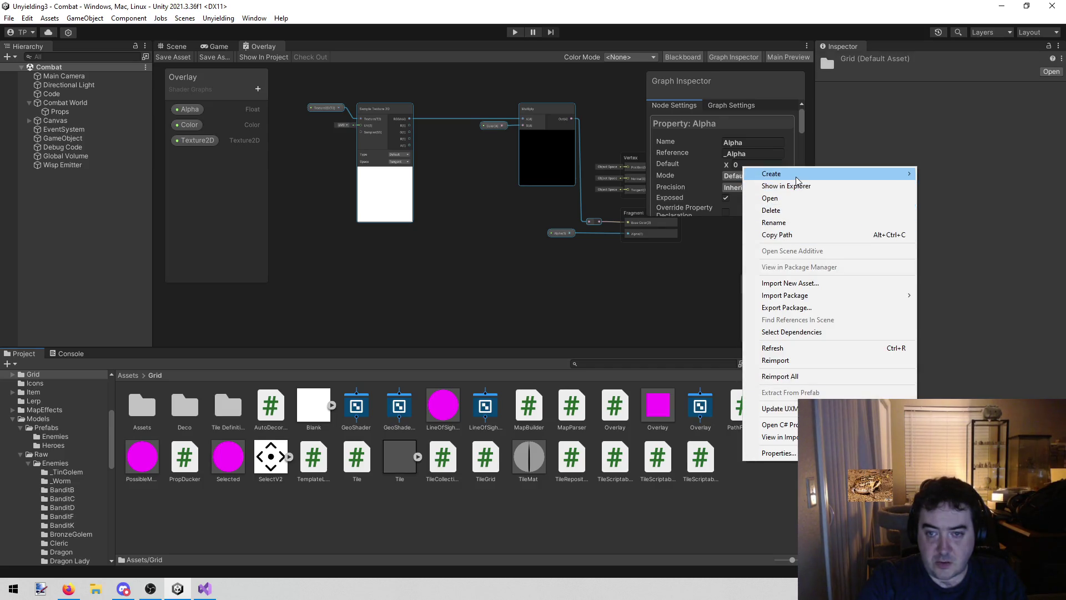
Add a URP Unlit Shader Graph named OverlayURP in the Grid folder and open it
{"action": "mouse_move", "coordinate": [805, 174]}
{"action": "mouse_move", "coordinate": [1000, 101]}
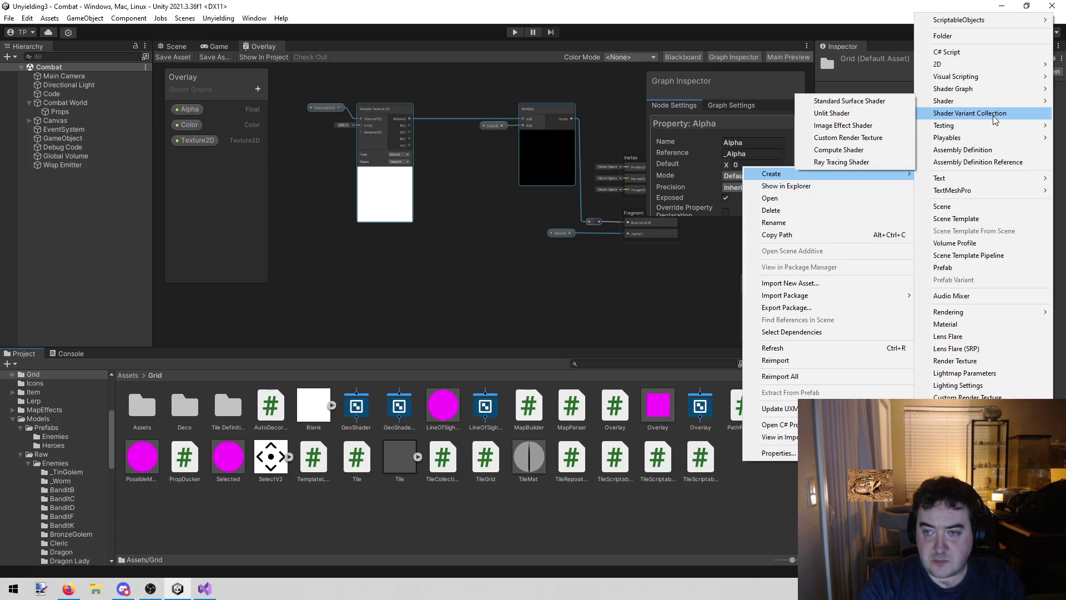
{"action": "mouse_move", "coordinate": [933, 90]}
{"action": "mouse_move", "coordinate": [891, 98]}
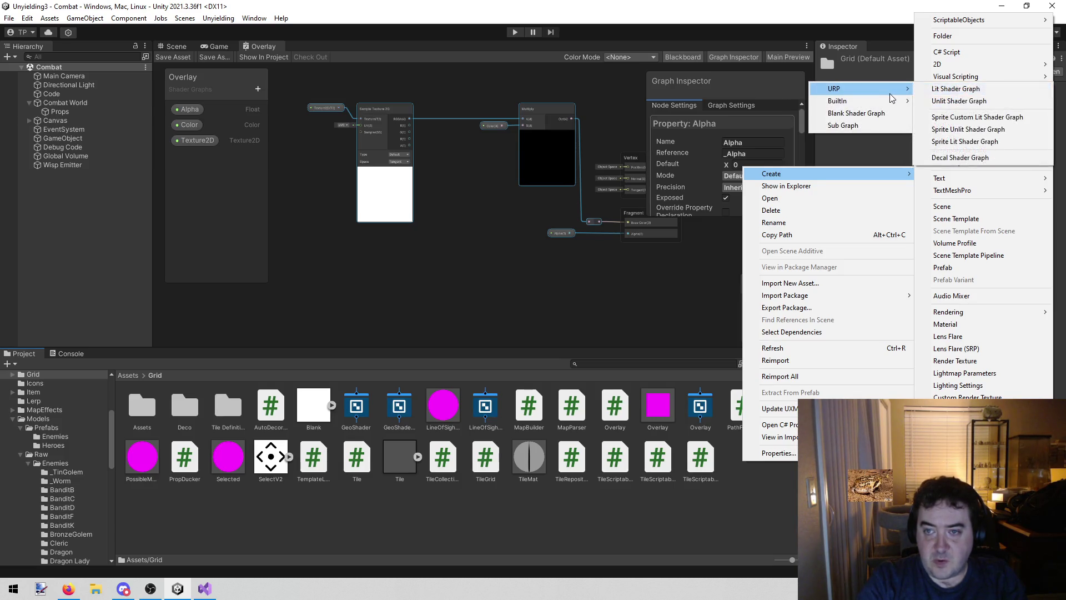
{"action": "left_click", "coordinate": [954, 101]}
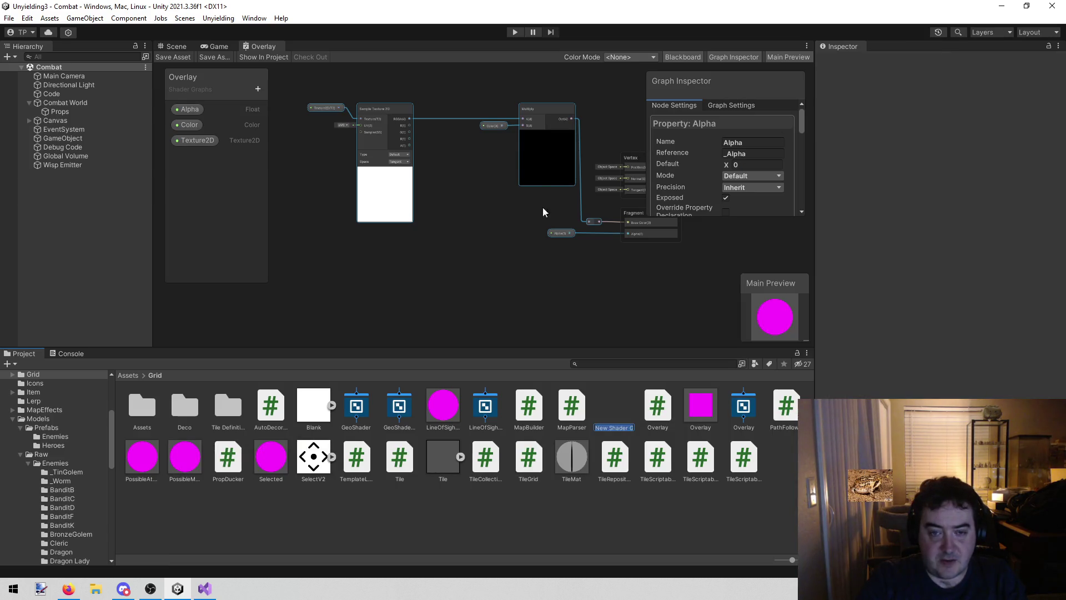
{"action": "type", "text": "OverlayU"}
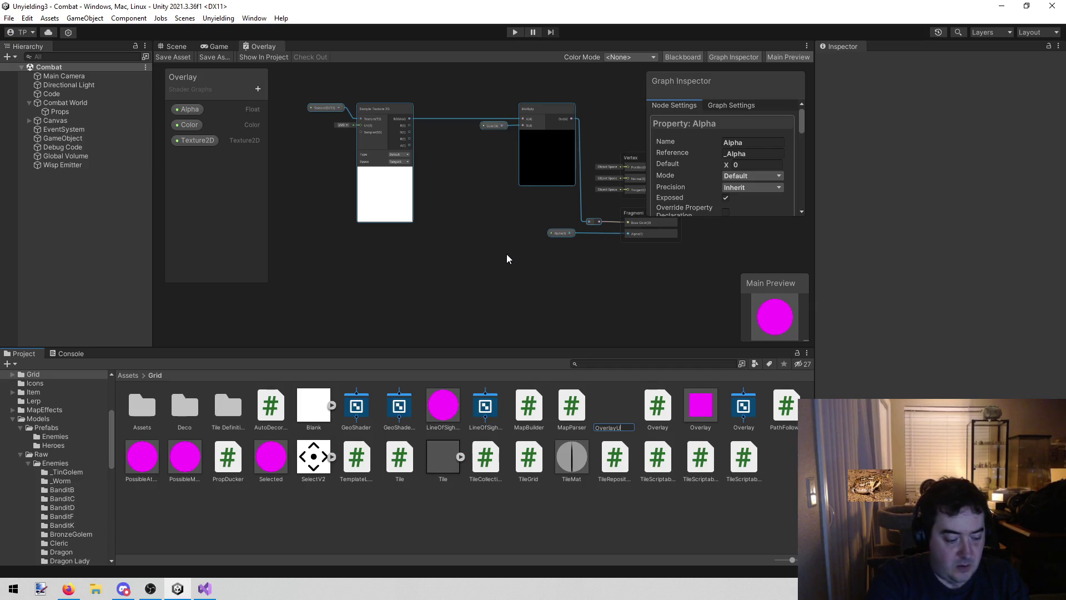
{"action": "type", "text": "RP"}
{"action": "key", "text": "Return"}
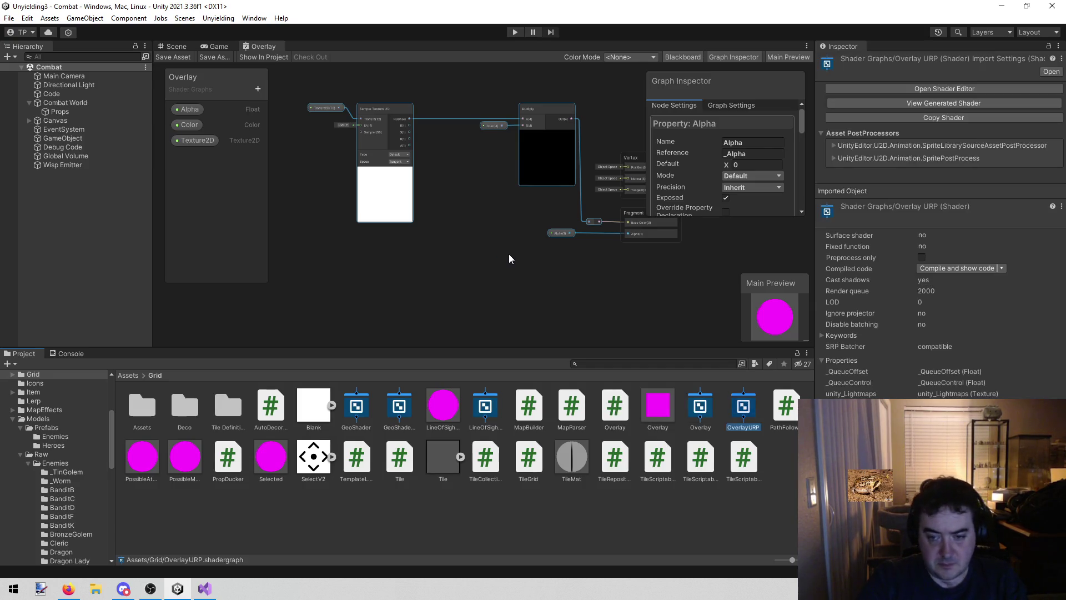
{"action": "double_click", "coordinate": [743, 410]}
Paste the copied Overlay node network into the OverlayURP canvas
{"action": "mouse_move", "coordinate": [324, 255]}
{"action": "left_mouse_down"}
{"action": "mouse_move", "coordinate": [404, 212]}
{"action": "mouse_move", "coordinate": [449, 211]}
{"action": "mouse_move", "coordinate": [431, 216]}
{"action": "mouse_move", "coordinate": [475, 196]}
{"action": "mouse_move", "coordinate": [440, 192]}
{"action": "mouse_move", "coordinate": [429, 145]}
{"action": "left_mouse_up"}
{"action": "key", "text": "ctrl+v"}
{"action": "scroll", "coordinate": [446, 238], "scroll_direction": "down", "scroll_amount": 5}
{"action": "scroll", "coordinate": [475, 230], "scroll_direction": "up", "scroll_amount": 4}
{"action": "scroll", "coordinate": [488, 249], "scroll_direction": "down", "scroll_amount": 1}
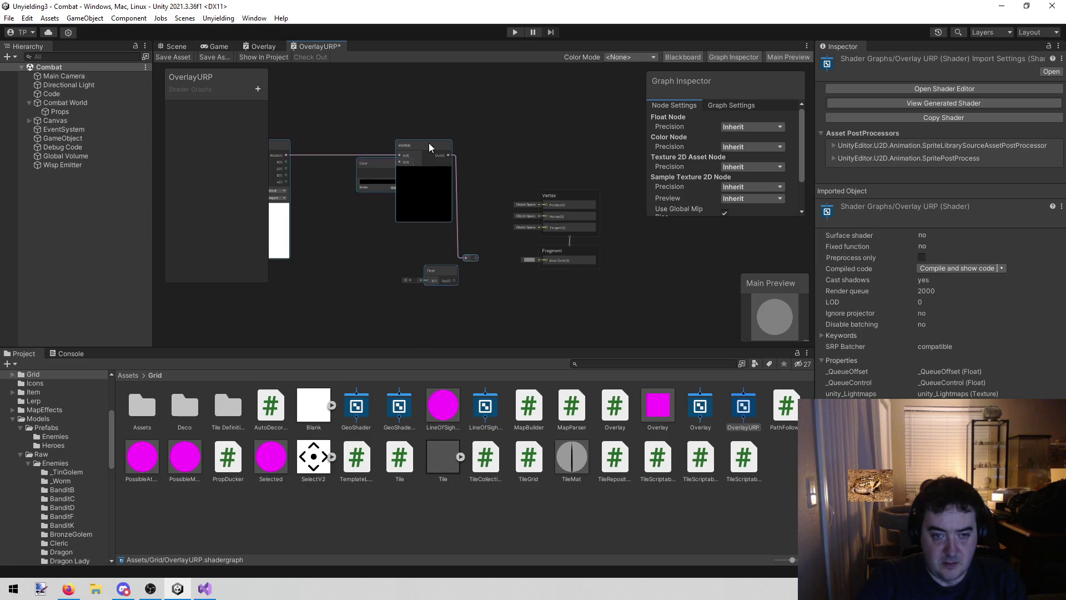
{"action": "scroll", "coordinate": [514, 272], "scroll_direction": "up", "scroll_amount": 5}
Set OverlayURP's Surface Type to Transparent, matching the Overlay graph's settings
{"action": "left_click", "coordinate": [635, 222]}
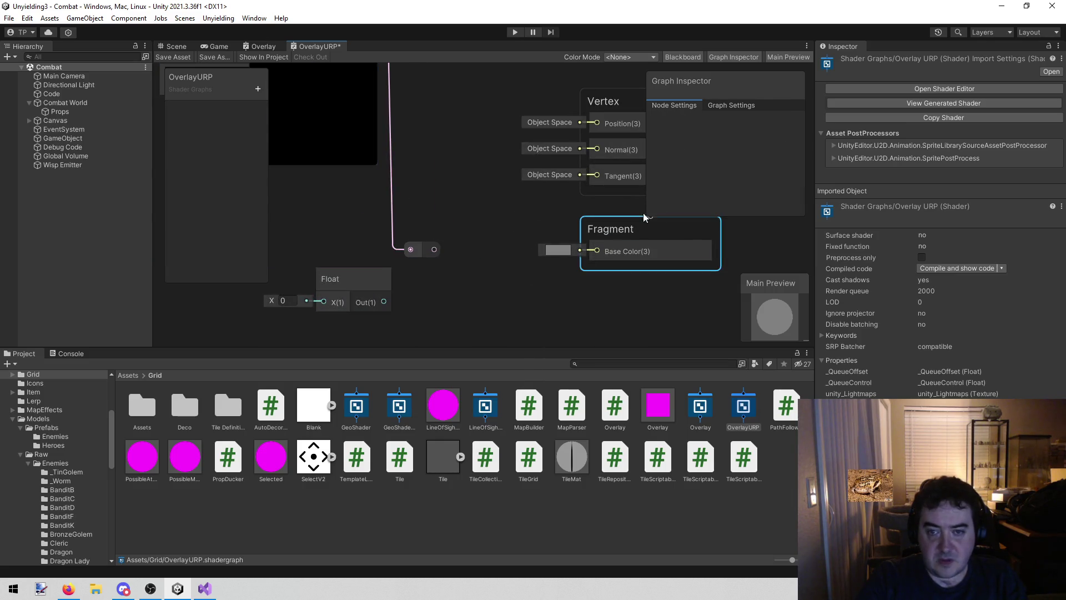
{"action": "left_click", "coordinate": [733, 105]}
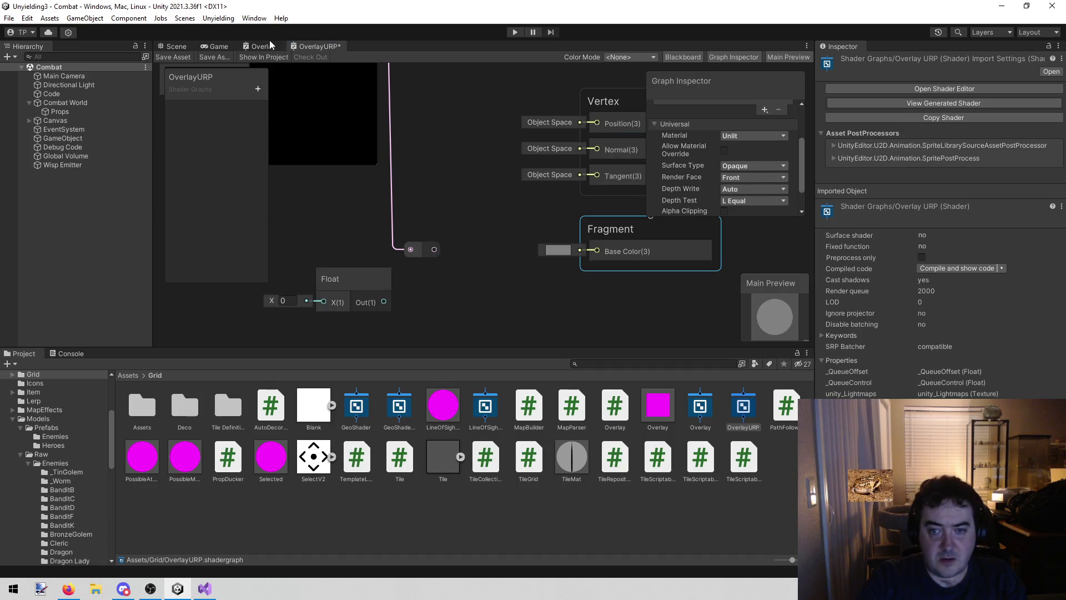
{"action": "scroll", "coordinate": [730, 159], "scroll_direction": "down", "scroll_amount": 1}
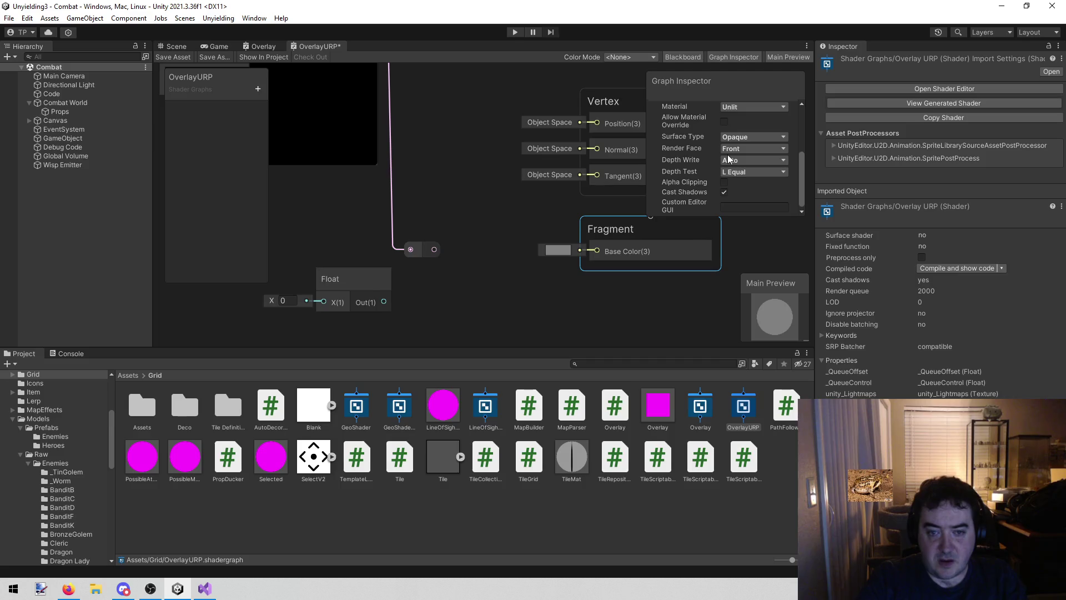
{"action": "left_click", "coordinate": [263, 46]}
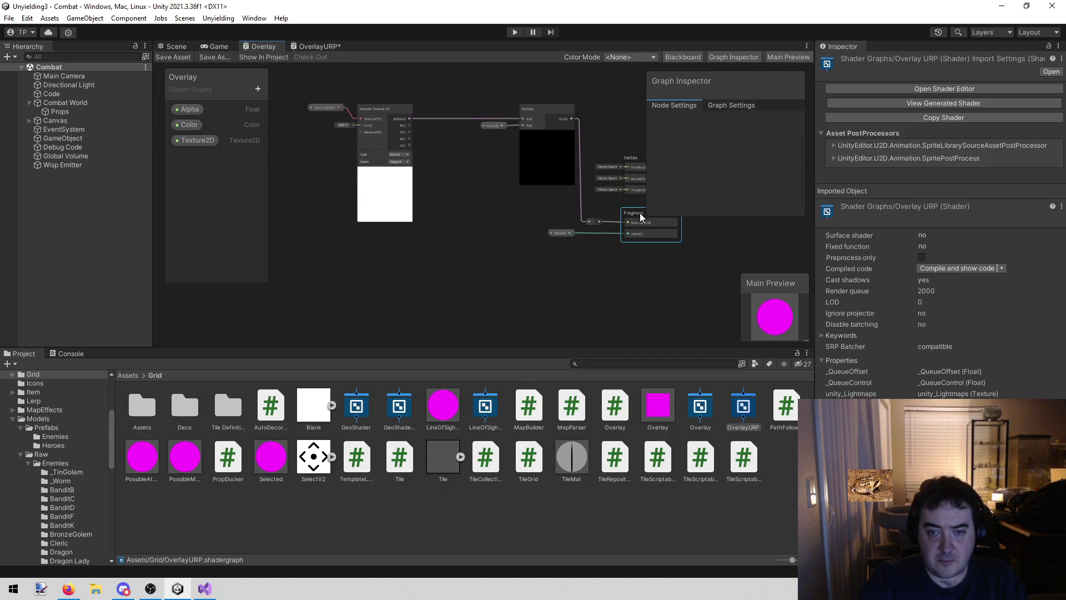
{"action": "left_click", "coordinate": [724, 104]}
{"action": "scroll", "coordinate": [732, 139], "scroll_direction": "down", "scroll_amount": 1}
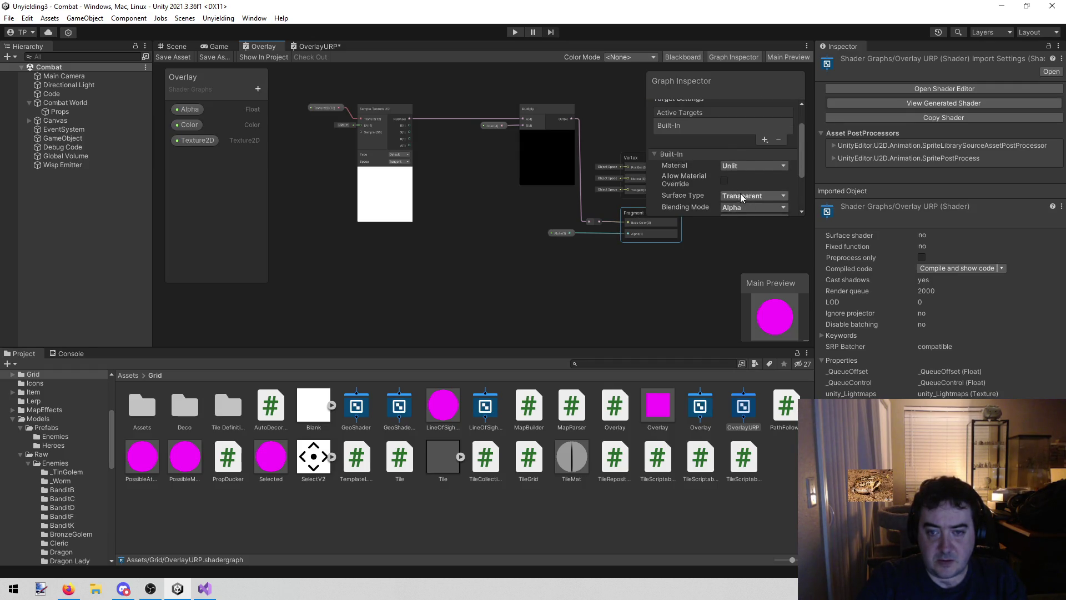
{"action": "scroll", "coordinate": [754, 201], "scroll_direction": "down", "scroll_amount": 1}
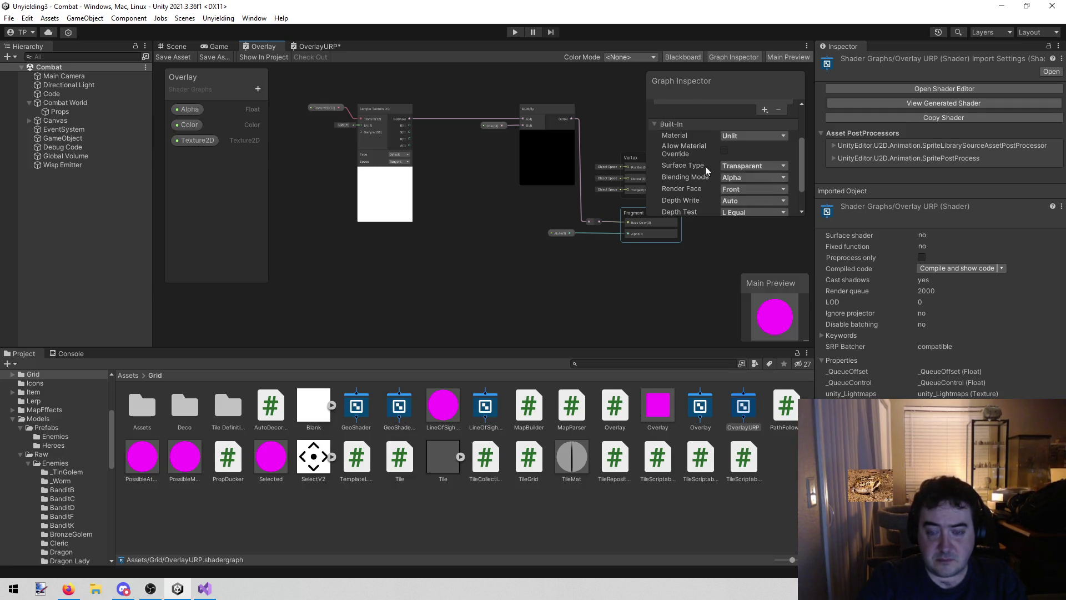
{"action": "left_click", "coordinate": [310, 44]}
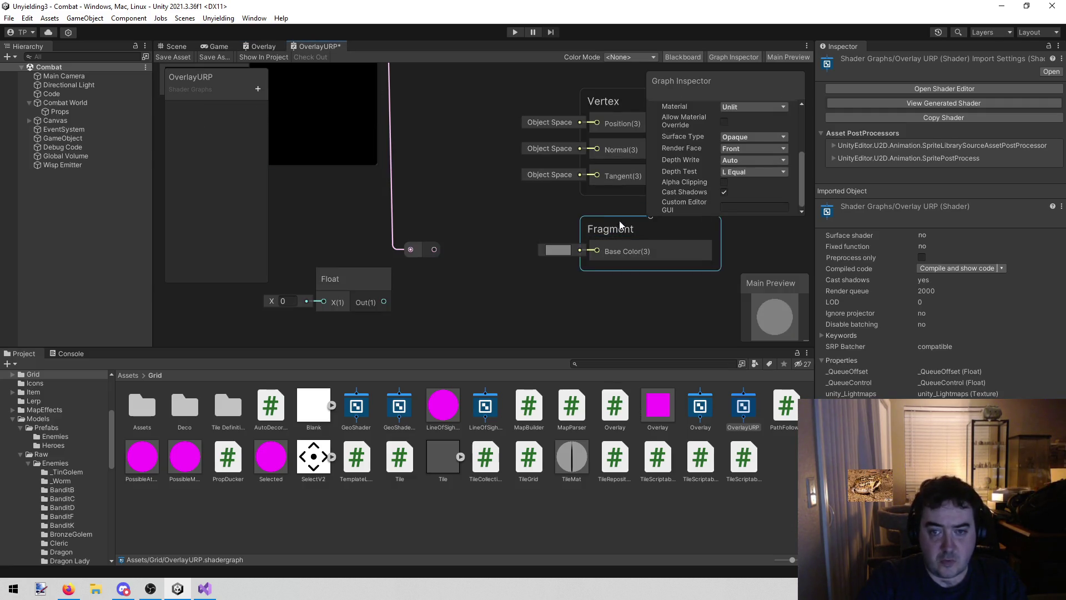
{"action": "left_click", "coordinate": [758, 136]}
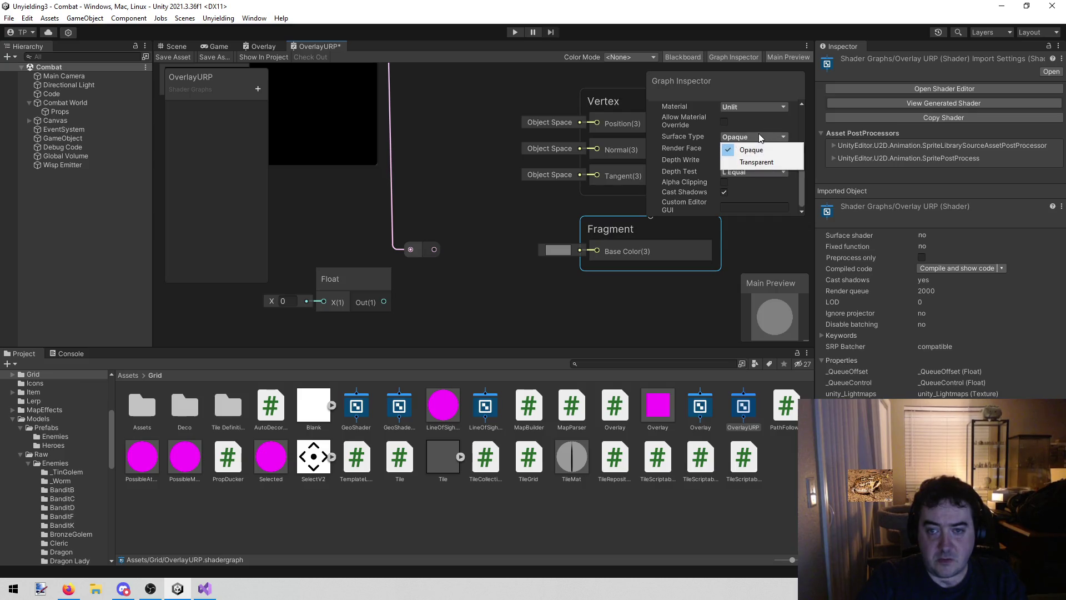
{"action": "left_click", "coordinate": [756, 163]}
Connect the pasted network's reroute output to the Fragment's Base Color
{"action": "scroll", "coordinate": [516, 246], "scroll_direction": "down", "scroll_amount": 1}
{"action": "left_click_drag", "start_coordinate": [445, 249], "coordinate": [583, 251]}
{"action": "left_click_drag", "start_coordinate": [445, 249], "coordinate": [581, 251]}
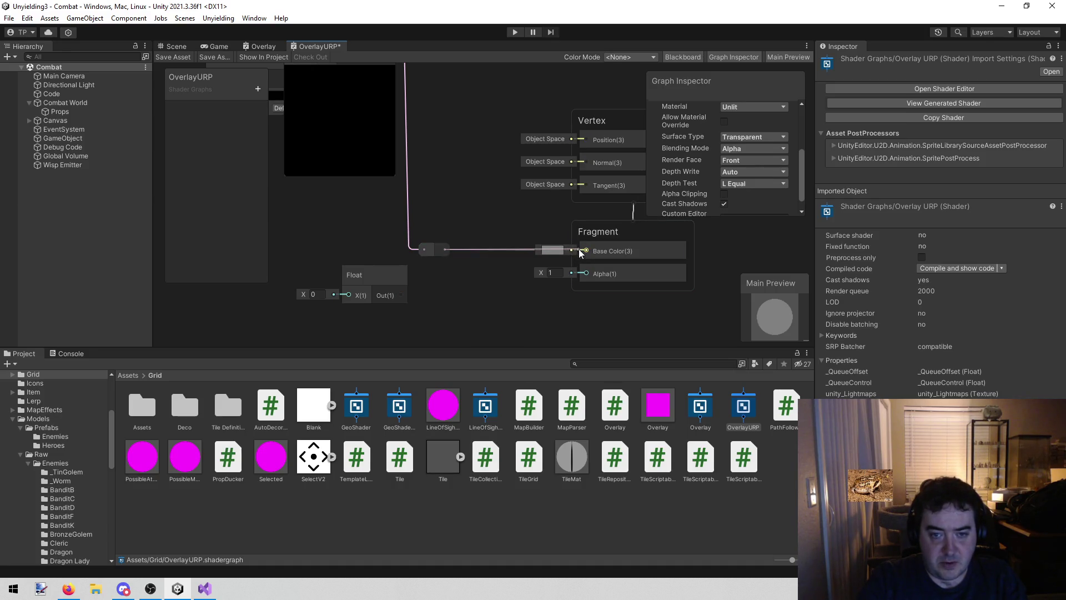
{"action": "left_click", "coordinate": [265, 44]}
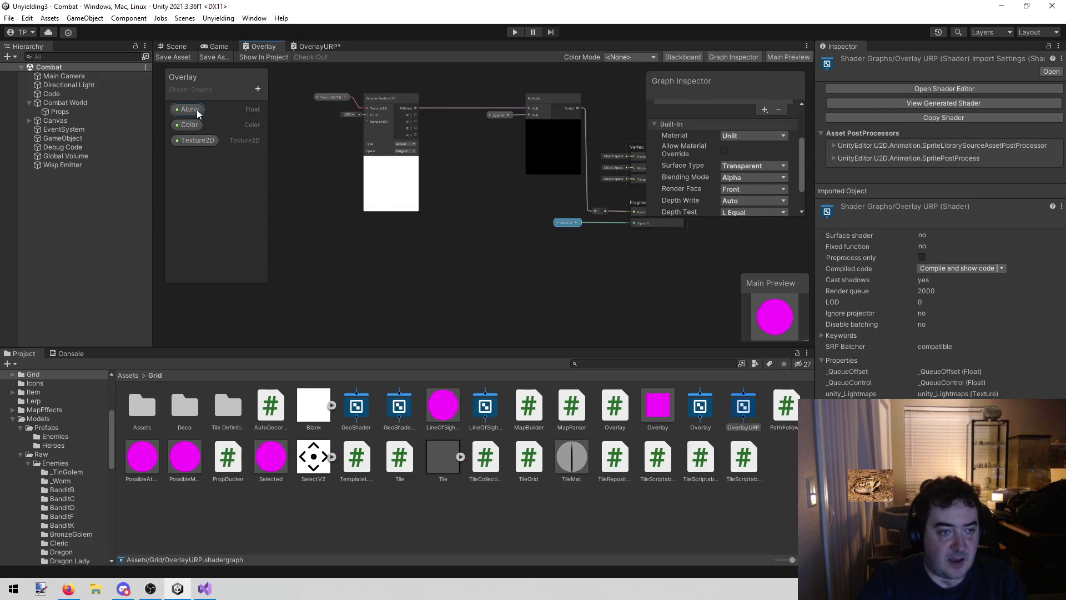
{"action": "left_click", "coordinate": [330, 47]}
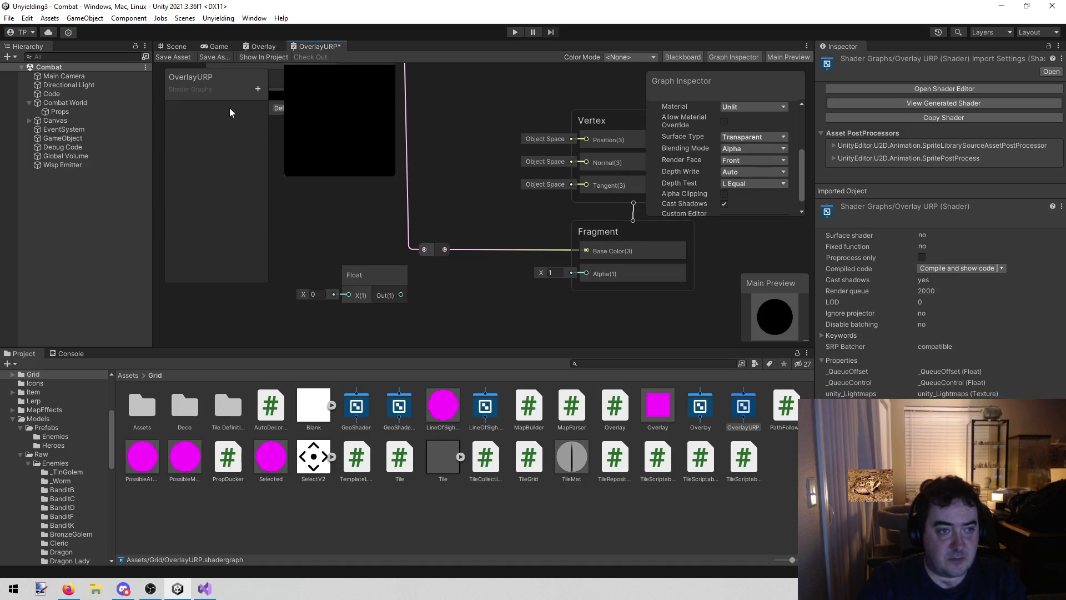
Add Alpha (Float), Color and Texture2D properties to the OverlayURP blackboard
{"action": "left_click", "coordinate": [257, 90]}
{"action": "left_click", "coordinate": [304, 114]}
{"action": "type", "text": "Alph"}
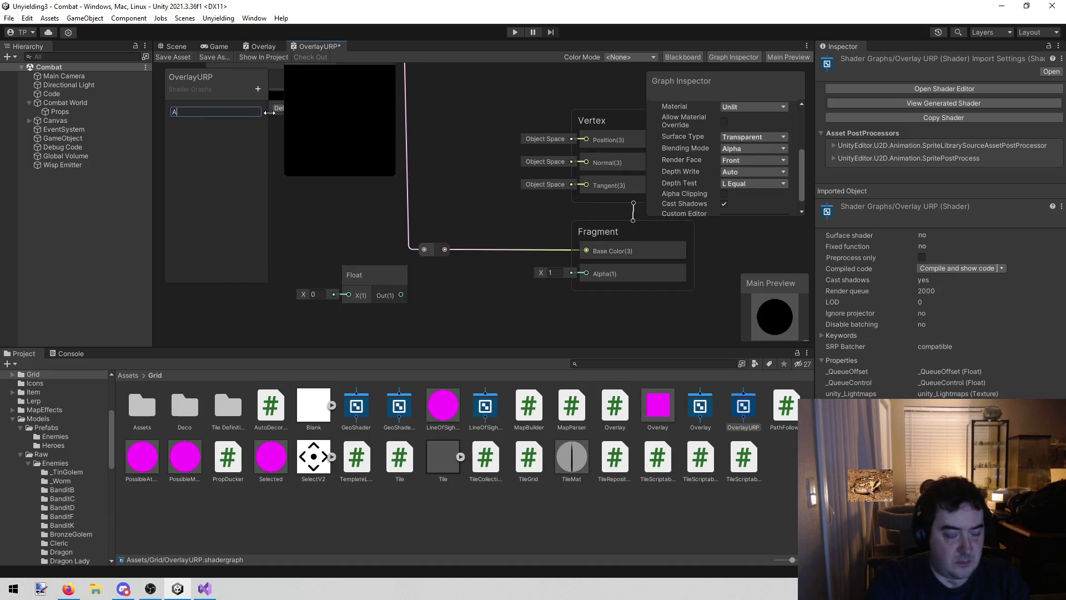
{"action": "type", "text": "a"}
{"action": "key", "text": "Return"}
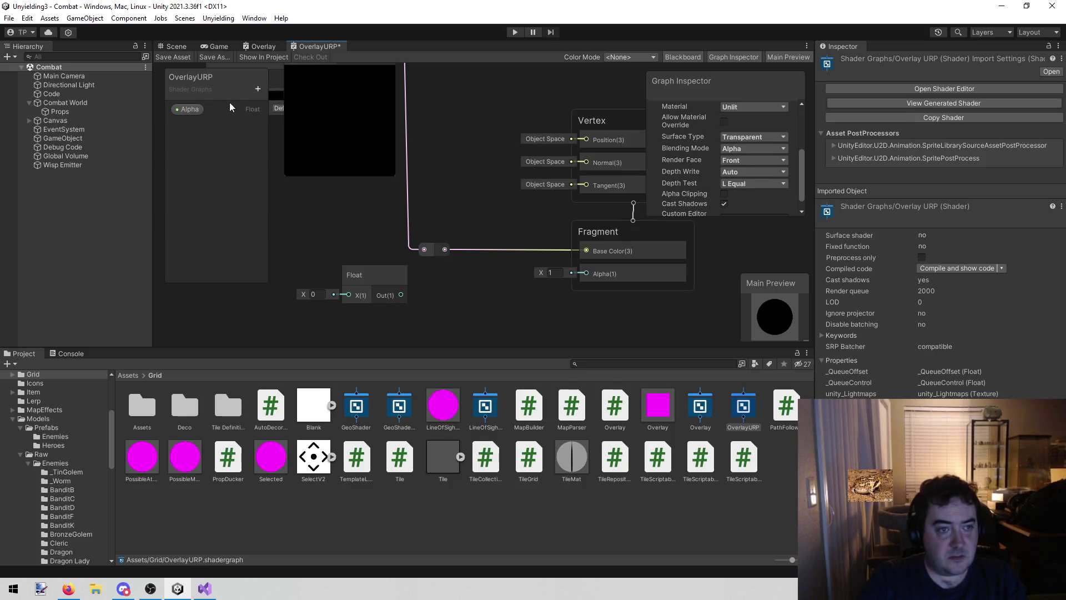
{"action": "left_click", "coordinate": [261, 47]}
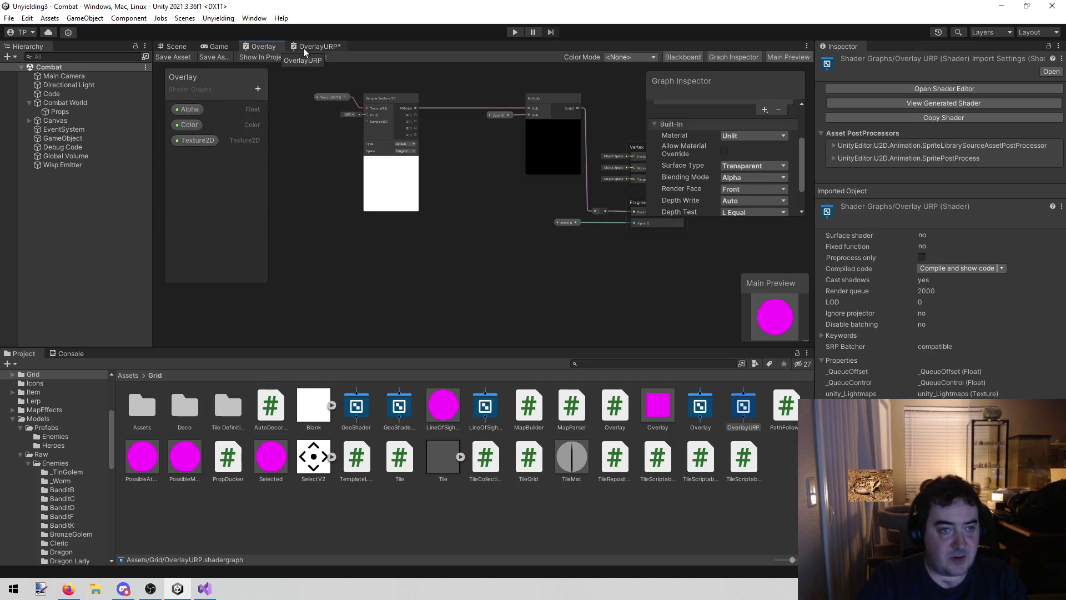
{"action": "left_click", "coordinate": [304, 48]}
{"action": "left_click", "coordinate": [257, 89]}
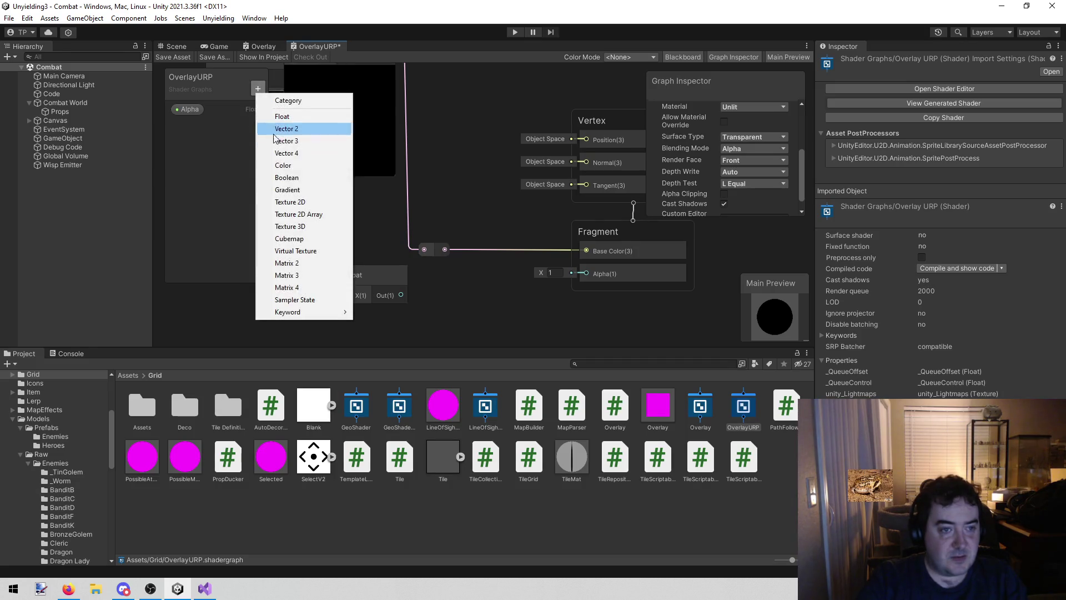
{"action": "left_click", "coordinate": [284, 166]}
{"action": "left_click", "coordinate": [271, 47]}
{"action": "left_click", "coordinate": [309, 48]}
{"action": "left_click", "coordinate": [258, 89]}
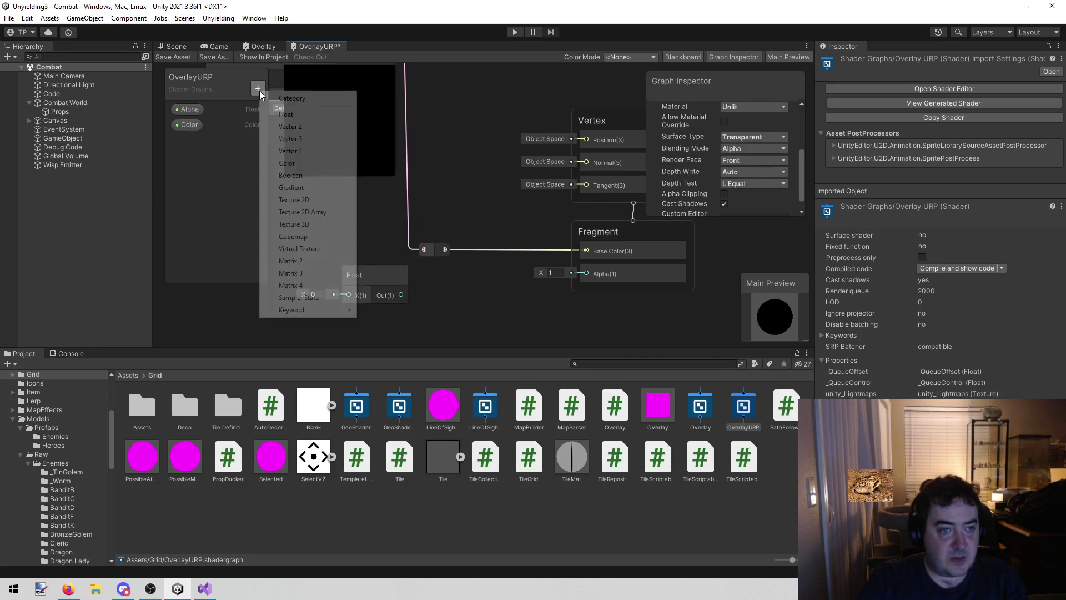
{"action": "left_click", "coordinate": [312, 204]}
Replace the constant Float node with the Alpha property wired to the fragment Alpha
{"action": "scroll", "coordinate": [374, 205], "scroll_direction": "down", "scroll_amount": 5}
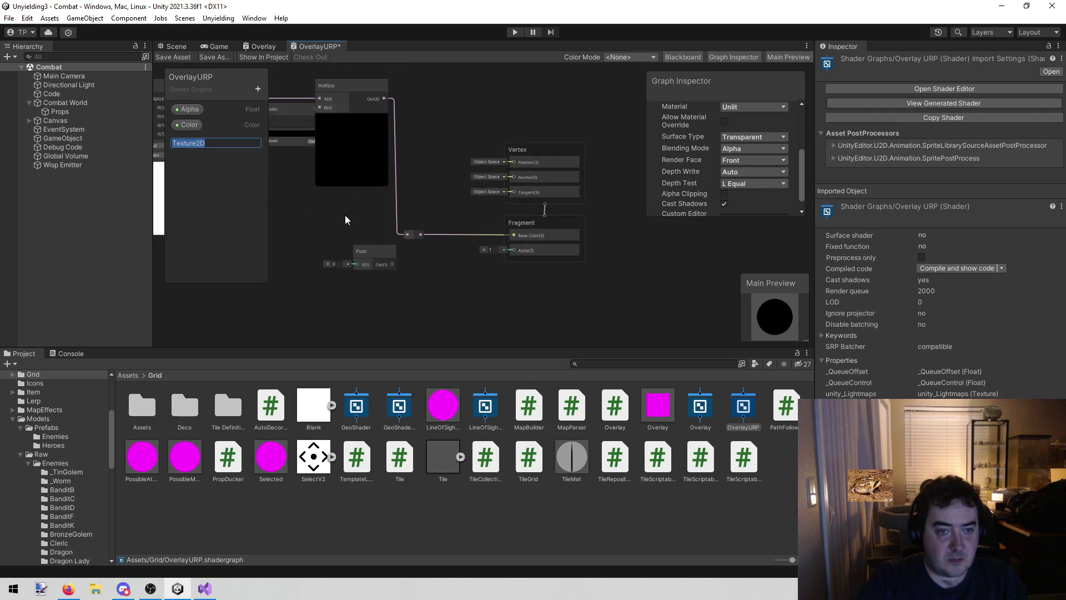
{"action": "scroll", "coordinate": [229, 192], "scroll_direction": "up", "scroll_amount": 3}
{"action": "mouse_move", "coordinate": [189, 109]}
{"action": "left_mouse_down"}
{"action": "mouse_move", "coordinate": [423, 247]}
{"action": "mouse_move", "coordinate": [543, 215]}
{"action": "left_mouse_up"}
{"action": "left_click", "coordinate": [317, 207]}
{"action": "key", "text": "Delete"}
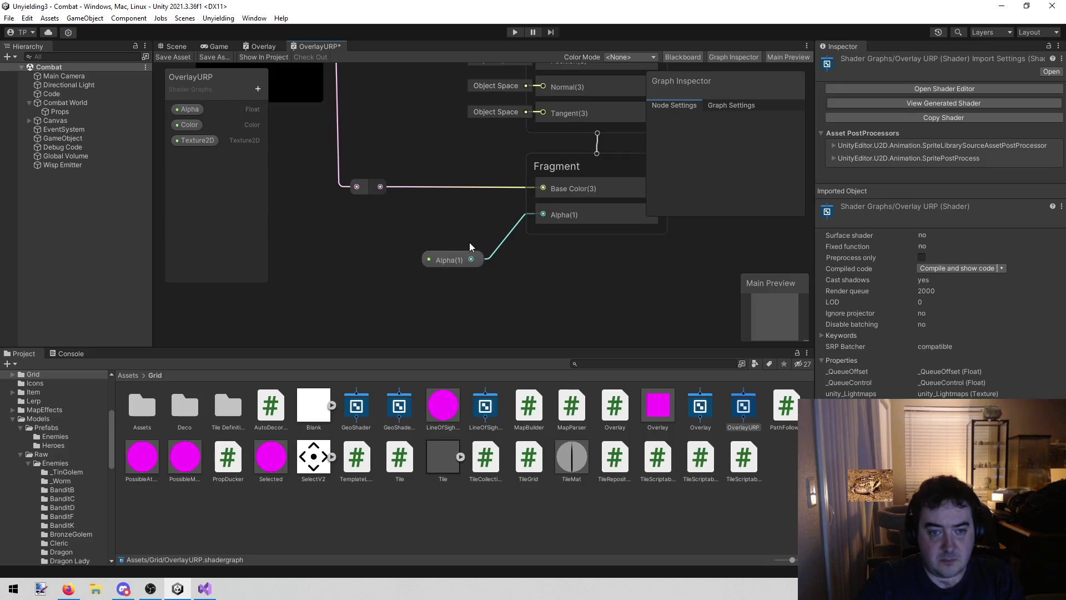
{"action": "left_click", "coordinate": [452, 261]}
{"action": "mouse_move", "coordinate": [452, 261]}
{"action": "left_mouse_down"}
{"action": "mouse_move", "coordinate": [415, 223]}
{"action": "mouse_move", "coordinate": [426, 215]}
{"action": "left_mouse_up"}
{"action": "key", "text": "a"}
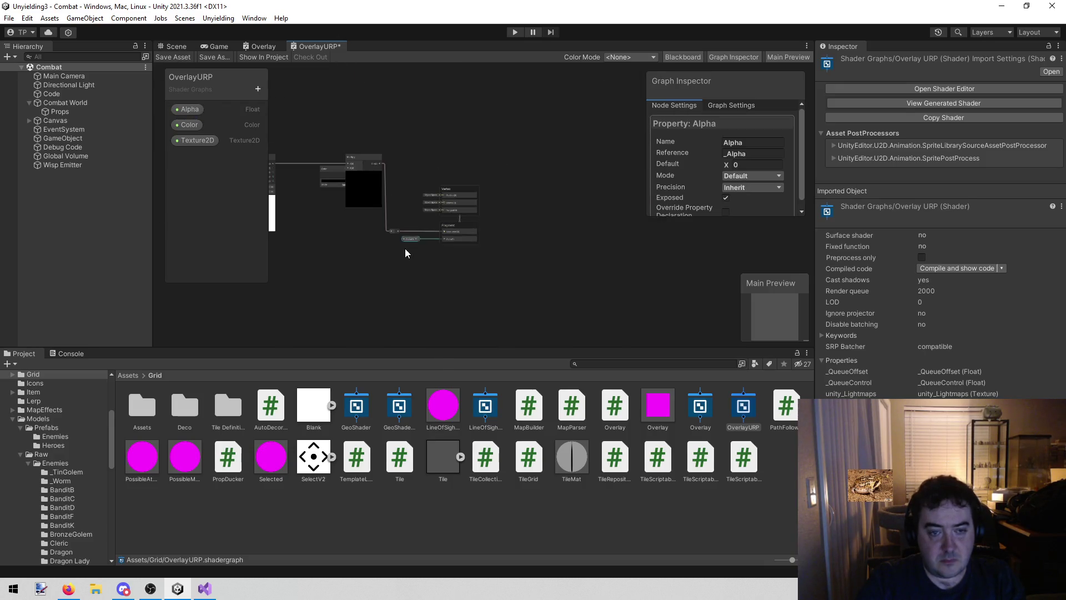
Swap the Texture 2D Asset node for the Texture2D property feeding Sample Texture 2D
{"action": "scroll", "coordinate": [352, 245], "scroll_direction": "up", "scroll_amount": 8}
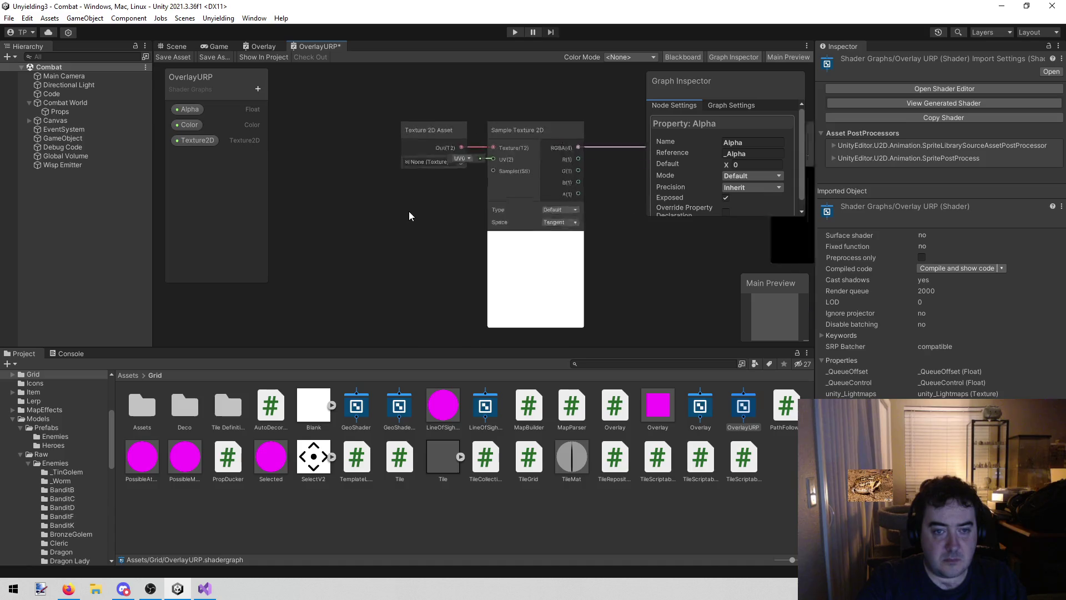
{"action": "left_click", "coordinate": [449, 89]}
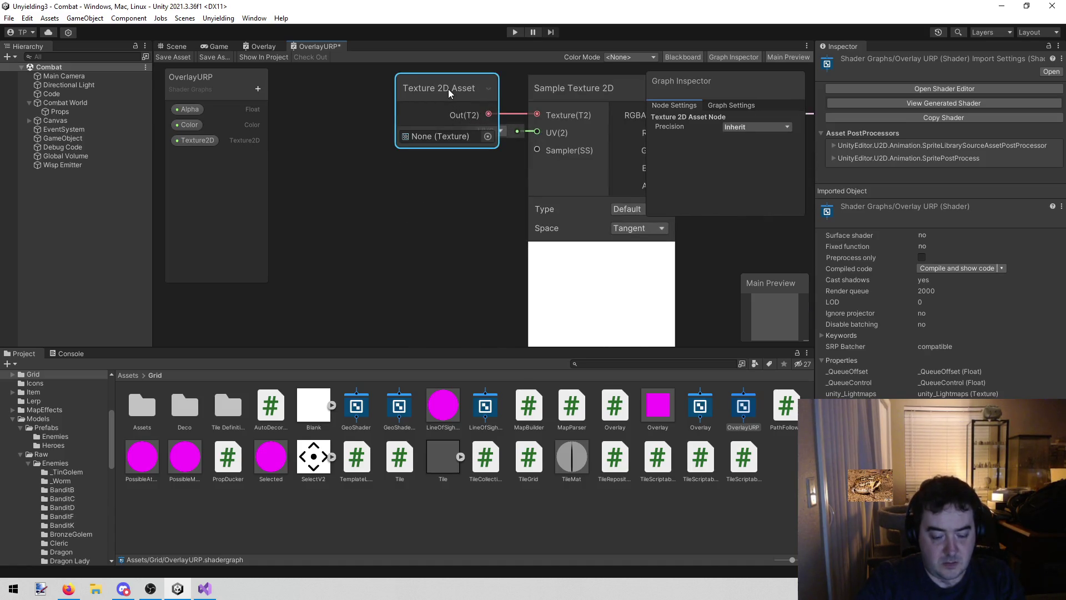
{"action": "key", "text": "Delete"}
{"action": "left_click_drag", "start_coordinate": [191, 141], "coordinate": [350, 127]}
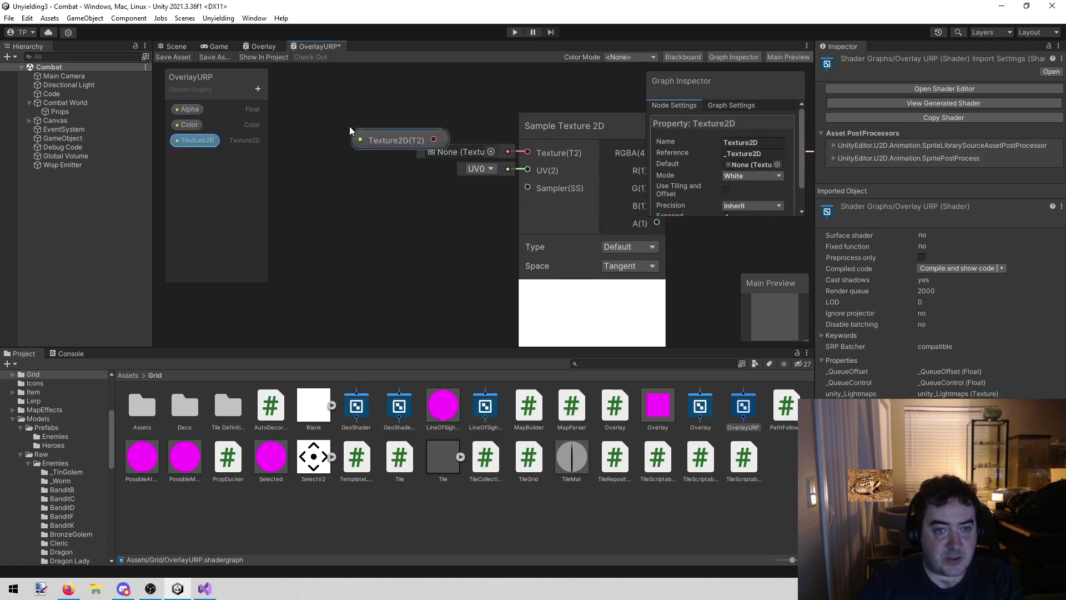
{"action": "mouse_move", "coordinate": [434, 140]}
{"action": "left_mouse_down"}
{"action": "mouse_move", "coordinate": [527, 162]}
{"action": "mouse_move", "coordinate": [527, 153]}
{"action": "mouse_move", "coordinate": [395, 148]}
{"action": "left_mouse_up"}
Place the Color property node beside the Multiply node and view its settings
{"action": "mouse_move", "coordinate": [448, 211]}
{"action": "left_mouse_down"}
{"action": "mouse_move", "coordinate": [529, 179]}
{"action": "mouse_move", "coordinate": [421, 235]}
{"action": "left_mouse_up"}
{"action": "mouse_move", "coordinate": [188, 125]}
{"action": "left_mouse_down"}
{"action": "mouse_move", "coordinate": [447, 265]}
{"action": "mouse_move", "coordinate": [564, 132]}
{"action": "mouse_move", "coordinate": [535, 140]}
{"action": "left_mouse_up"}
{"action": "scroll", "coordinate": [511, 275], "scroll_direction": "down", "scroll_amount": 3}
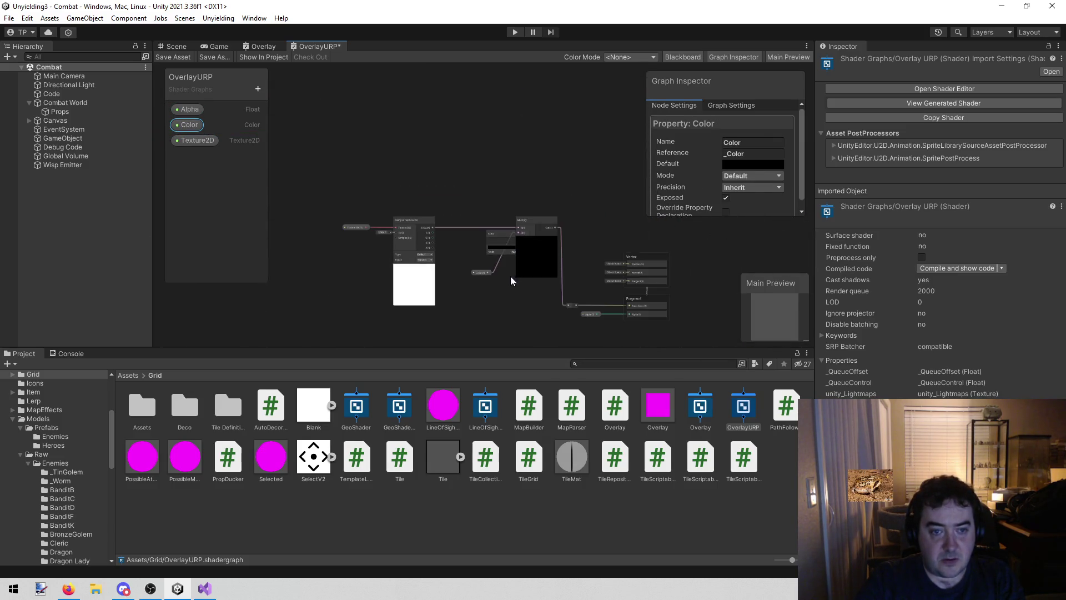
{"action": "scroll", "coordinate": [491, 282], "scroll_direction": "up", "scroll_amount": 2}
{"action": "left_click", "coordinate": [513, 174]}
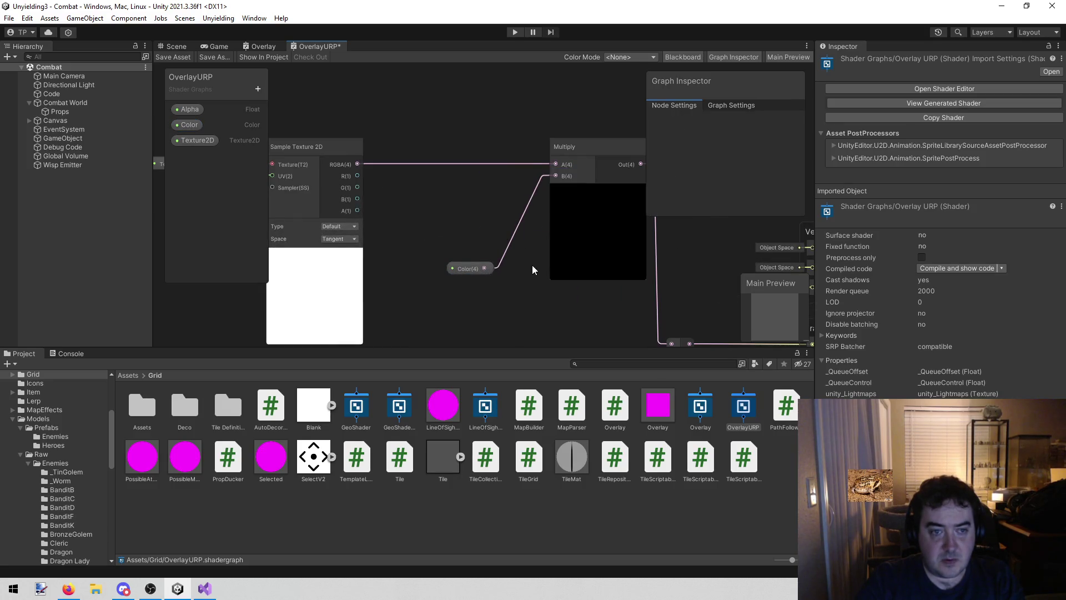
{"action": "left_click_drag", "start_coordinate": [536, 318], "coordinate": [424, 301]}
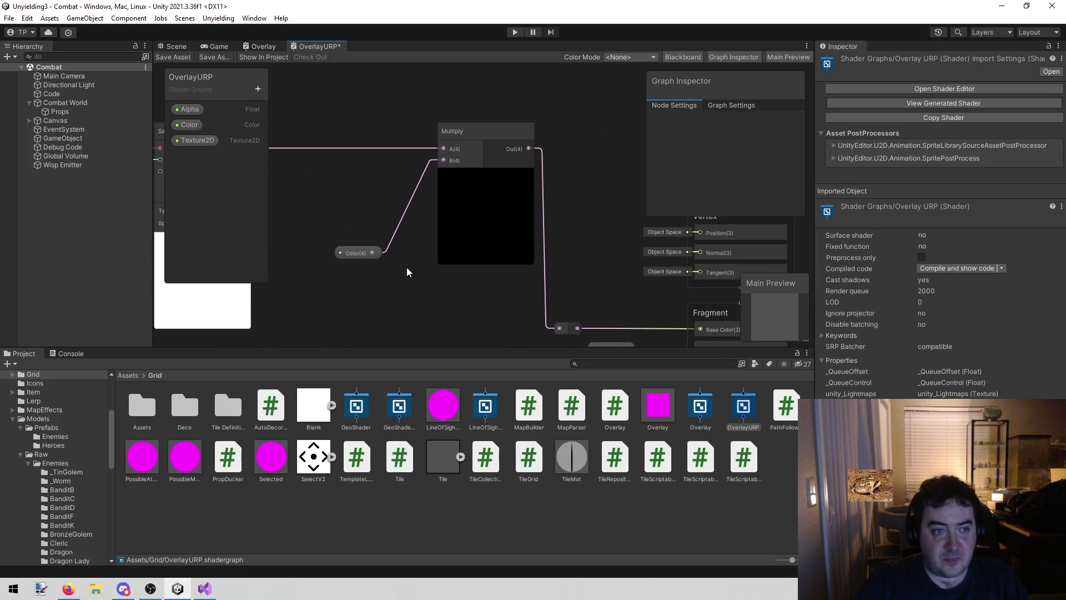
{"action": "left_click", "coordinate": [358, 252]}
{"action": "left_click", "coordinate": [186, 124]}
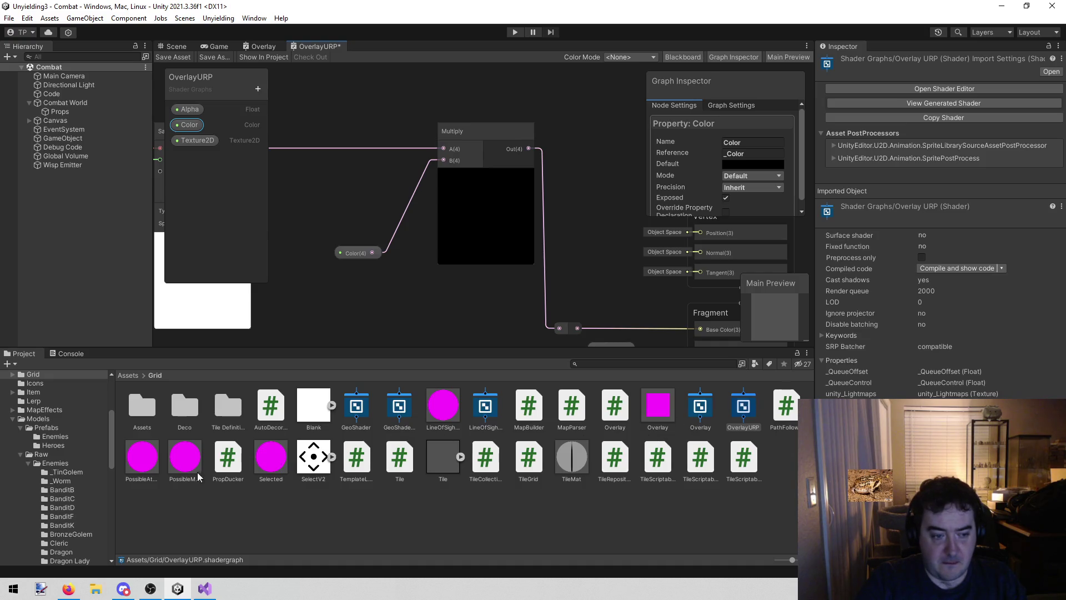
{"action": "left_click", "coordinate": [182, 468]}
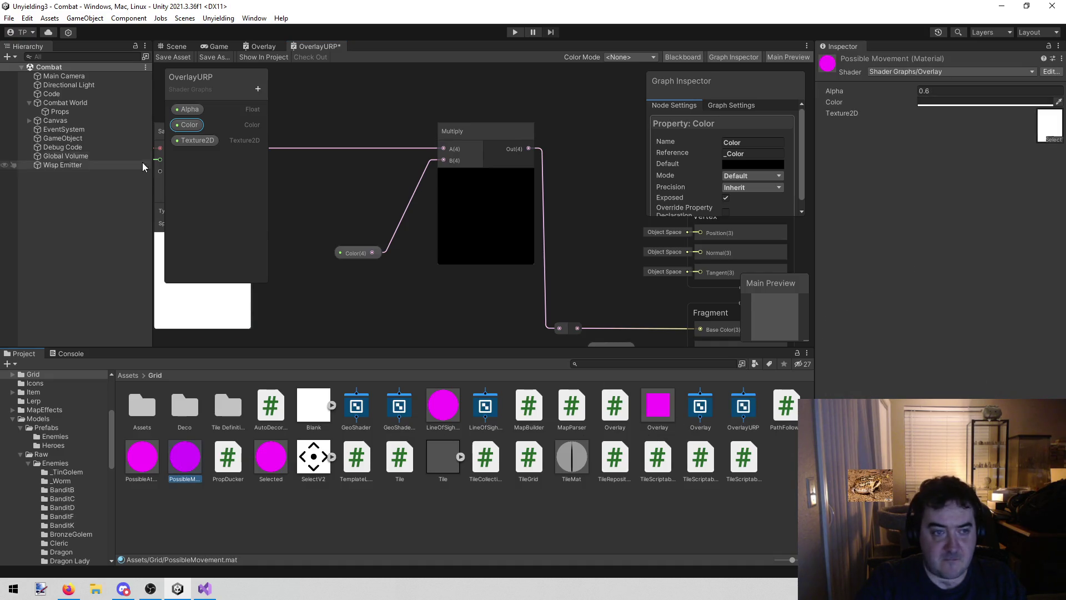
Default the Color property to white and move its node beside Multiply's B input
{"action": "left_click", "coordinate": [188, 125]}
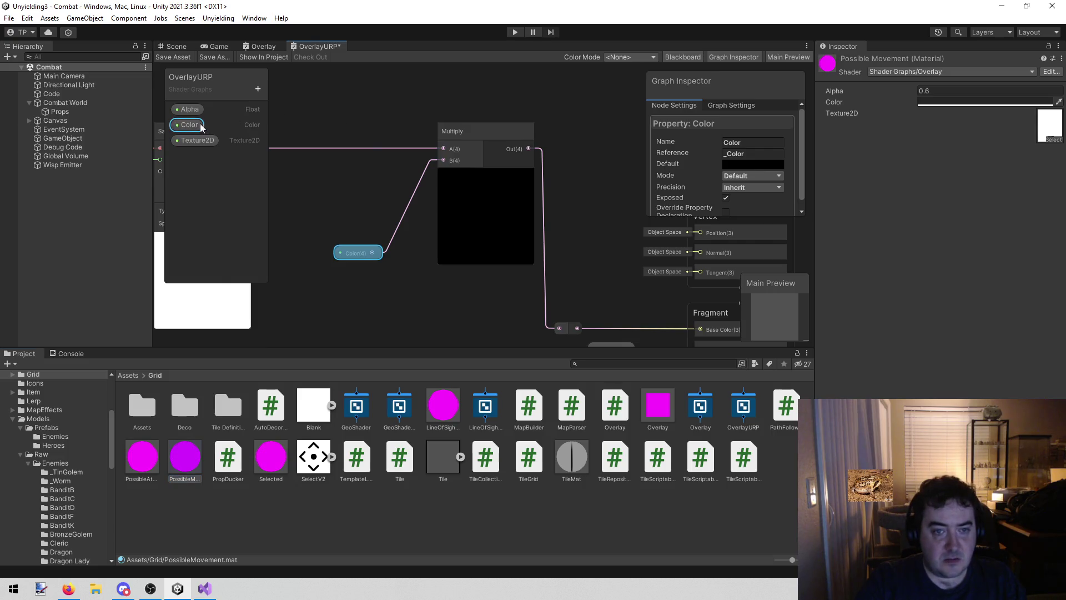
{"action": "left_click", "coordinate": [751, 164]}
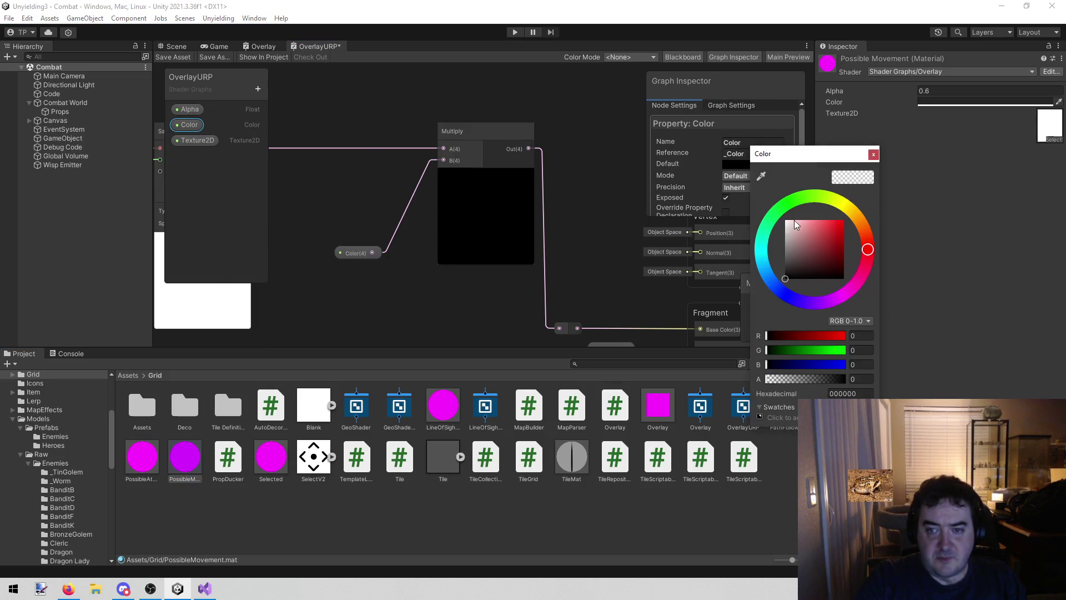
{"action": "left_click_drag", "start_coordinate": [794, 220], "coordinate": [784, 219]}
{"action": "left_click_drag", "start_coordinate": [359, 254], "coordinate": [376, 161]}
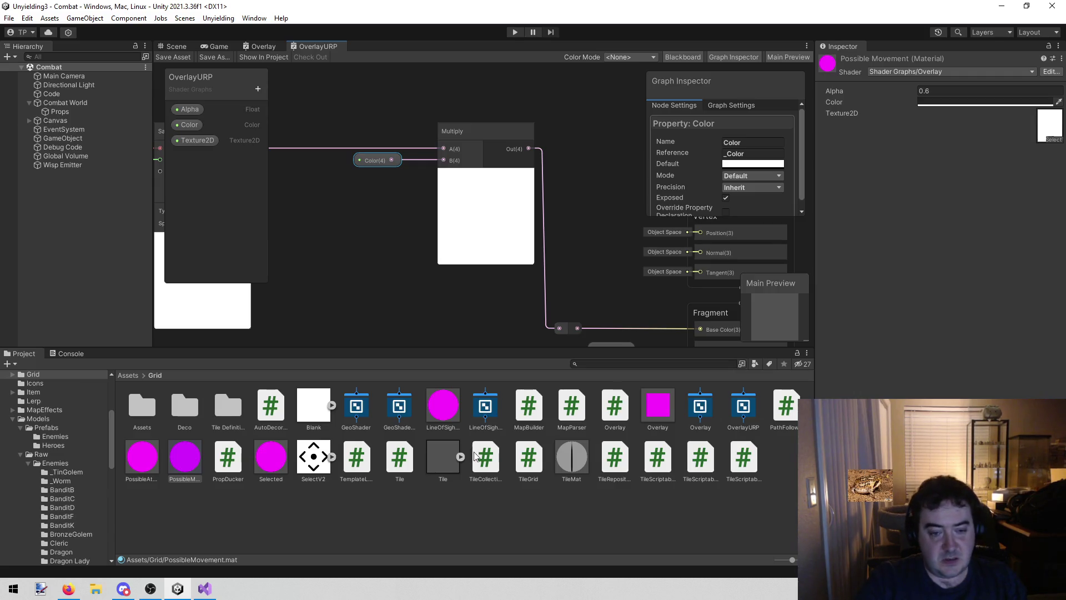
{"action": "left_click", "coordinate": [444, 408]}
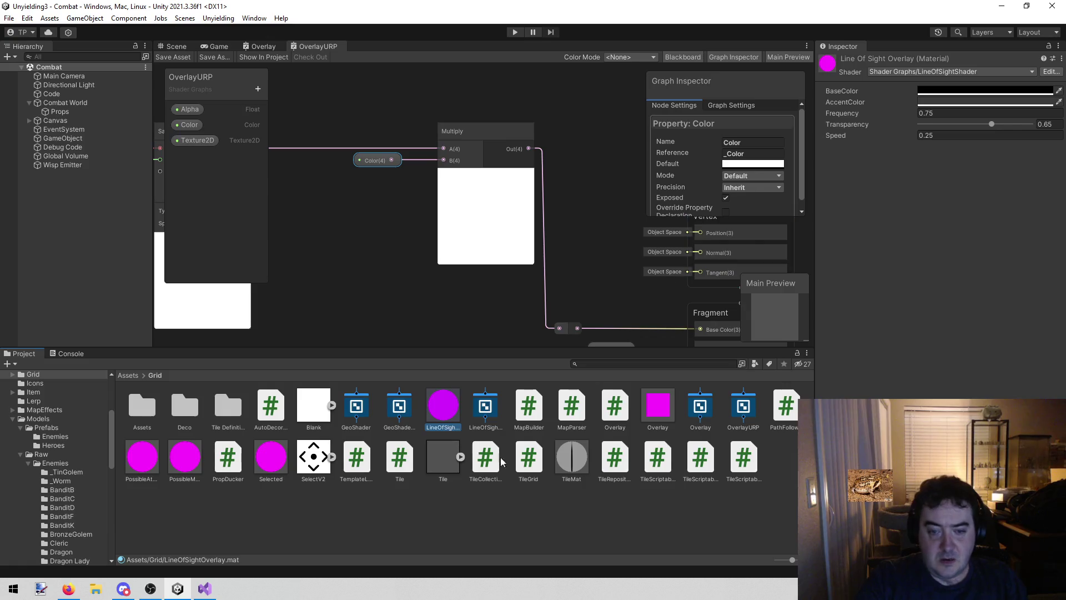
Switch the Possible Attack material to the Shader Graphs/OverlayURP shader
{"action": "left_click", "coordinate": [659, 407]}
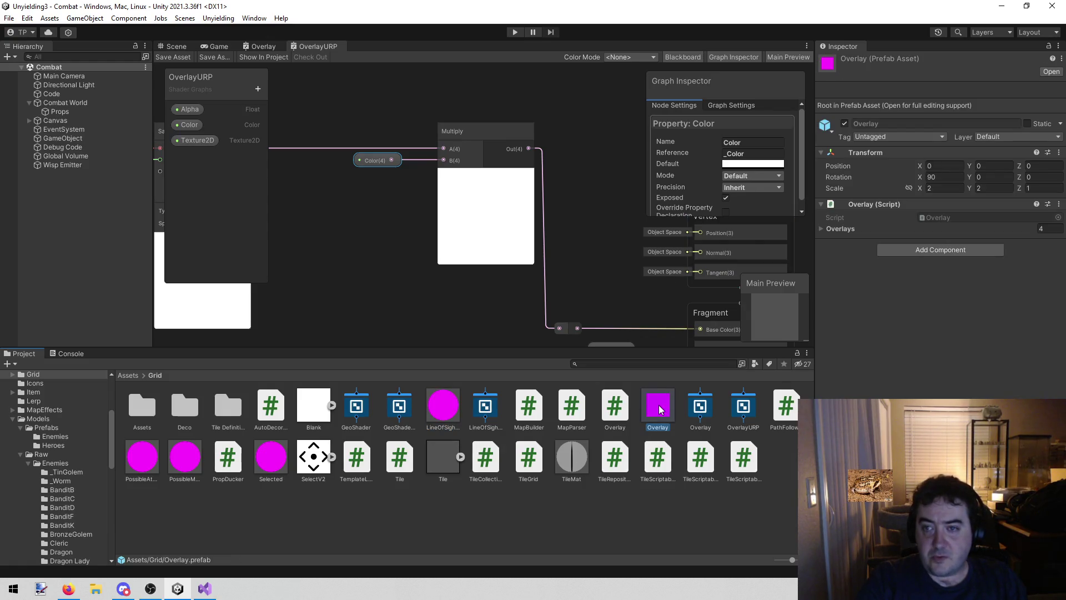
{"action": "left_click", "coordinate": [143, 455]}
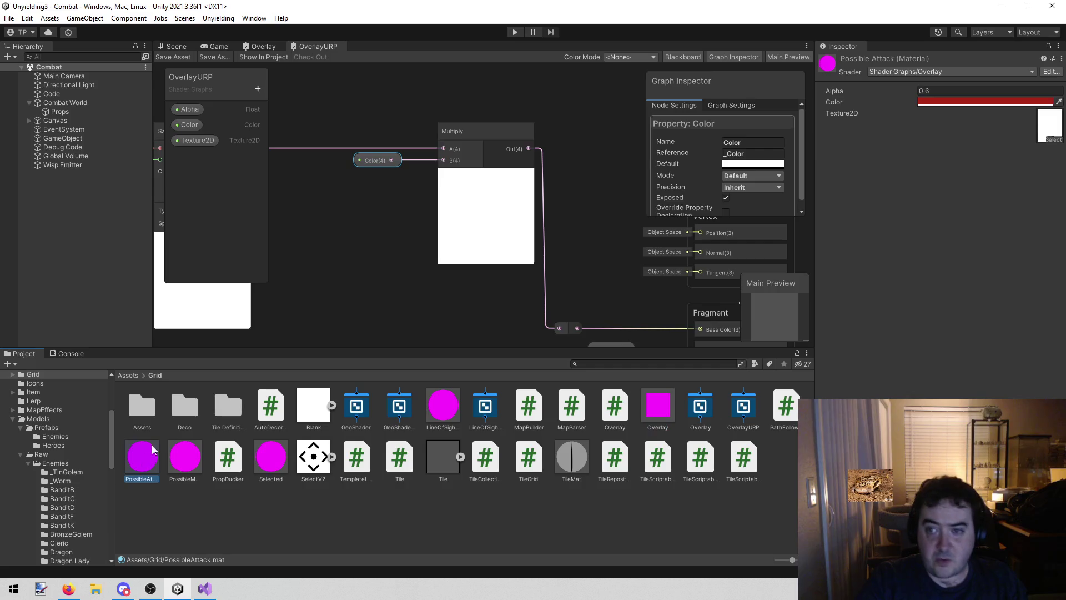
{"action": "left_click", "coordinate": [965, 71]}
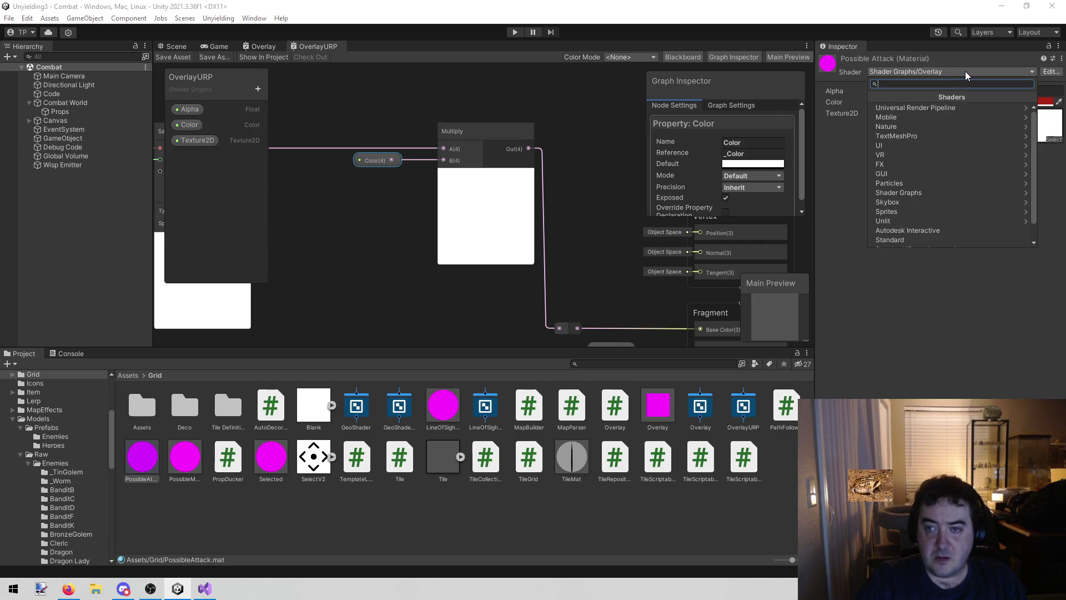
{"action": "type", "text": "over"}
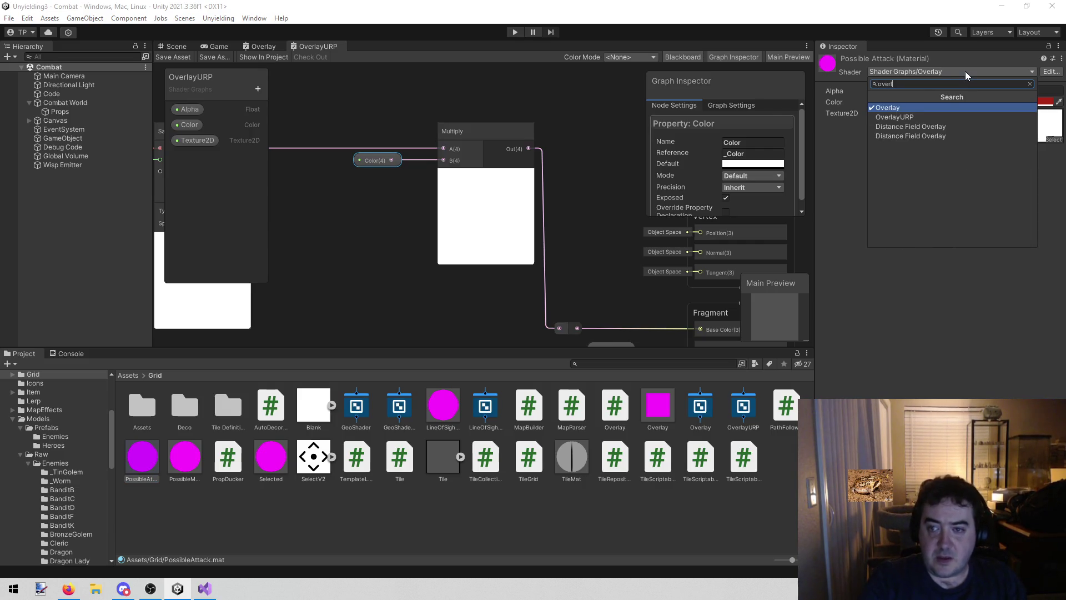
{"action": "key", "text": "Return"}
Switch the Possible Movement and Selected materials to Shader Graphs/OverlayURP as well
{"action": "left_click", "coordinate": [185, 458]}
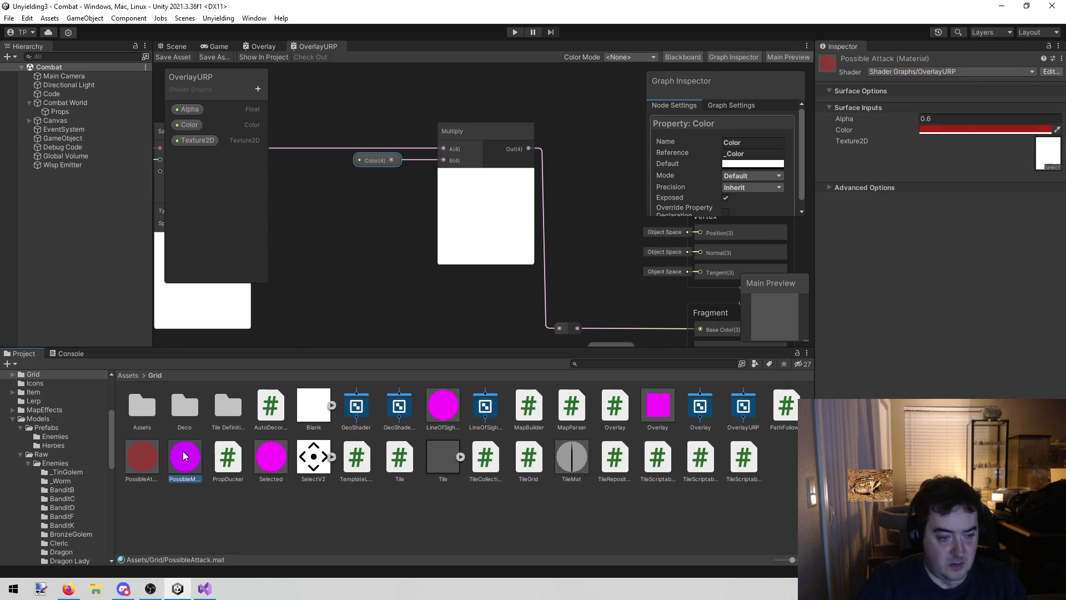
{"action": "left_click", "coordinate": [954, 71]}
{"action": "type", "text": "overlay"}
{"action": "key", "text": "Return"}
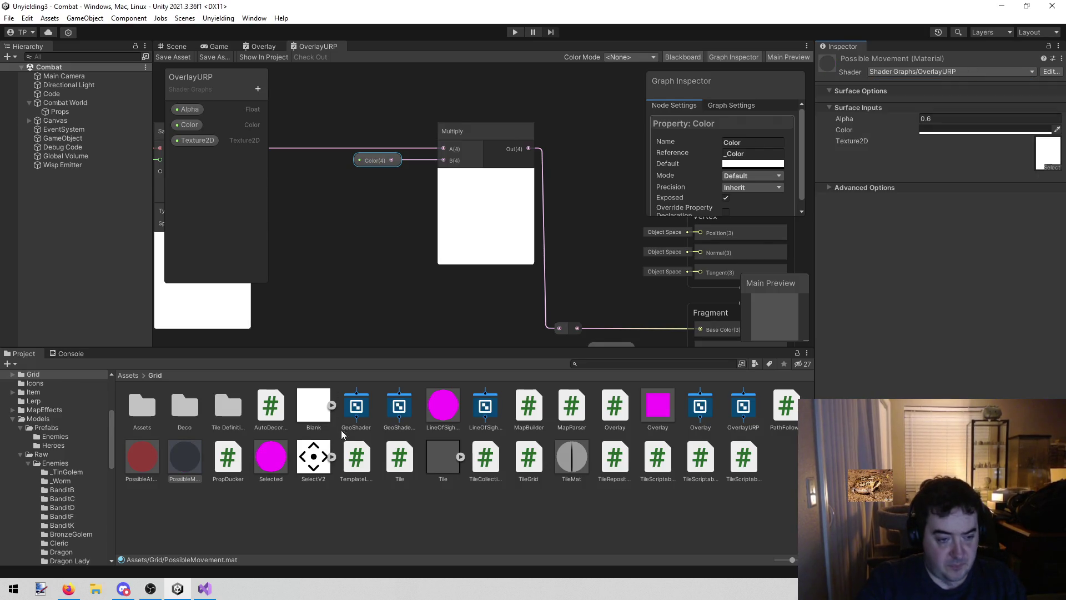
{"action": "left_click", "coordinate": [268, 461]}
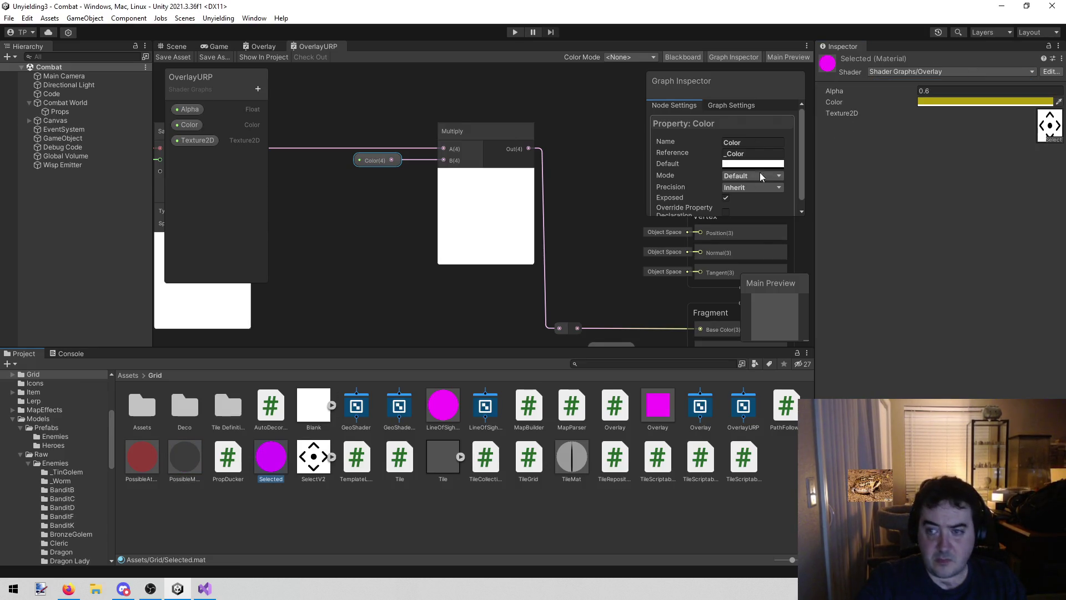
{"action": "left_click", "coordinate": [907, 71]}
{"action": "type", "text": "over"}
{"action": "key", "text": "Down"}
{"action": "key", "text": "Return"}
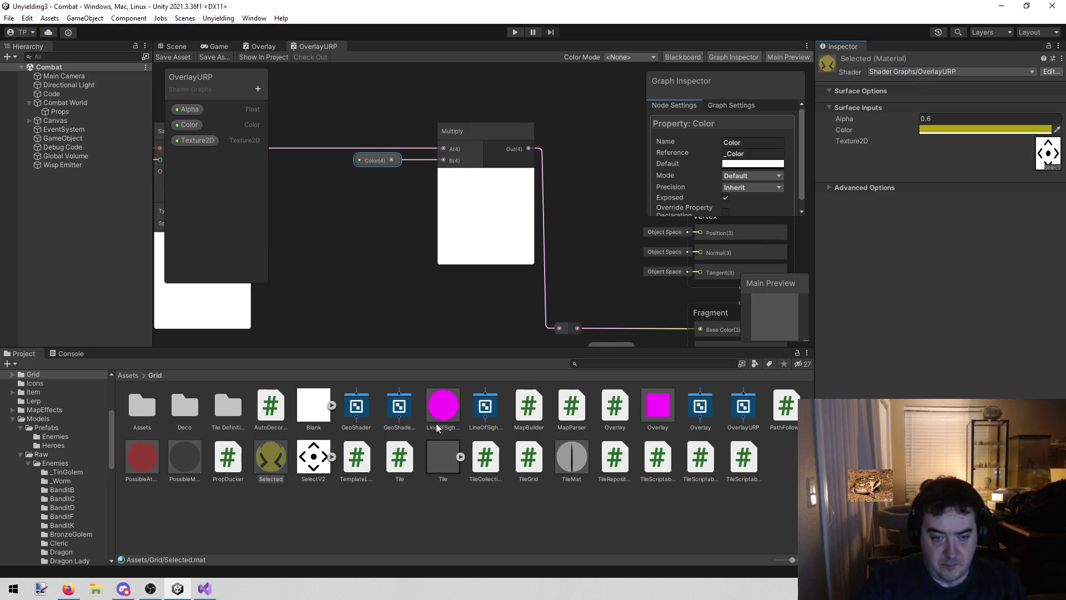
Close the Overlay and OverlayURP graph tabs and select the LineOfSightShader graph asset
{"action": "left_click", "coordinate": [439, 411]}
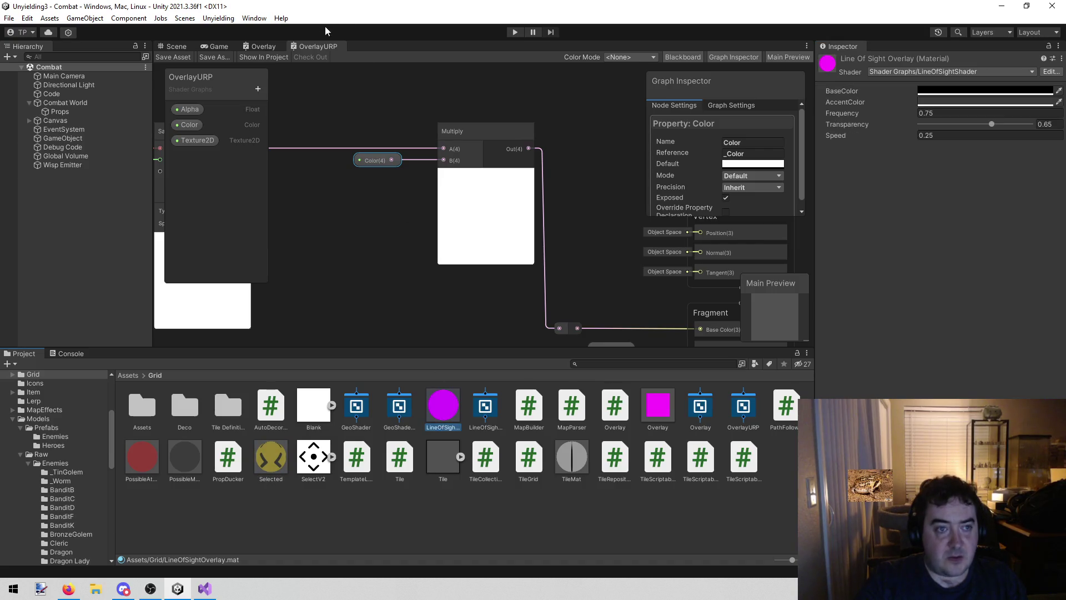
{"action": "middle_click", "coordinate": [312, 46]}
{"action": "middle_click", "coordinate": [267, 45]}
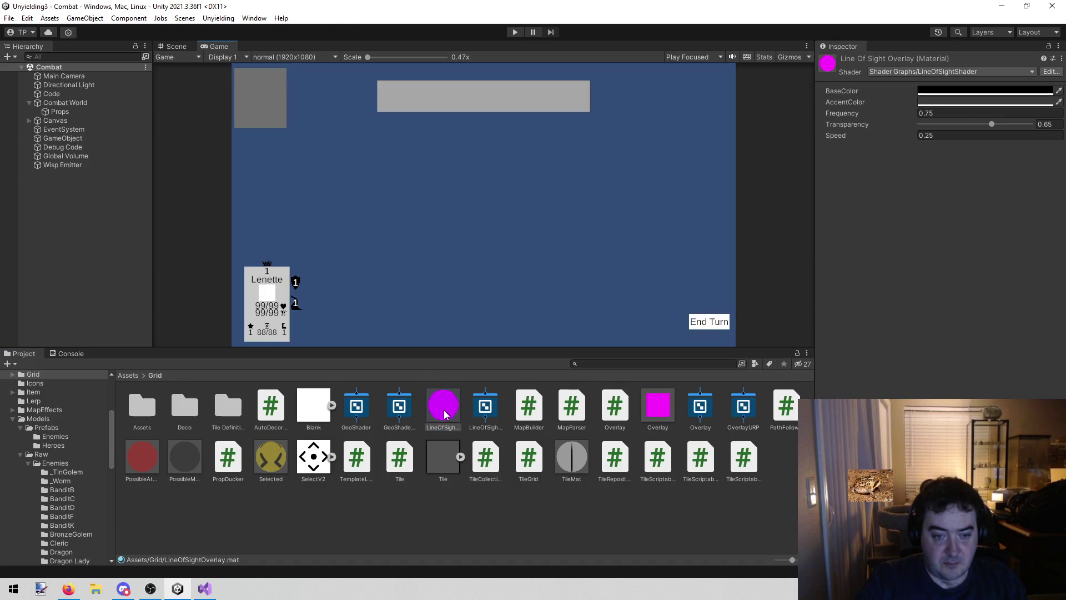
{"action": "left_click", "coordinate": [480, 411]}
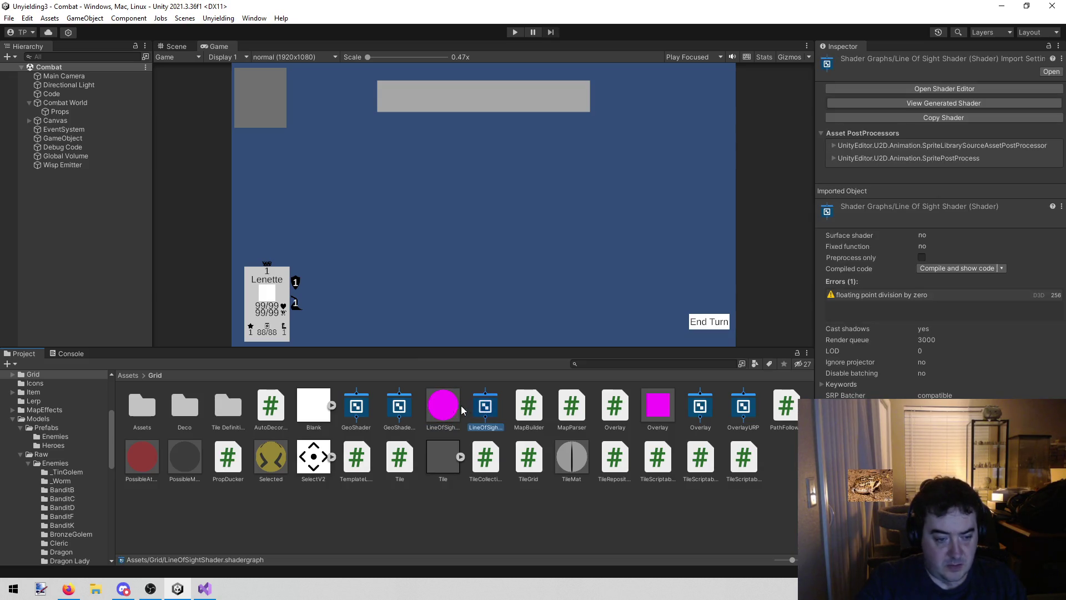
{"action": "double_click", "coordinate": [491, 409]}
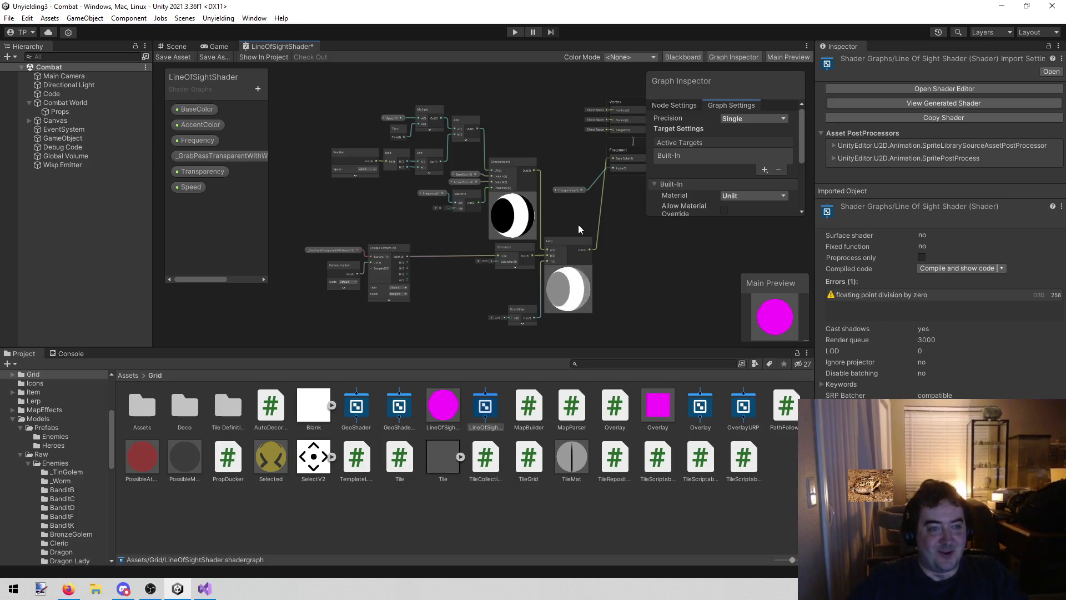
{"action": "scroll", "coordinate": [309, 219], "scroll_direction": "up", "scroll_amount": 5}
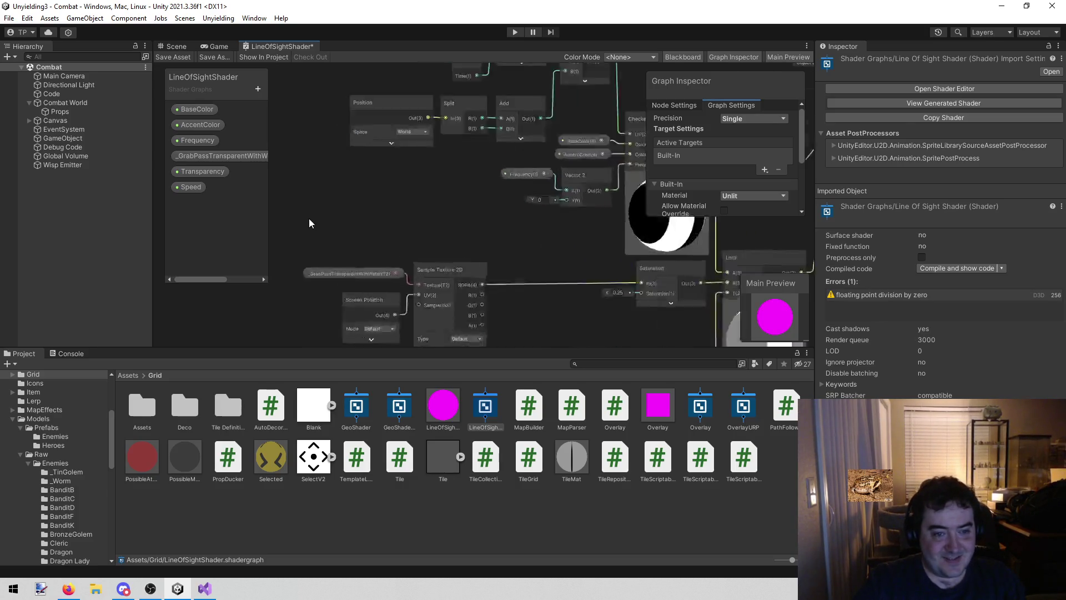
{"action": "left_click_drag", "start_coordinate": [361, 190], "coordinate": [363, 136]}
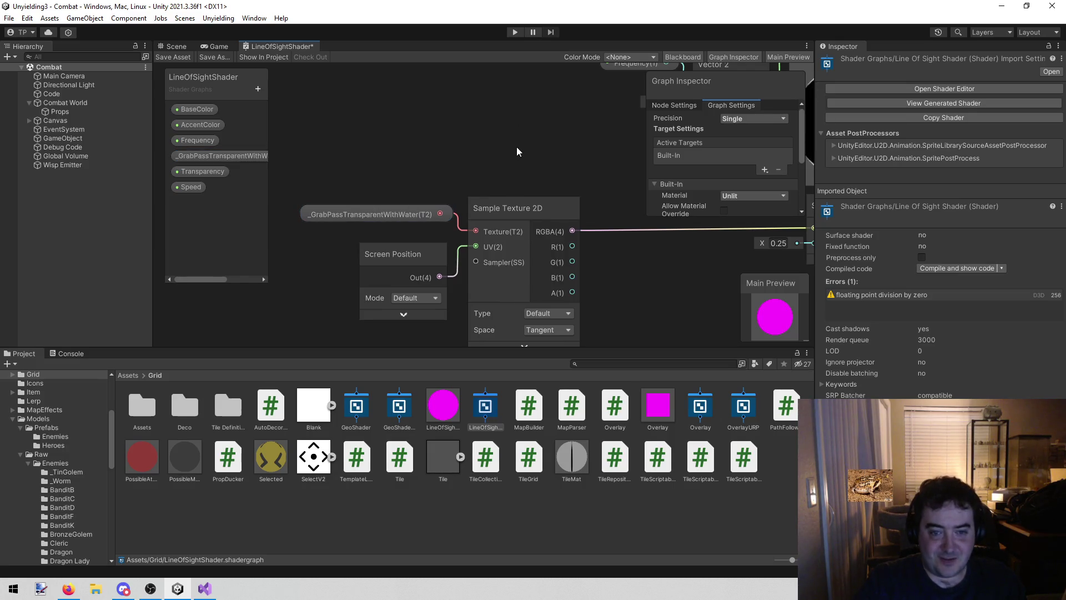
{"action": "left_click_drag", "start_coordinate": [516, 147], "coordinate": [275, 162]}
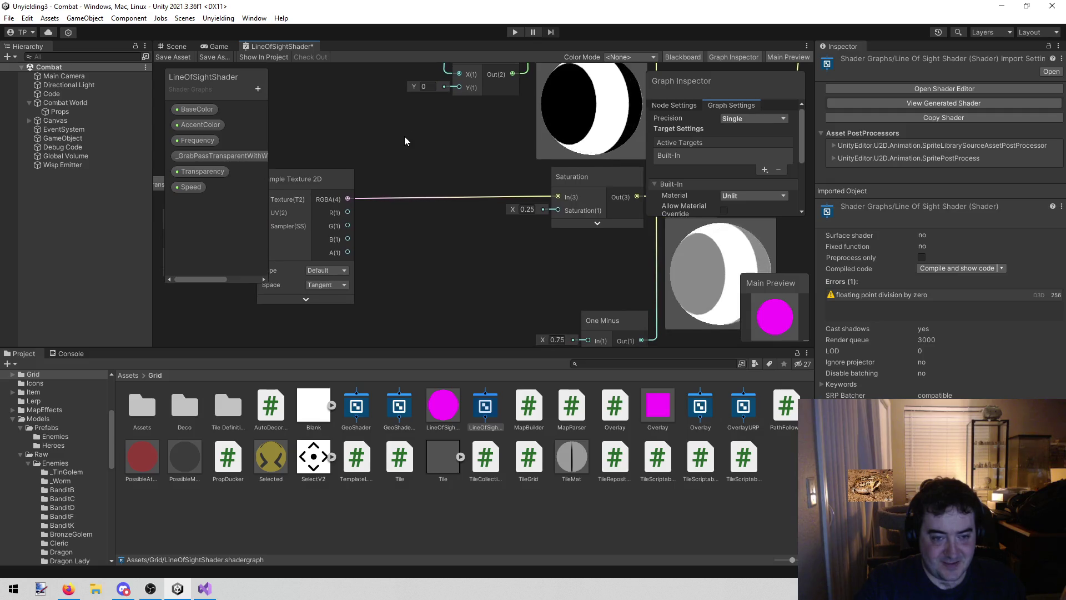
{"action": "mouse_move", "coordinate": [449, 254]}
{"action": "left_mouse_down"}
{"action": "mouse_move", "coordinate": [414, 185]}
{"action": "mouse_move", "coordinate": [393, 288]}
{"action": "left_mouse_up"}
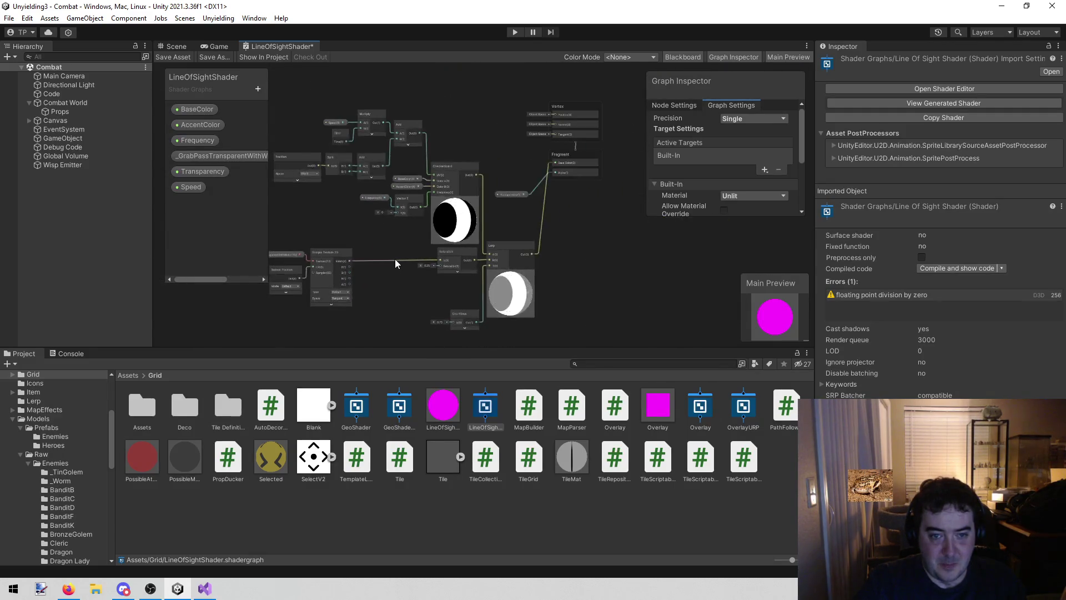
{"action": "scroll", "coordinate": [389, 259], "scroll_direction": "up", "scroll_amount": 3}
{"action": "left_click", "coordinate": [205, 156]}
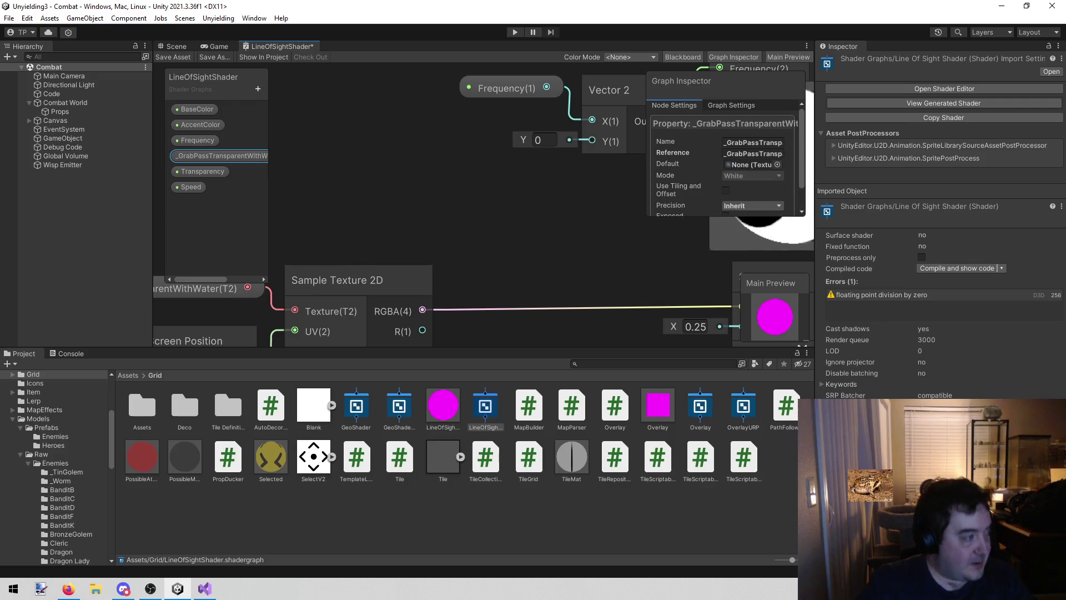
{"action": "key", "text": "alt+Tab"}
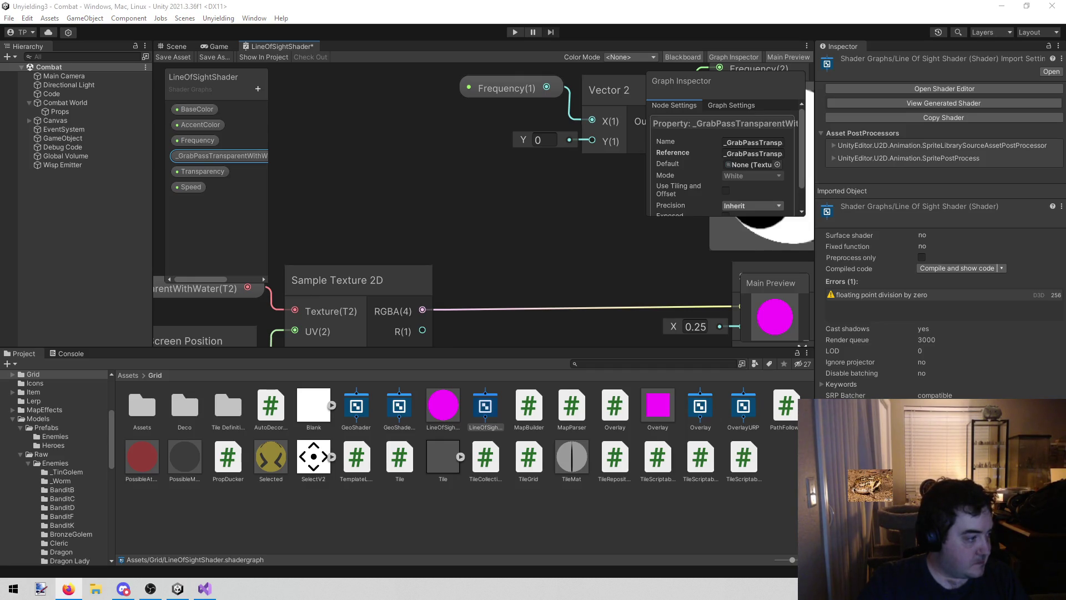
{"action": "mouse_move", "coordinate": [172, 198]}
{"action": "left_mouse_down"}
{"action": "mouse_move", "coordinate": [187, 196]}
{"action": "mouse_move", "coordinate": [184, 168]}
{"action": "left_mouse_up"}
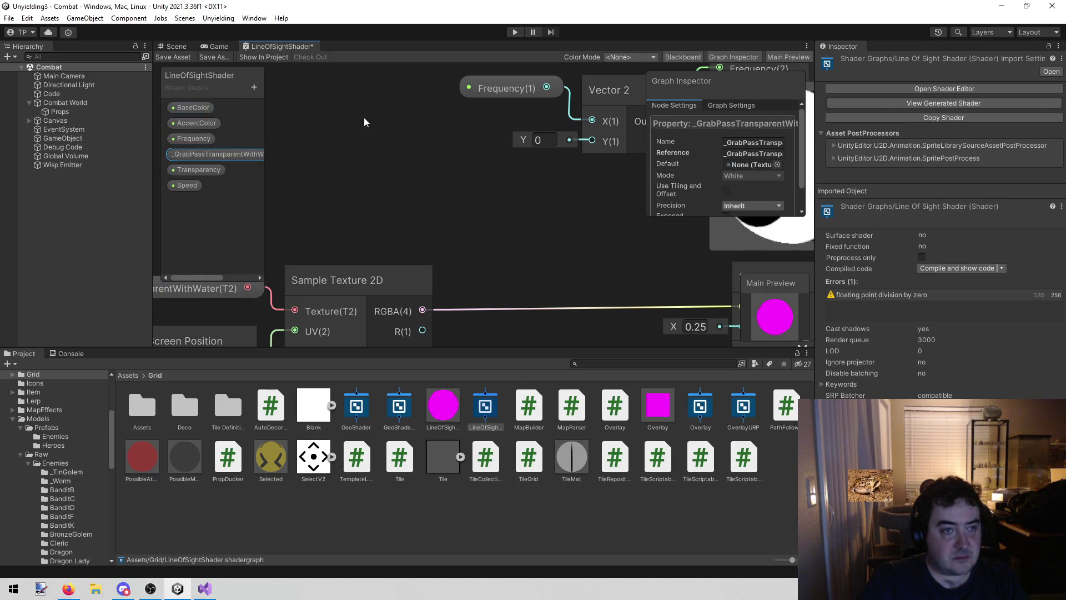
{"action": "left_click", "coordinate": [481, 520]}
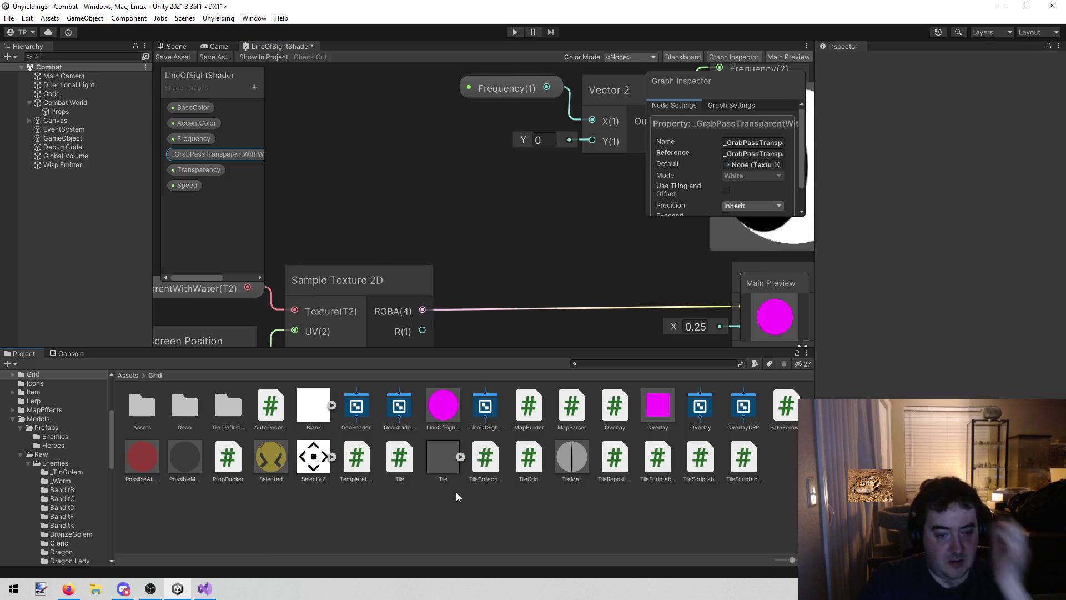
{"action": "left_click", "coordinate": [361, 403]}
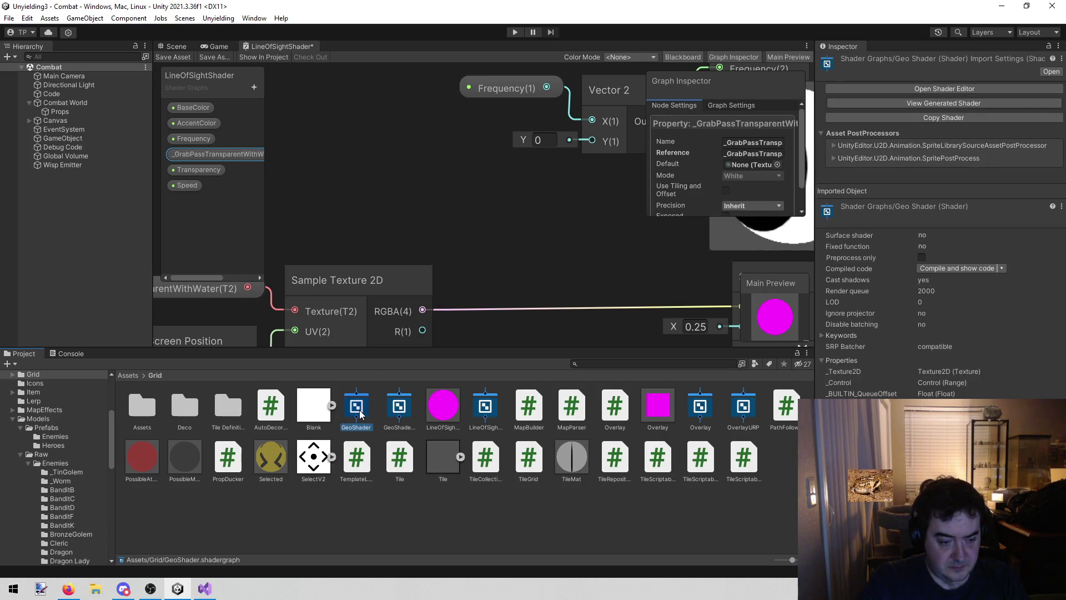
Delete the old GeoShader asset from the Grid folder and confirm the deletion
{"action": "right_click", "coordinate": [360, 414]}
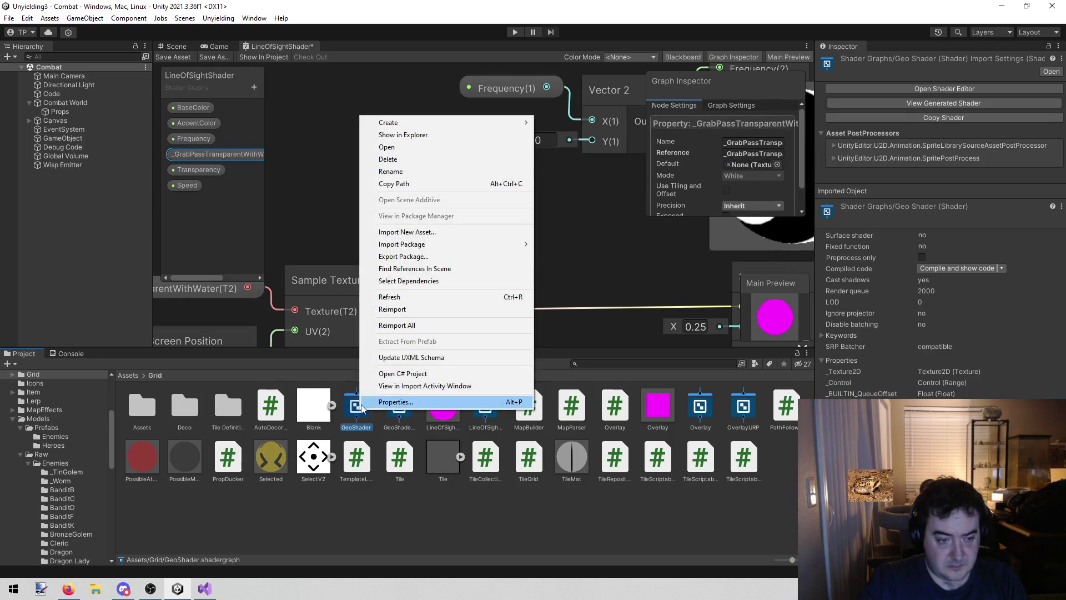
{"action": "left_click", "coordinate": [418, 161]}
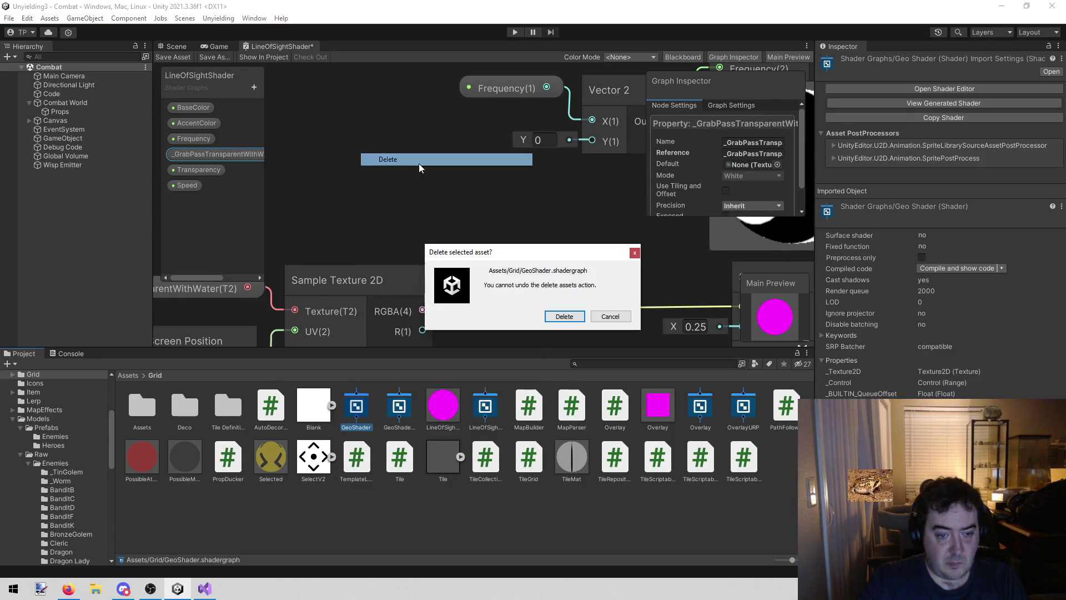
{"action": "left_click", "coordinate": [563, 318]}
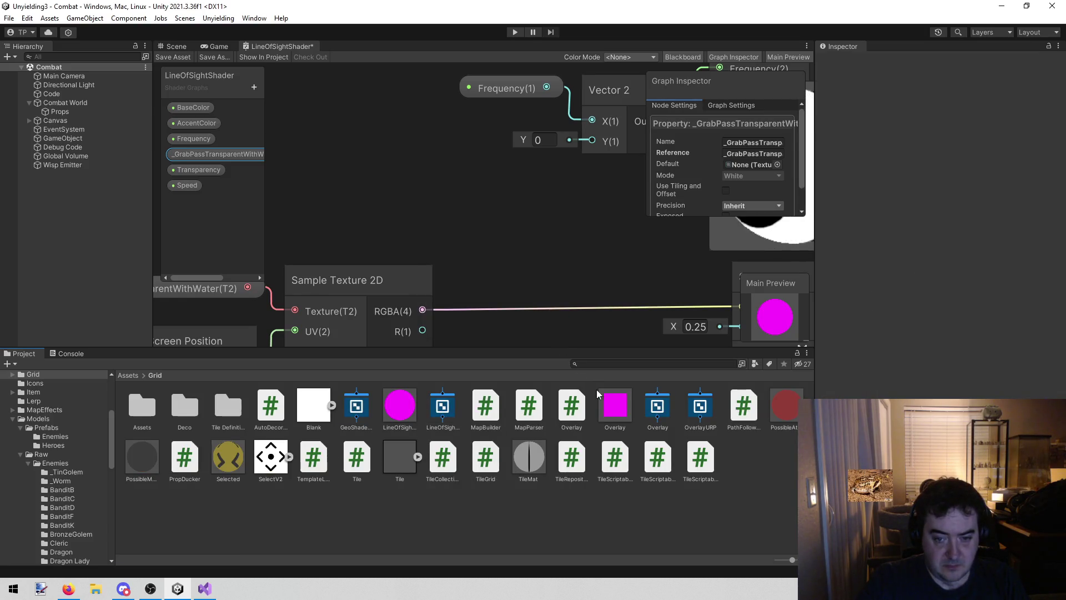
Select TileMat, run the Combat scene to see how the tiles render, then stop play mode
{"action": "left_click", "coordinate": [525, 463]}
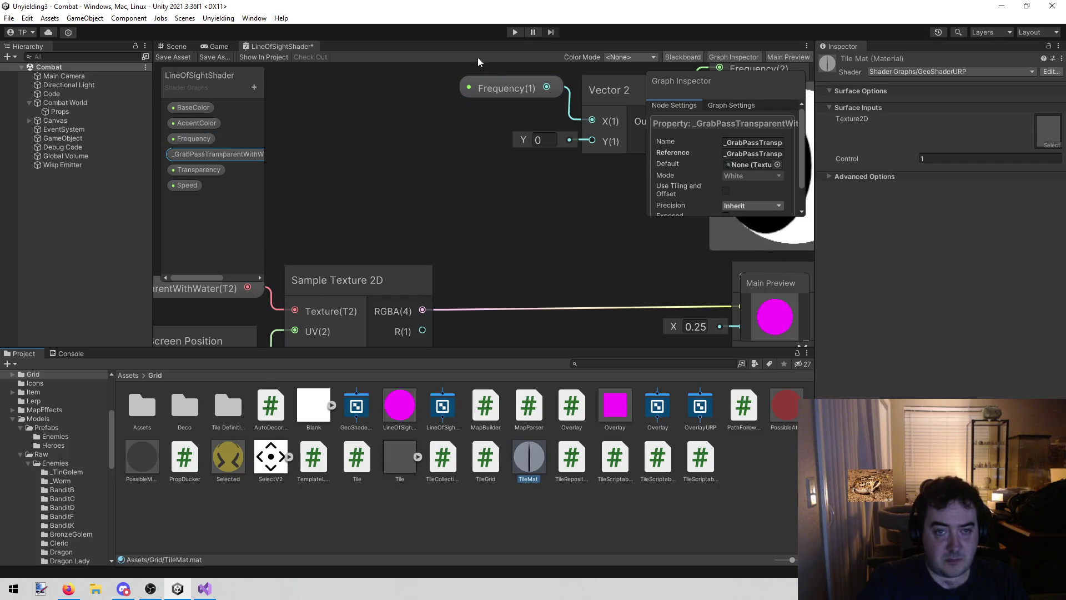
{"action": "left_click", "coordinate": [513, 32]}
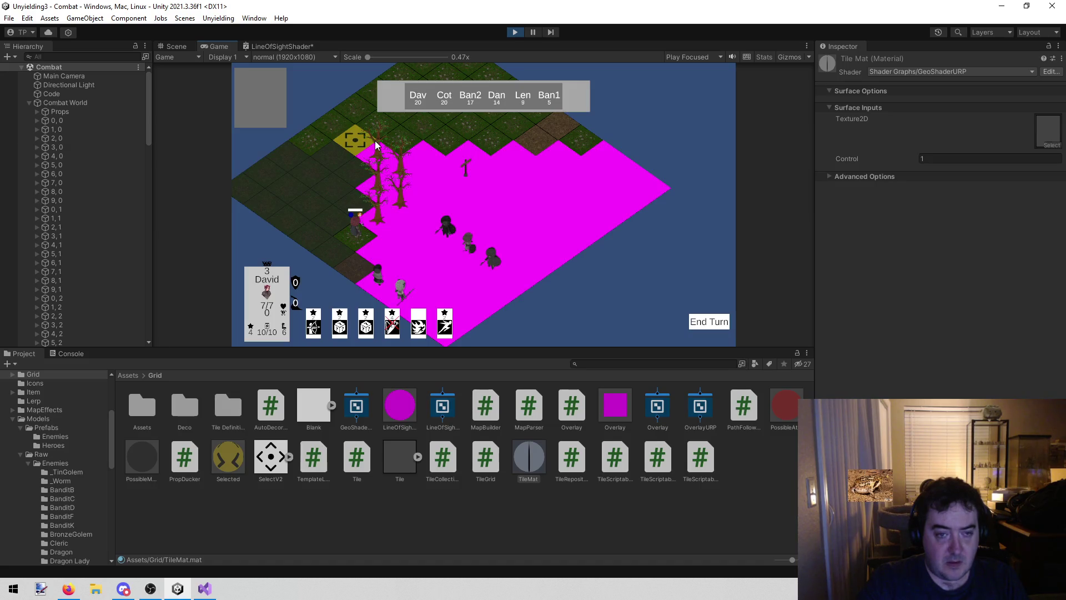
{"action": "left_click", "coordinate": [515, 34]}
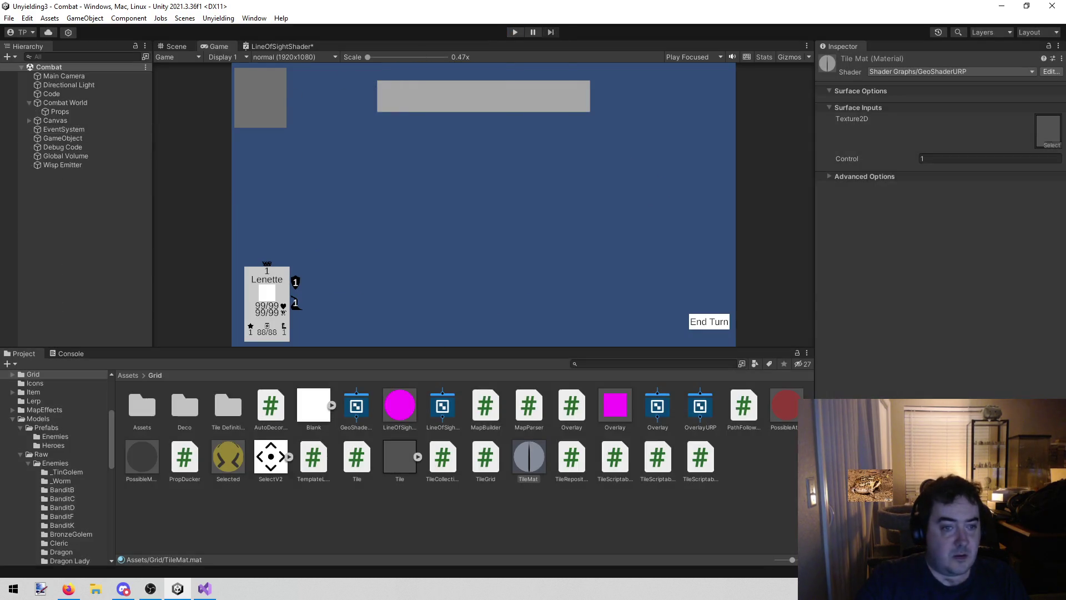
{"action": "key", "text": "alt+Tab"}
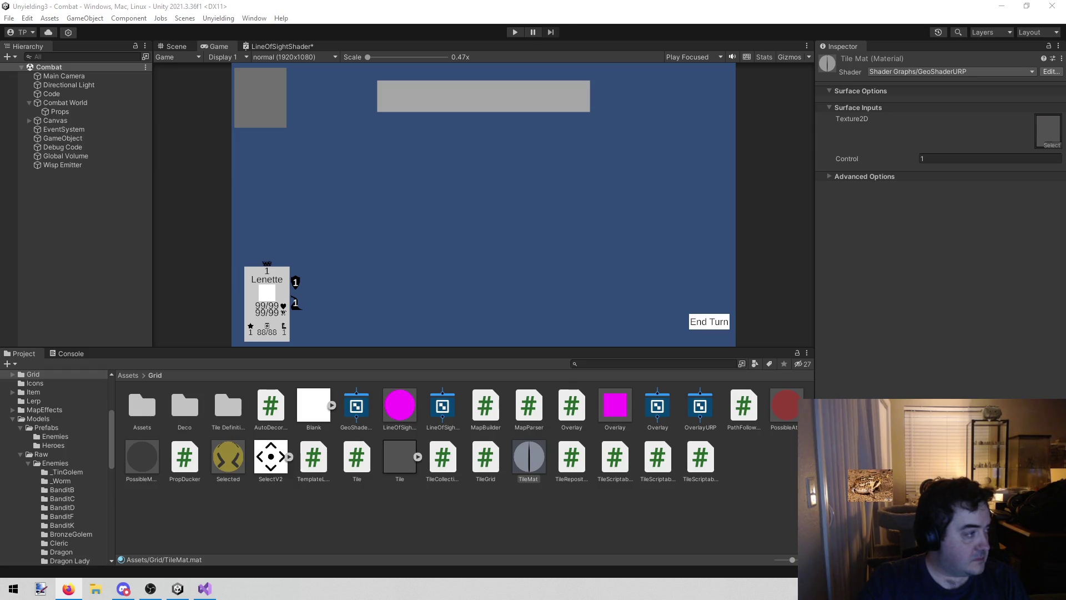
Return to the LineOfSightShader graph and frame its entire node network, box-selecting then deselecting it
{"action": "left_click", "coordinate": [275, 43]}
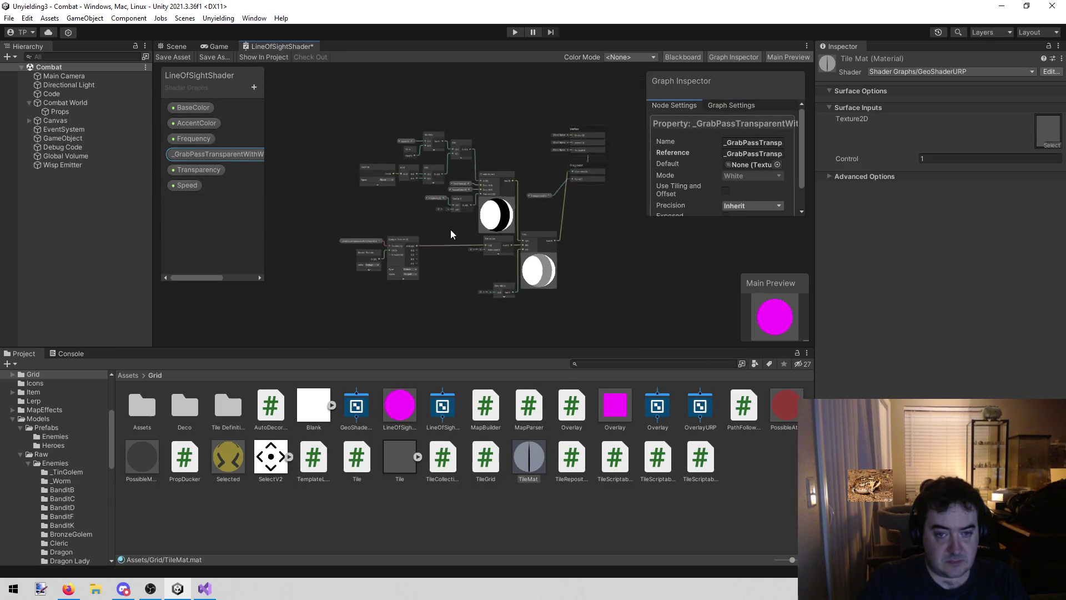
{"action": "scroll", "coordinate": [566, 233], "scroll_direction": "up", "scroll_amount": 3}
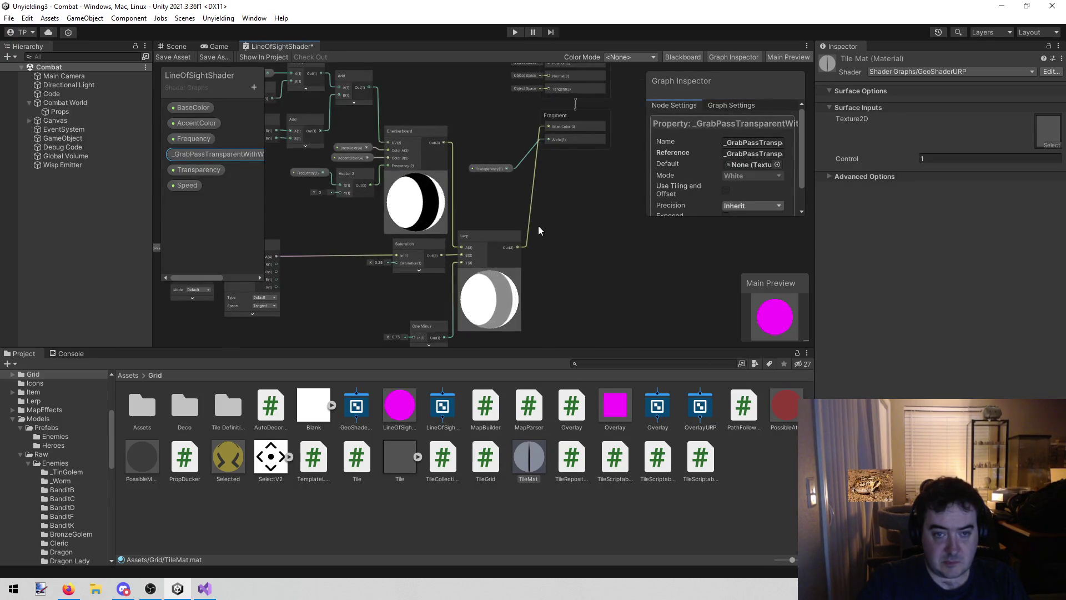
{"action": "scroll", "coordinate": [497, 217], "scroll_direction": "up", "scroll_amount": 4}
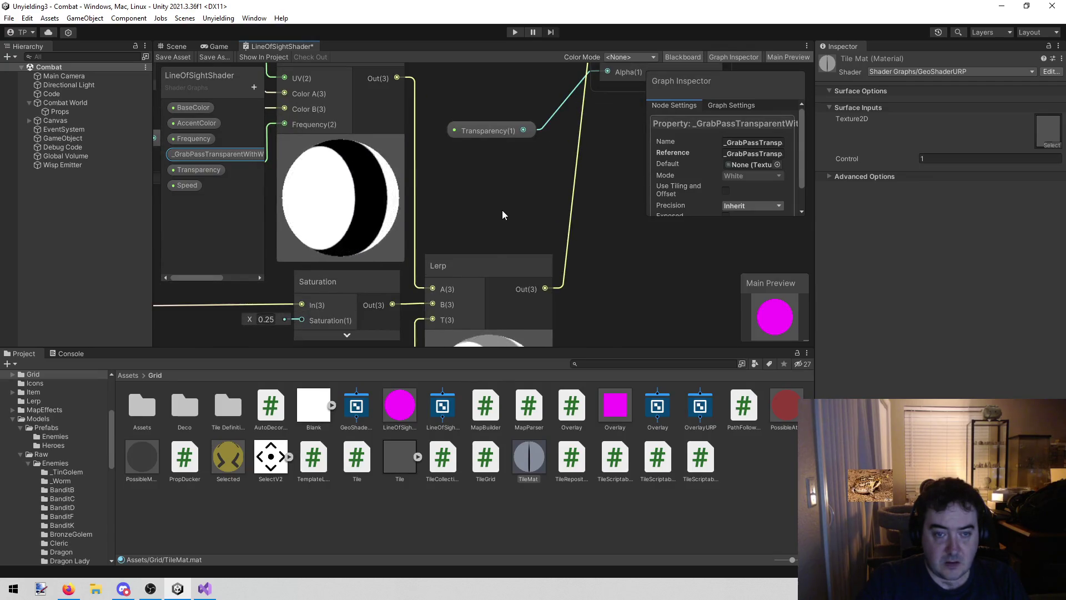
{"action": "scroll", "coordinate": [503, 215], "scroll_direction": "down", "scroll_amount": 4}
{"action": "left_click_drag", "start_coordinate": [516, 214], "coordinate": [542, 212]}
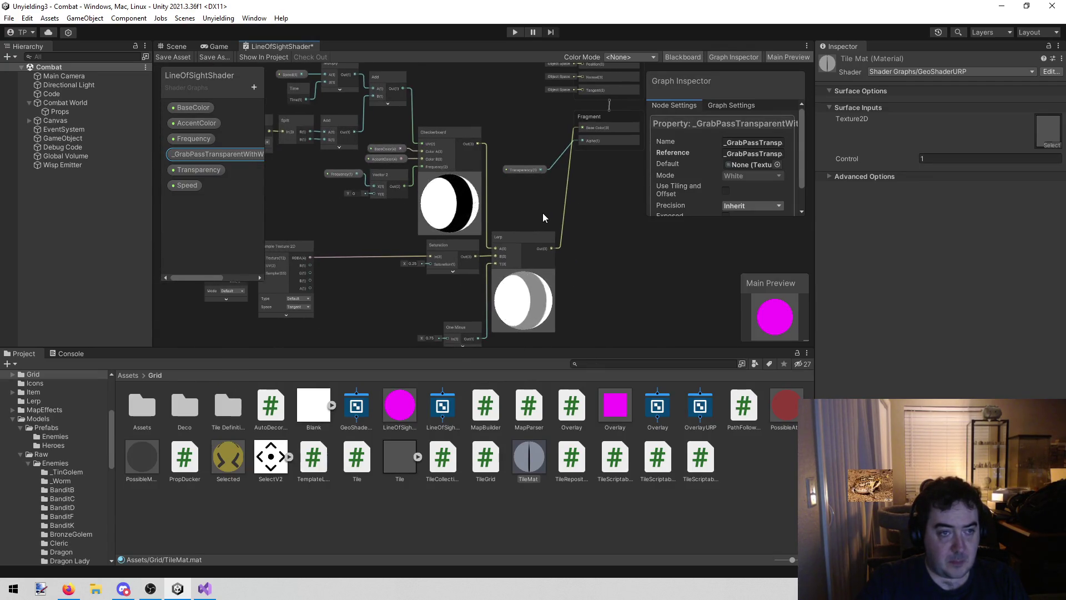
{"action": "left_click", "coordinate": [410, 527]}
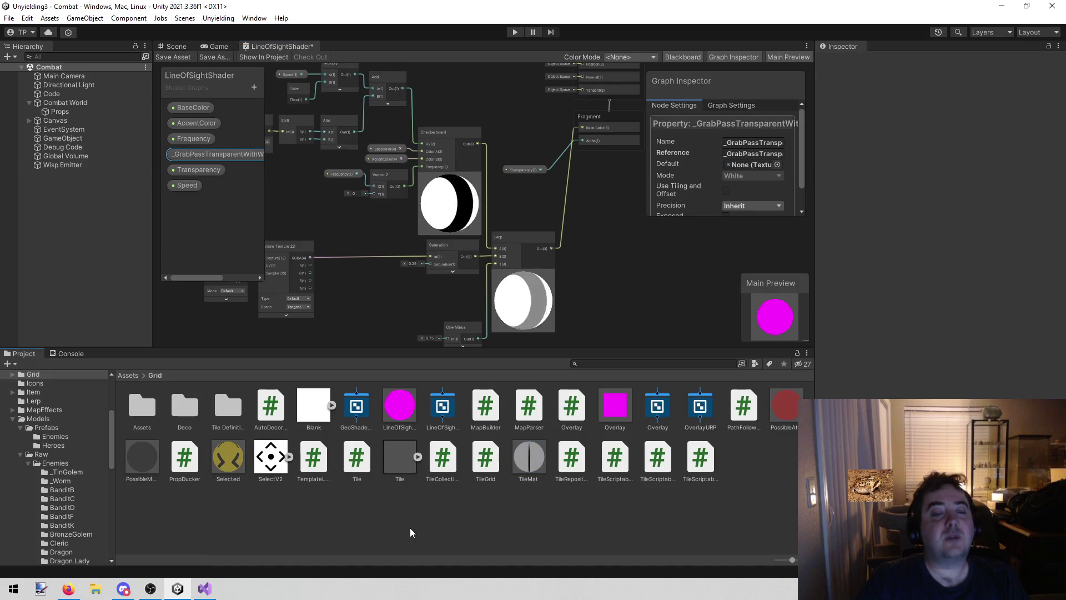
{"action": "left_click", "coordinate": [443, 407]}
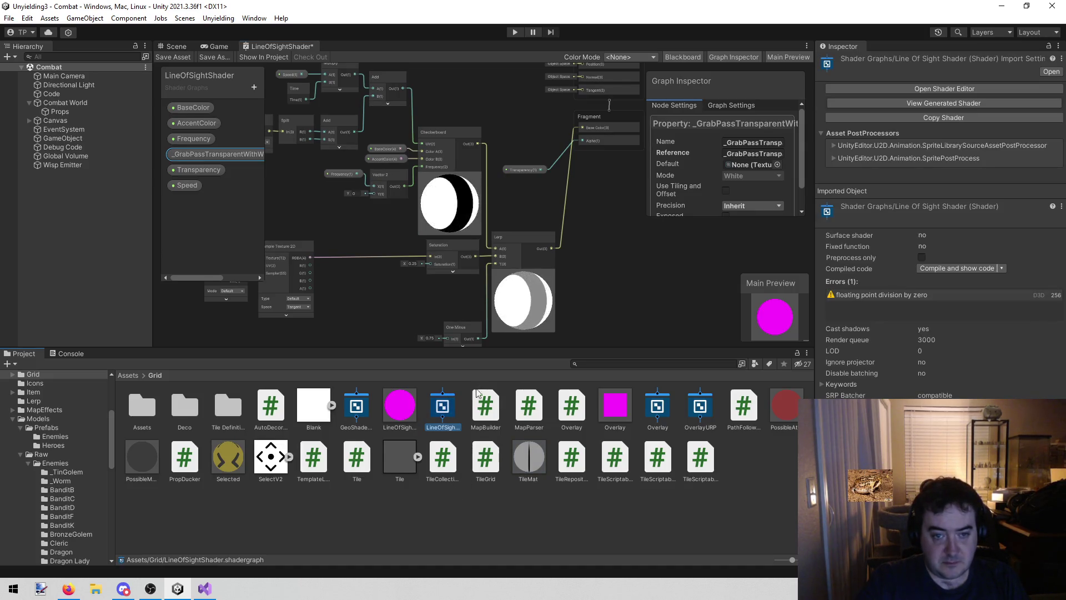
{"action": "scroll", "coordinate": [547, 304], "scroll_direction": "down", "scroll_amount": 2}
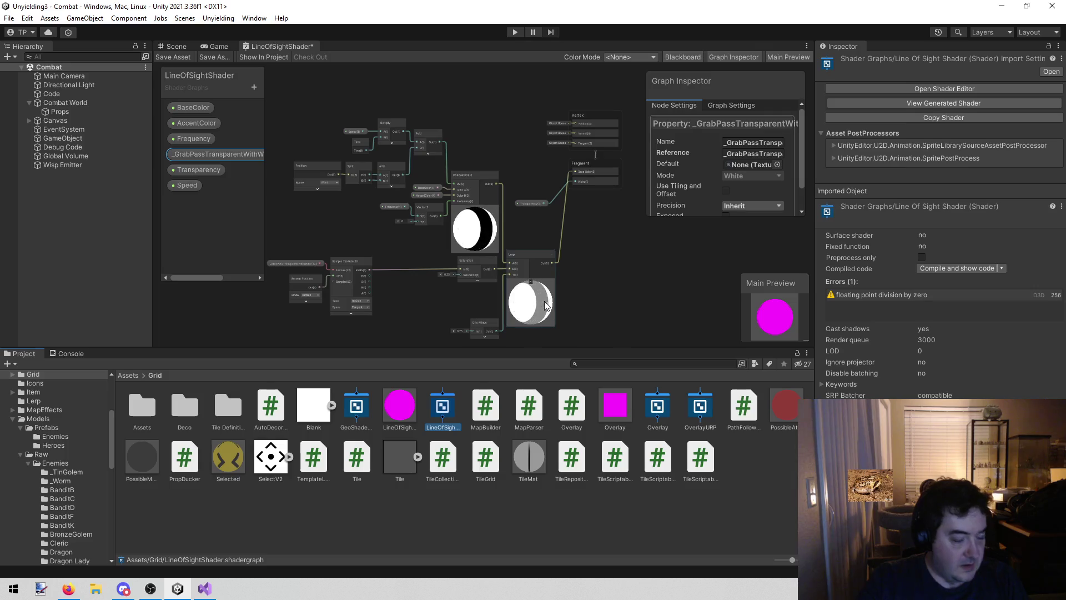
{"action": "left_click_drag", "start_coordinate": [573, 292], "coordinate": [590, 284]}
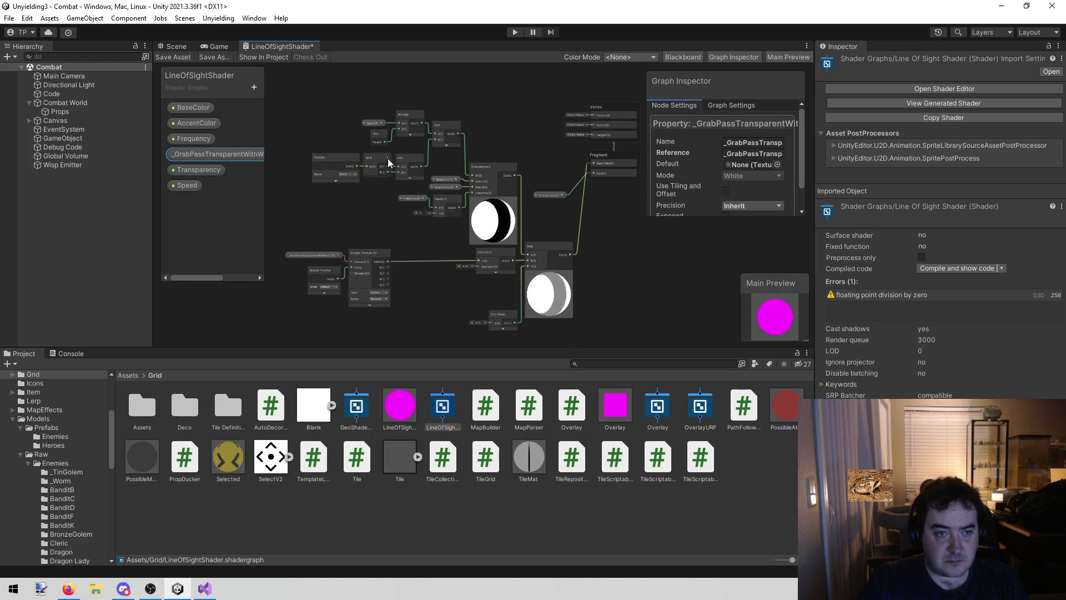
{"action": "mouse_move", "coordinate": [274, 96]}
{"action": "left_mouse_down"}
{"action": "mouse_move", "coordinate": [565, 268]}
{"action": "mouse_move", "coordinate": [575, 334]}
{"action": "left_mouse_up"}
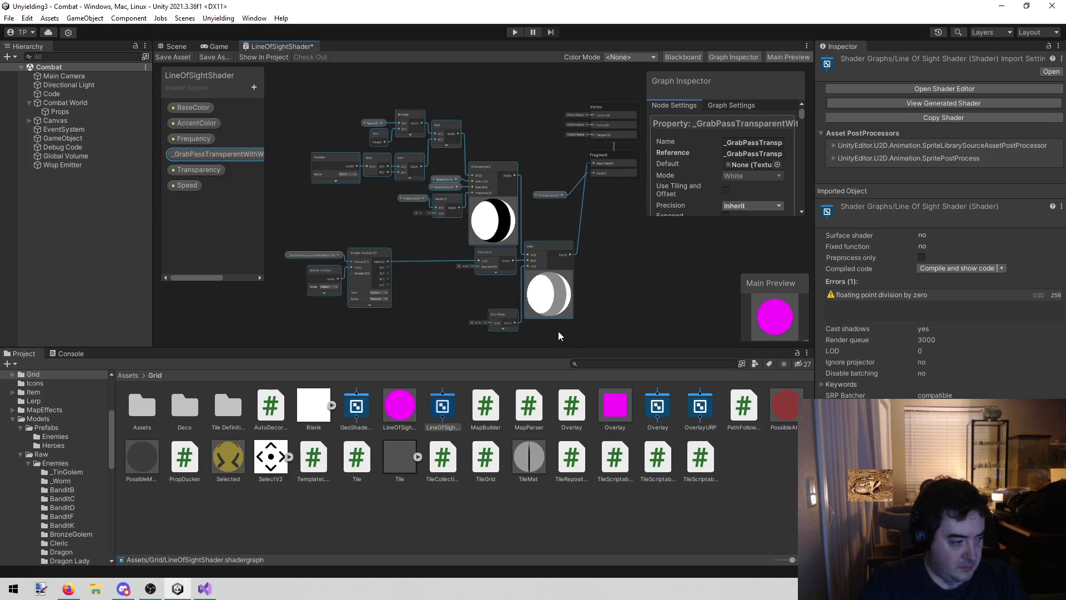
{"action": "left_click", "coordinate": [397, 517]}
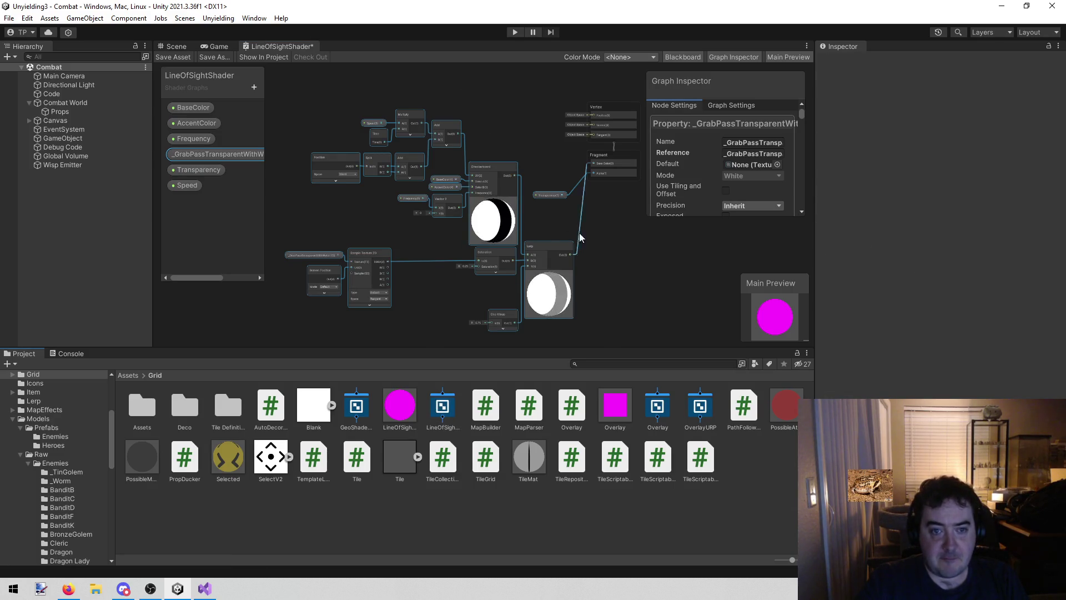
{"action": "left_click", "coordinate": [612, 265]}
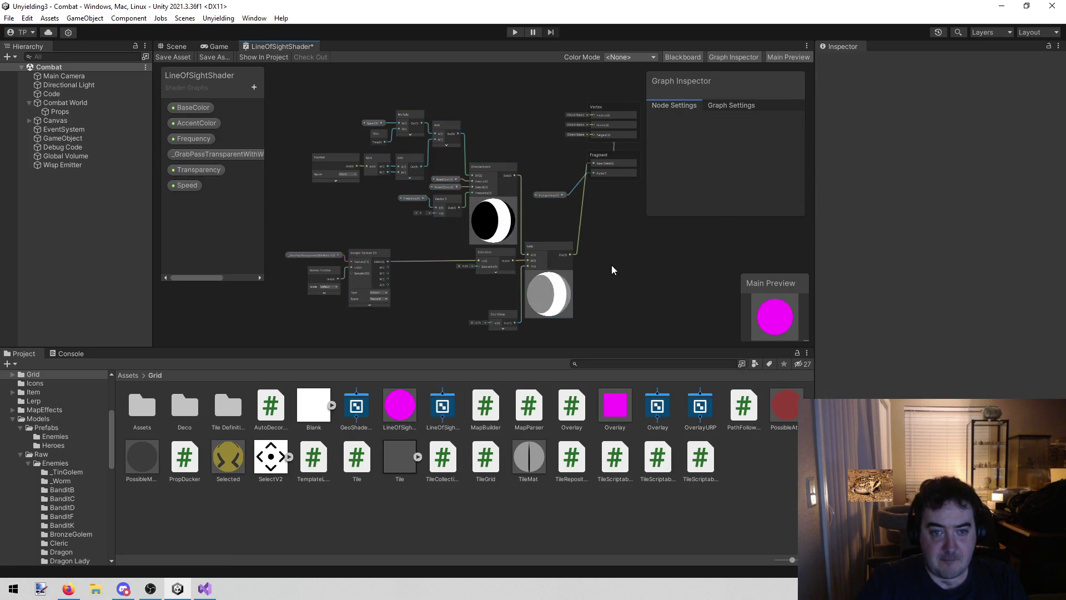
Create a new URP unlit shader graph in the Grid folder named LineOfSightURP
{"action": "right_click", "coordinate": [455, 508]}
{"action": "mouse_move", "coordinate": [532, 216]}
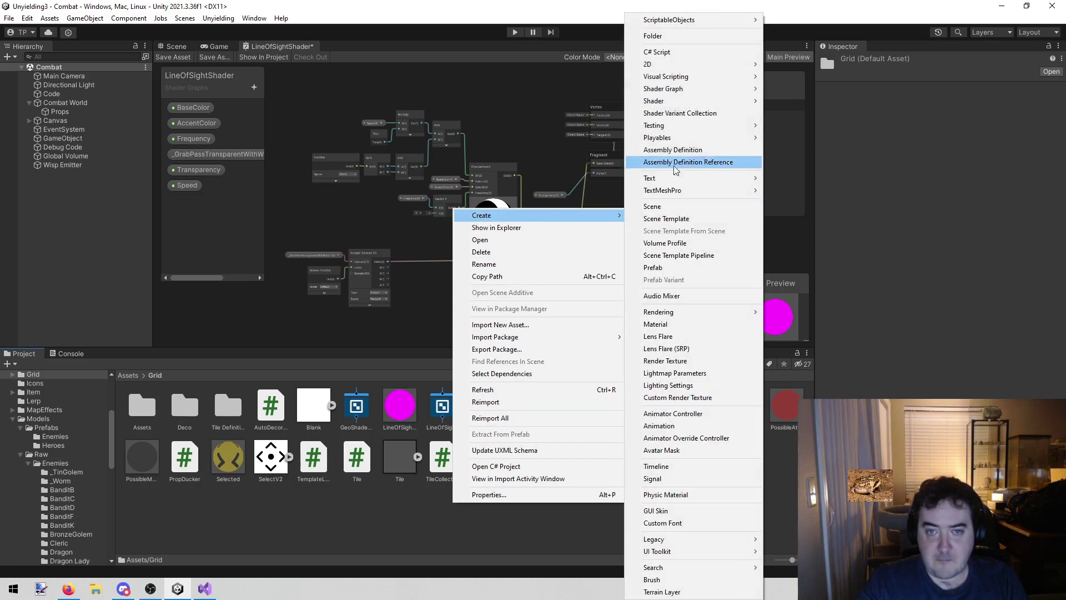
{"action": "mouse_move", "coordinate": [696, 90]}
{"action": "mouse_move", "coordinate": [820, 94]}
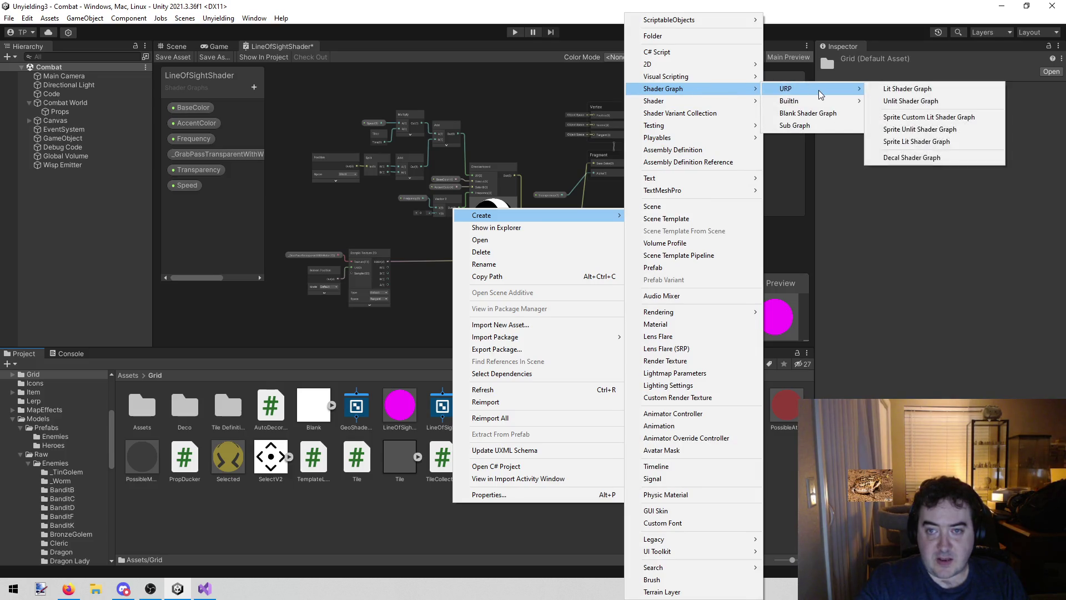
{"action": "left_click", "coordinate": [905, 101]}
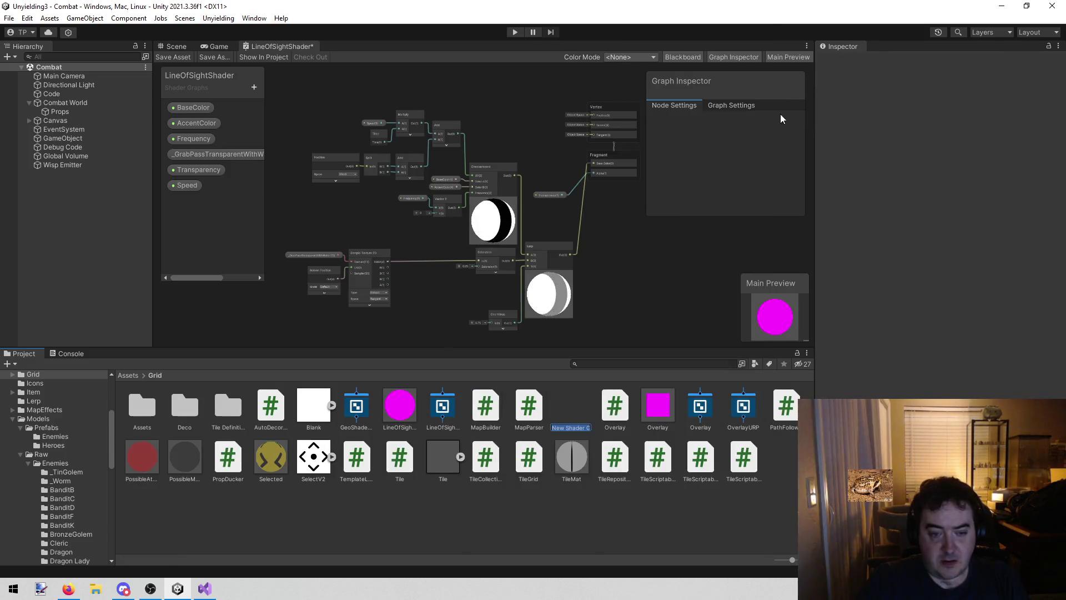
{"action": "type", "text": "LineOf"}
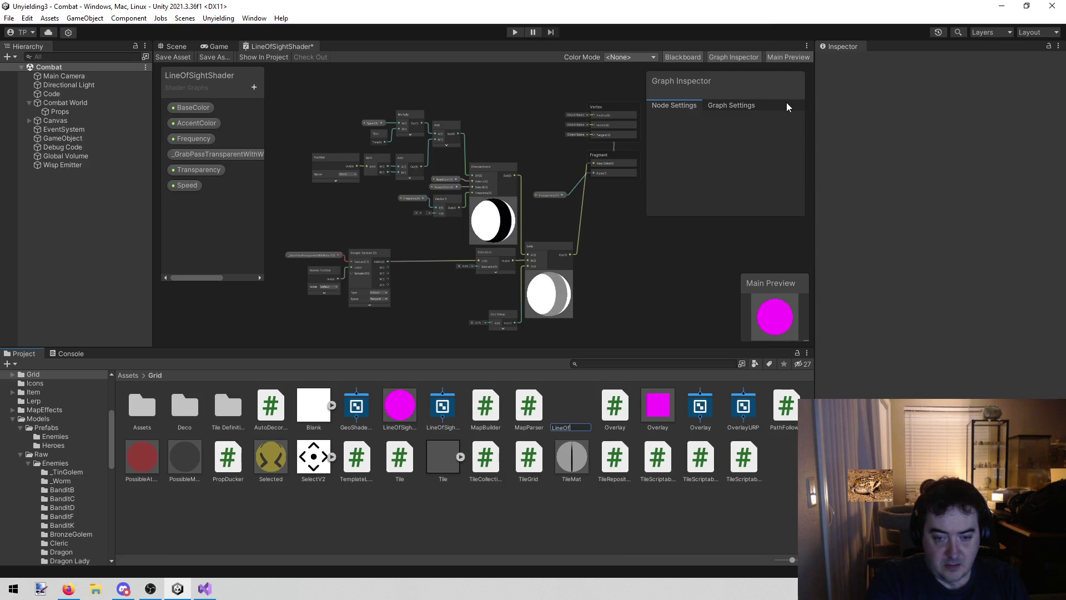
{"action": "type", "text": "SightURP"}
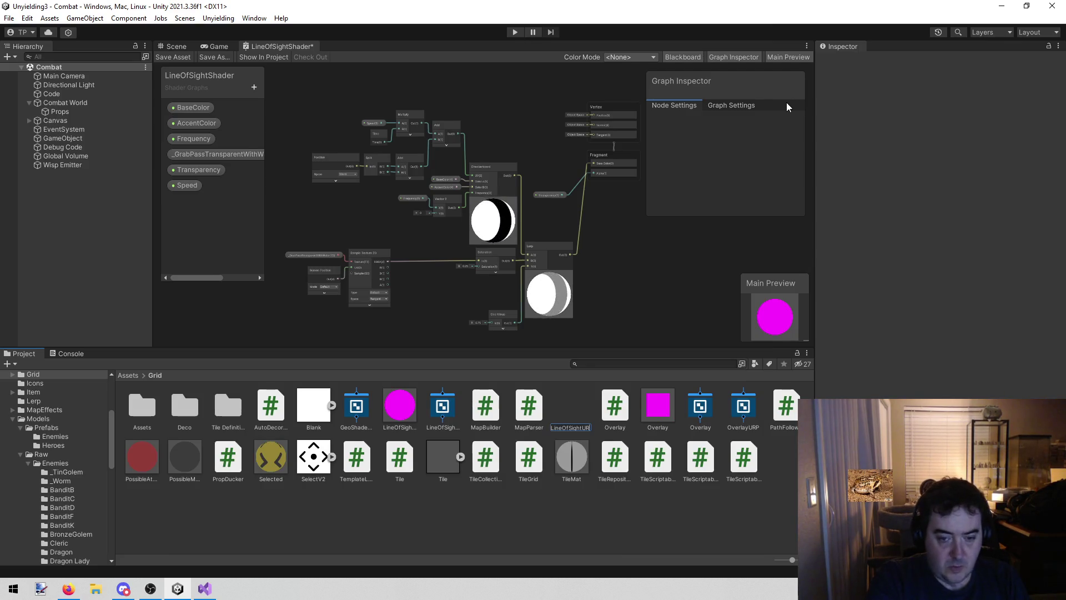
{"action": "key", "text": "Return"}
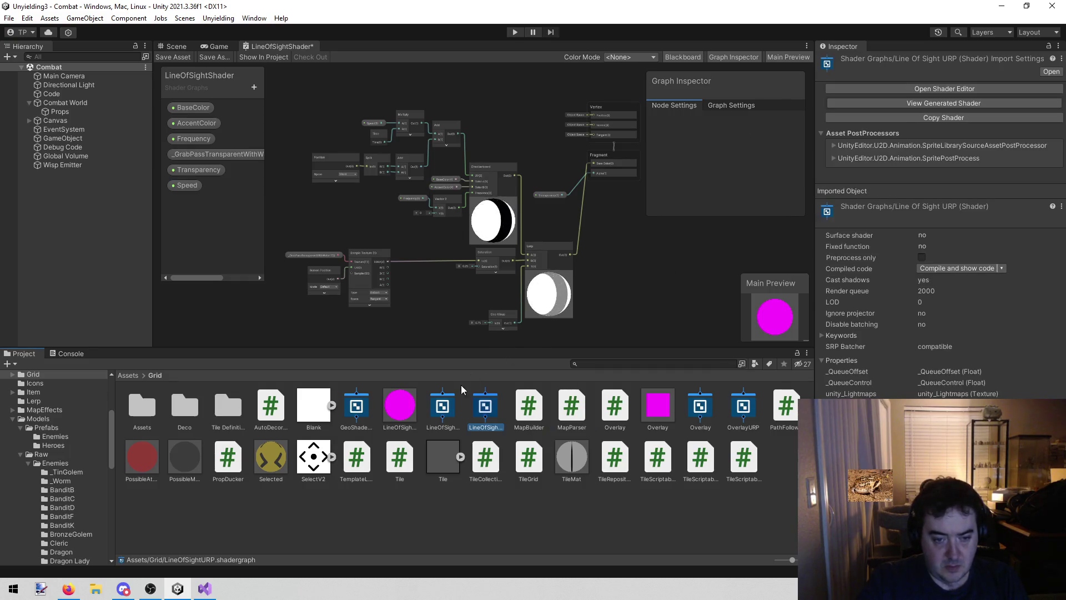
Rename LineOfSightURP to LineOfSightShaderURP and open it in Shader Graph
{"action": "left_click", "coordinate": [438, 406]}
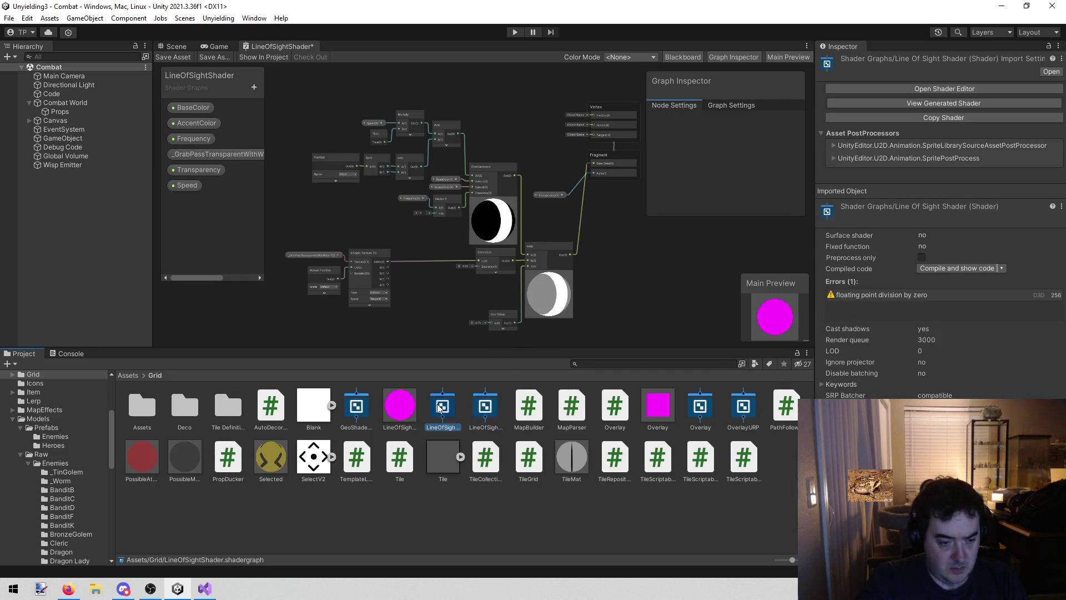
{"action": "left_click", "coordinate": [493, 419]}
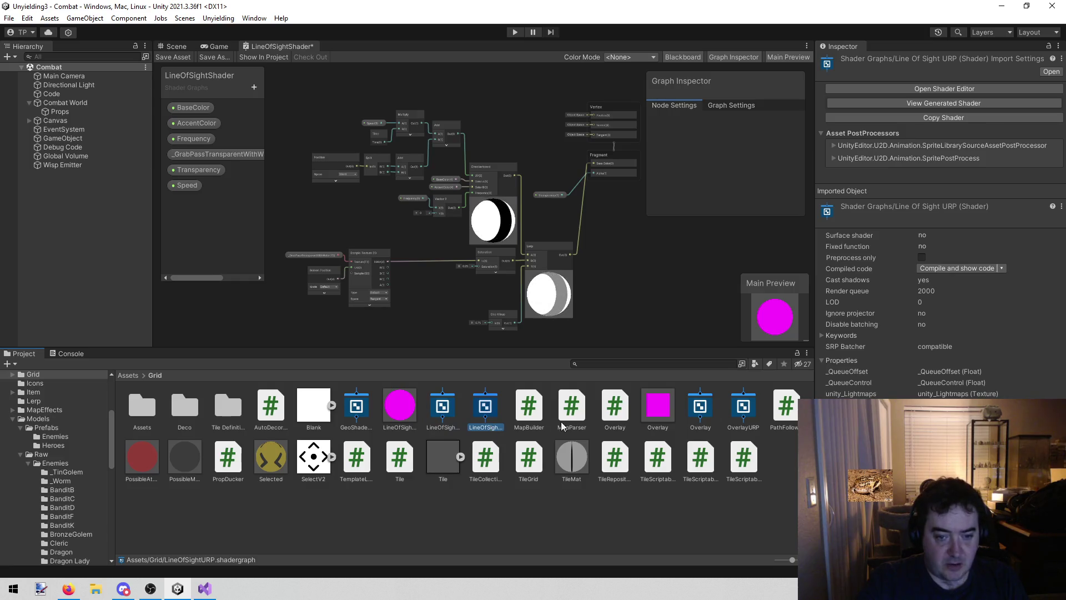
{"action": "key", "text": "F2"}
{"action": "type", "text": "Shader"}
{"action": "key", "text": "Return"}
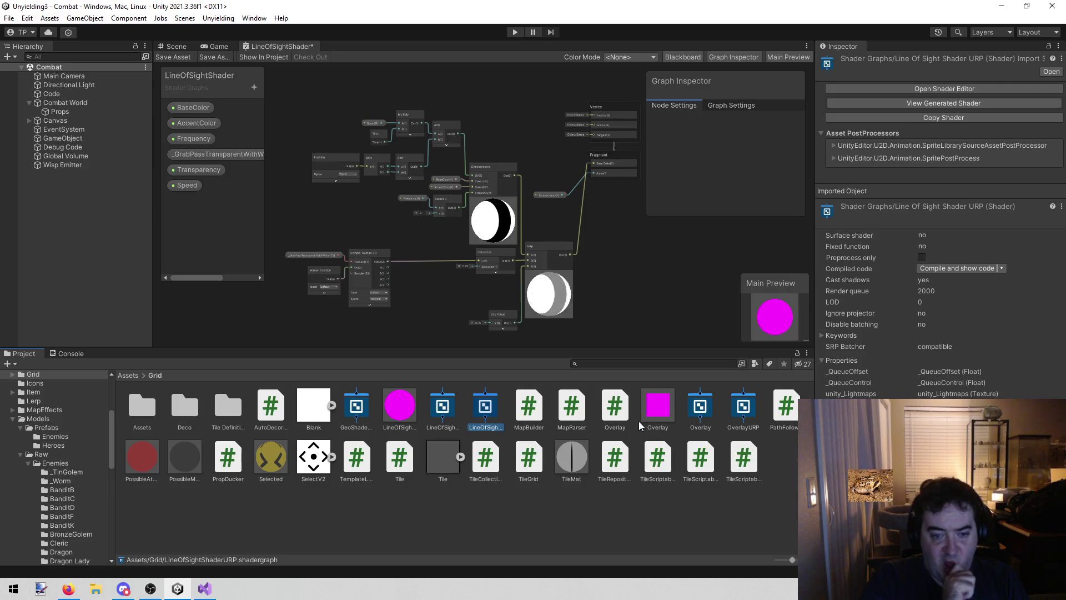
{"action": "double_click", "coordinate": [477, 418]}
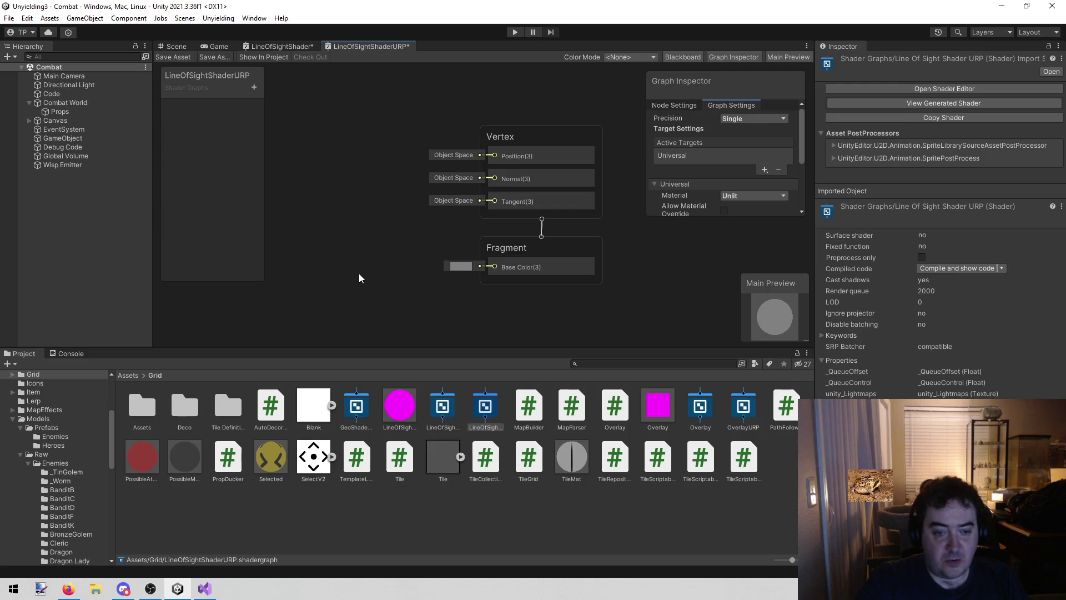
Paste the copied old-graph nodes and move the group left of the Vertex and Fragment outputs
{"action": "scroll", "coordinate": [359, 275], "scroll_direction": "down", "scroll_amount": 3}
{"action": "mouse_move", "coordinate": [331, 278]}
{"action": "left_mouse_down"}
{"action": "mouse_move", "coordinate": [481, 230]}
{"action": "mouse_move", "coordinate": [488, 238]}
{"action": "left_mouse_up"}
{"action": "scroll", "coordinate": [450, 234], "scroll_direction": "down", "scroll_amount": 3}
{"action": "left_click_drag", "start_coordinate": [436, 216], "coordinate": [394, 220]}
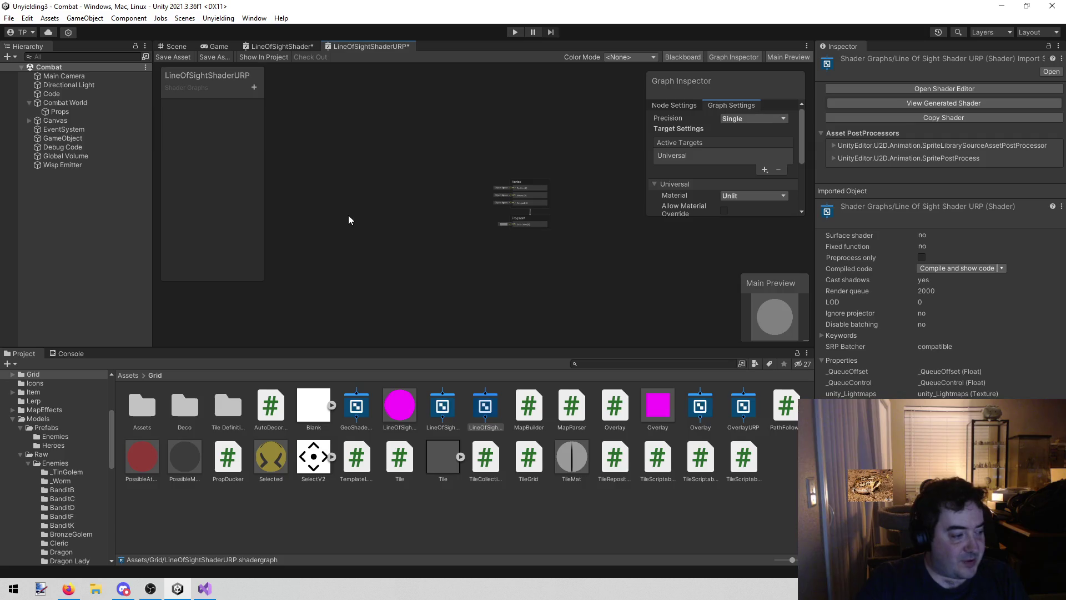
{"action": "left_click_drag", "start_coordinate": [356, 215], "coordinate": [394, 193]}
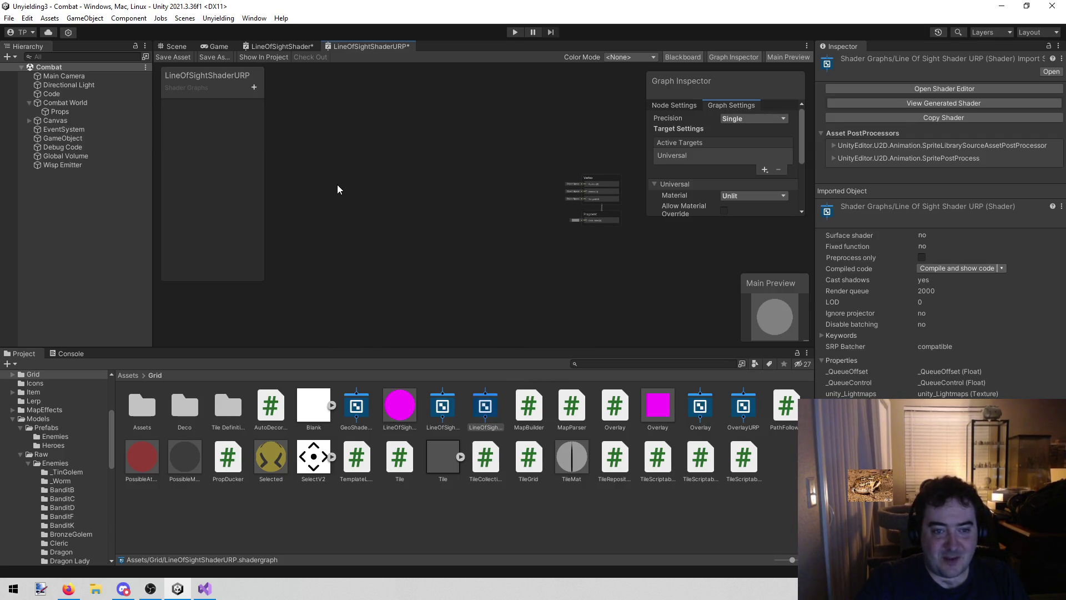
{"action": "key", "text": "ctrl+v"}
{"action": "left_click_drag", "start_coordinate": [598, 95], "coordinate": [555, 109]}
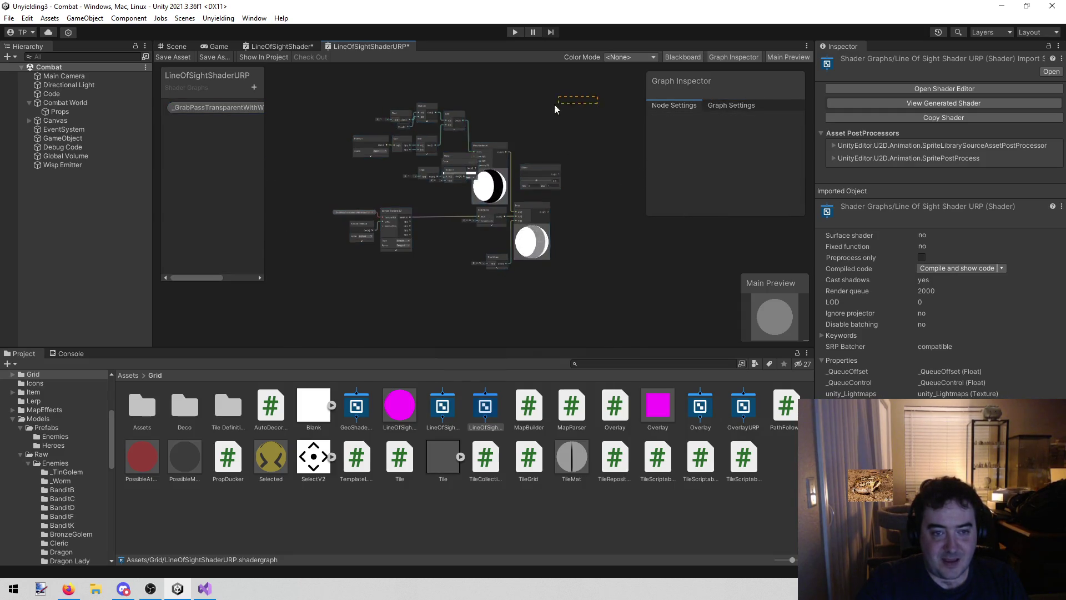
{"action": "left_click_drag", "start_coordinate": [297, 321], "coordinate": [301, 319]}
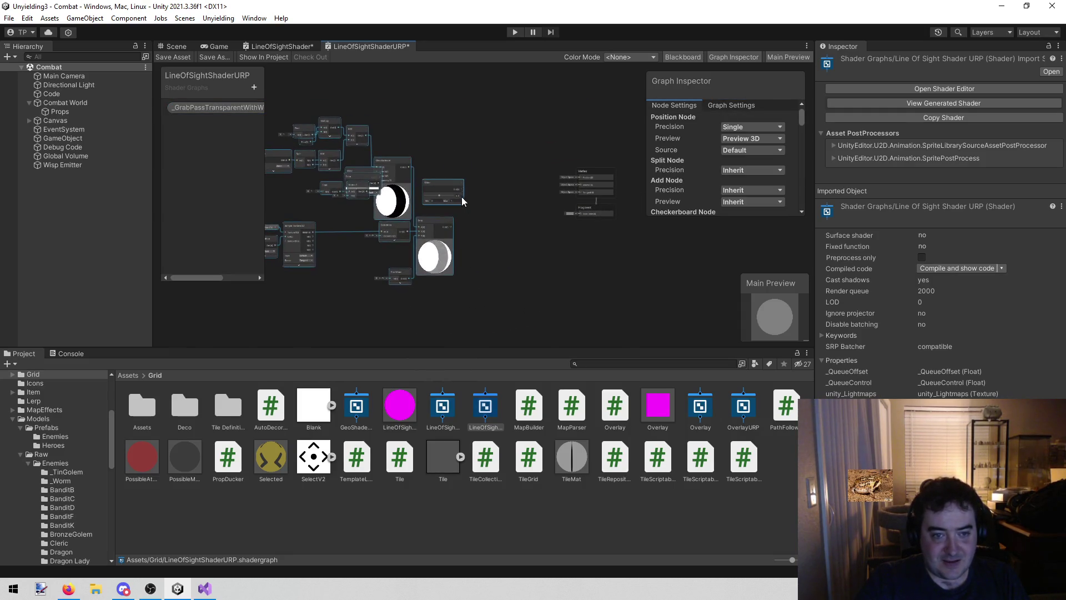
{"action": "mouse_move", "coordinate": [445, 185]}
{"action": "left_mouse_down"}
{"action": "mouse_move", "coordinate": [495, 191]}
{"action": "mouse_move", "coordinate": [501, 210]}
{"action": "left_mouse_up"}
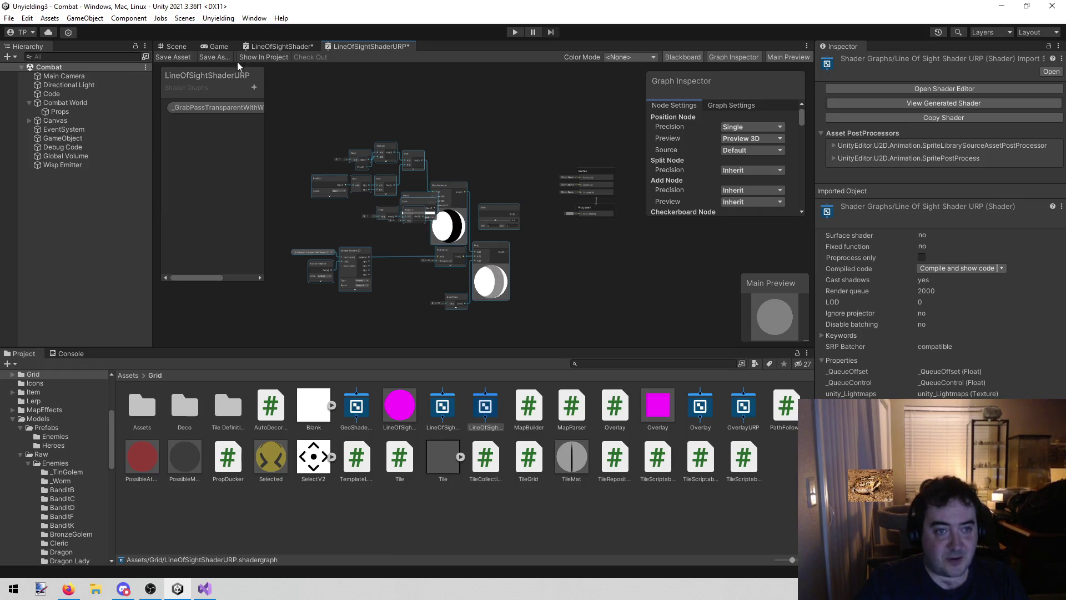
Check the old graph's Lerp and Transparency nodes, then delete the stray slider node
{"action": "left_click", "coordinate": [277, 47]}
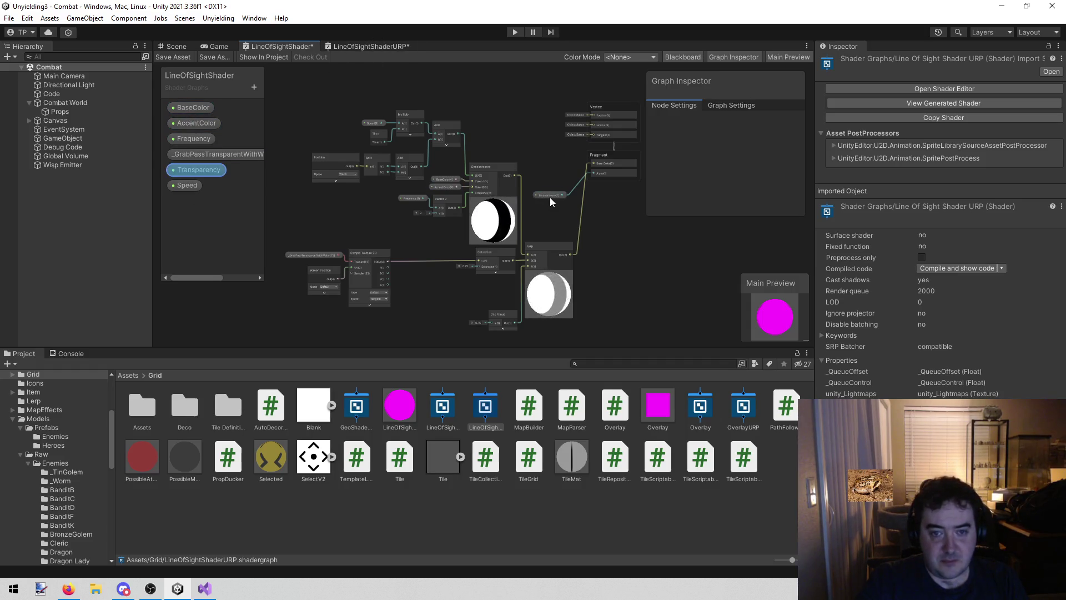
{"action": "scroll", "coordinate": [550, 198], "scroll_direction": "up", "scroll_amount": 5}
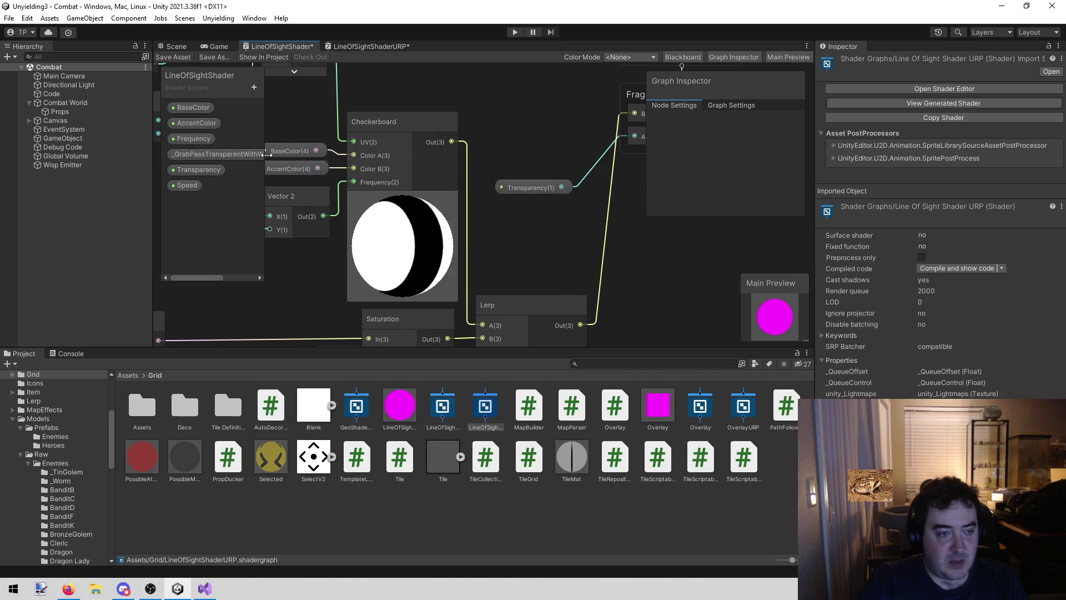
{"action": "left_click_drag", "start_coordinate": [575, 269], "coordinate": [472, 128]}
{"action": "left_click", "coordinate": [360, 43]}
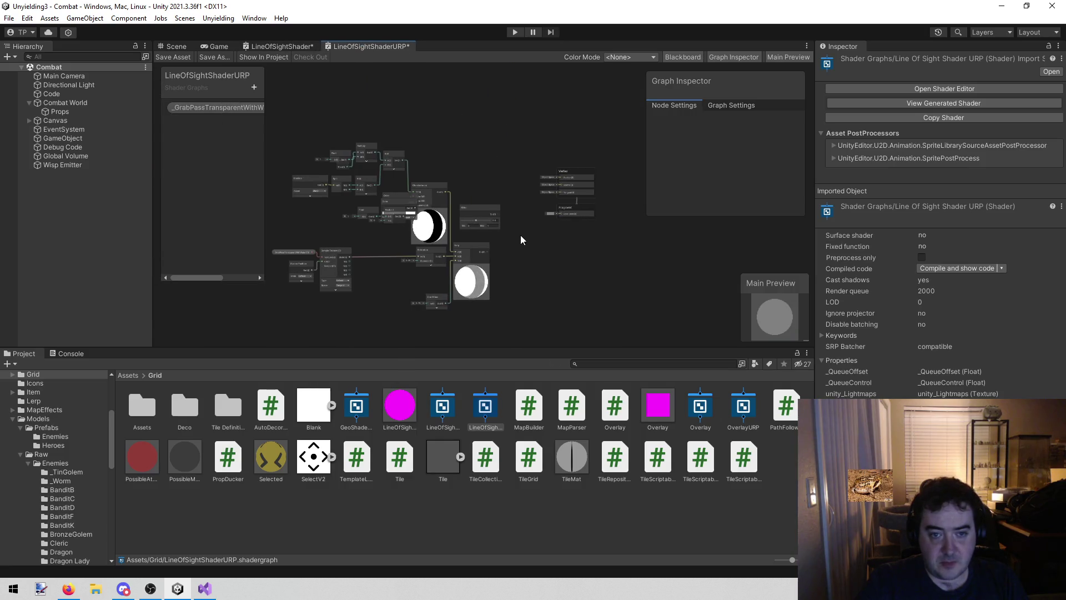
{"action": "left_click", "coordinate": [480, 207]}
{"action": "key", "text": "Delete"}
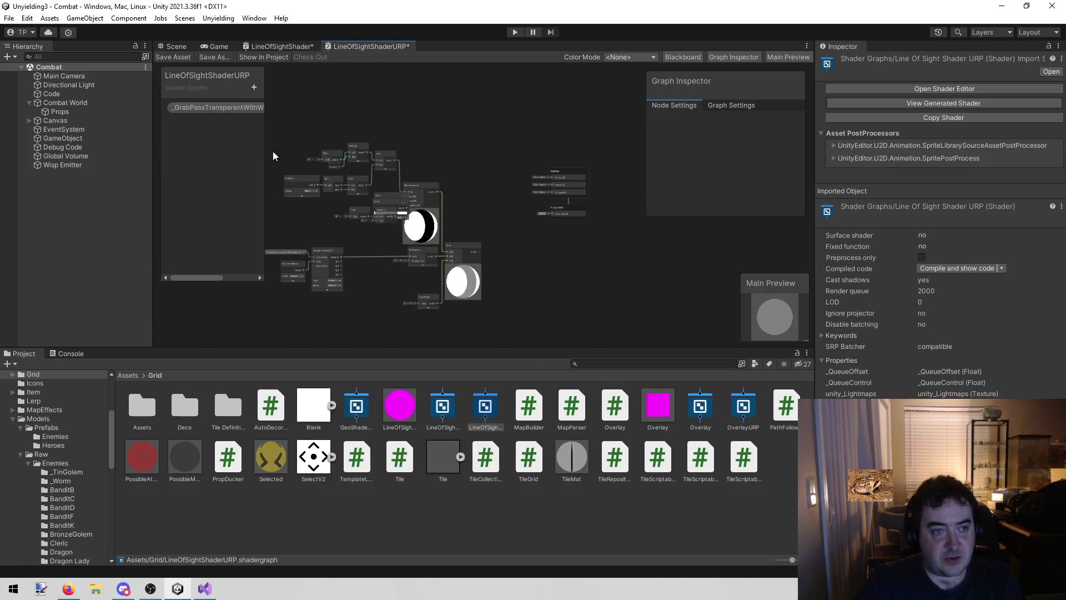
Look up the old graph's Transparency property settings for reference
{"action": "left_click", "coordinate": [255, 88]}
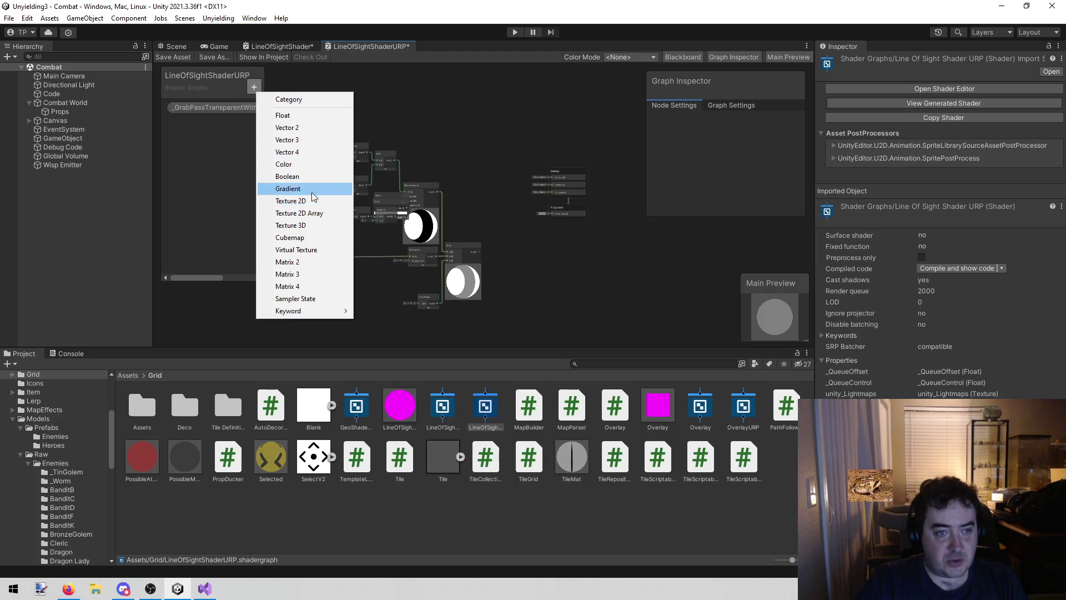
{"action": "left_click", "coordinate": [238, 149]}
{"action": "left_click", "coordinate": [291, 46]}
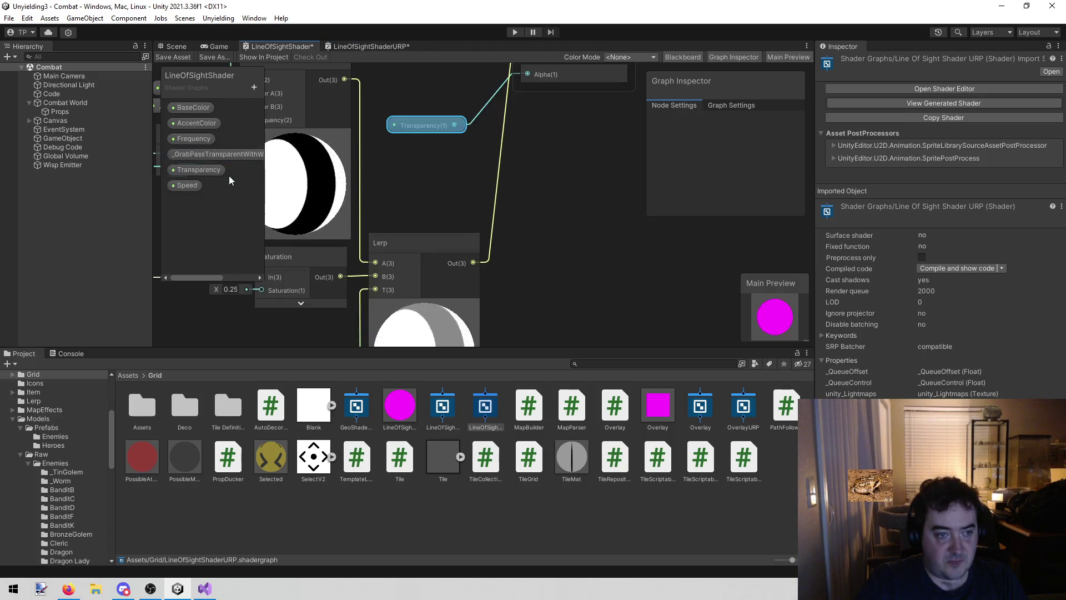
{"action": "left_click", "coordinate": [192, 168]}
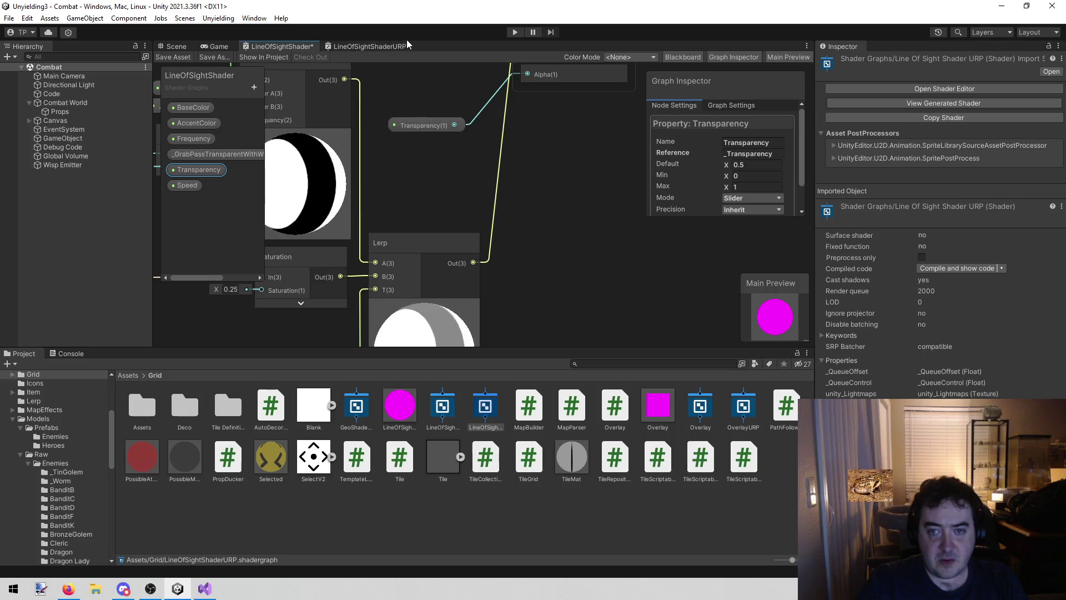
{"action": "left_click", "coordinate": [369, 49]}
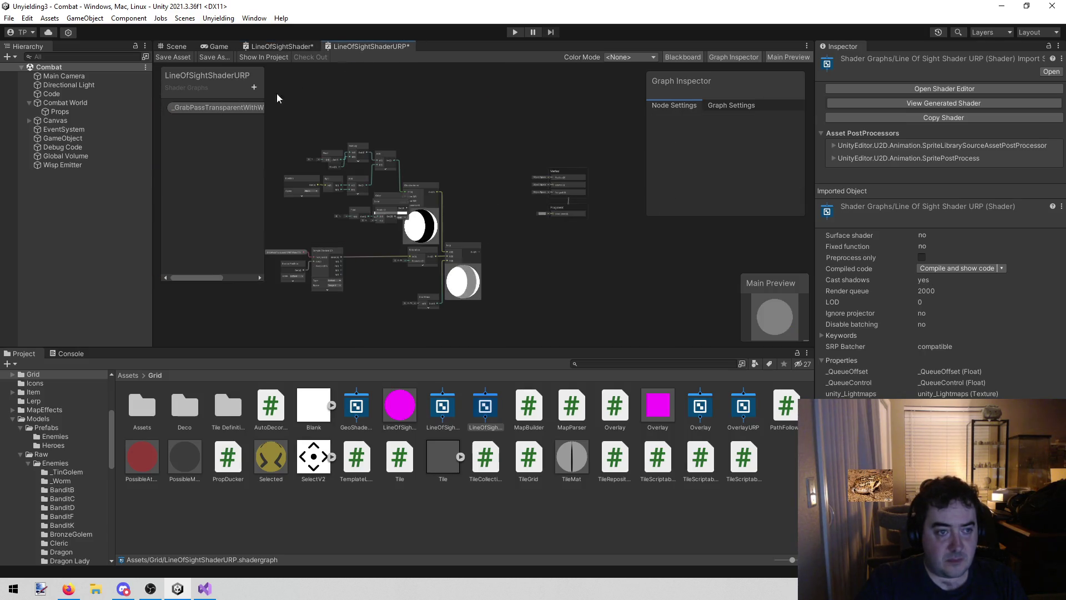
Add a Float property to the URP graph and name it Transparency
{"action": "left_click", "coordinate": [255, 86]}
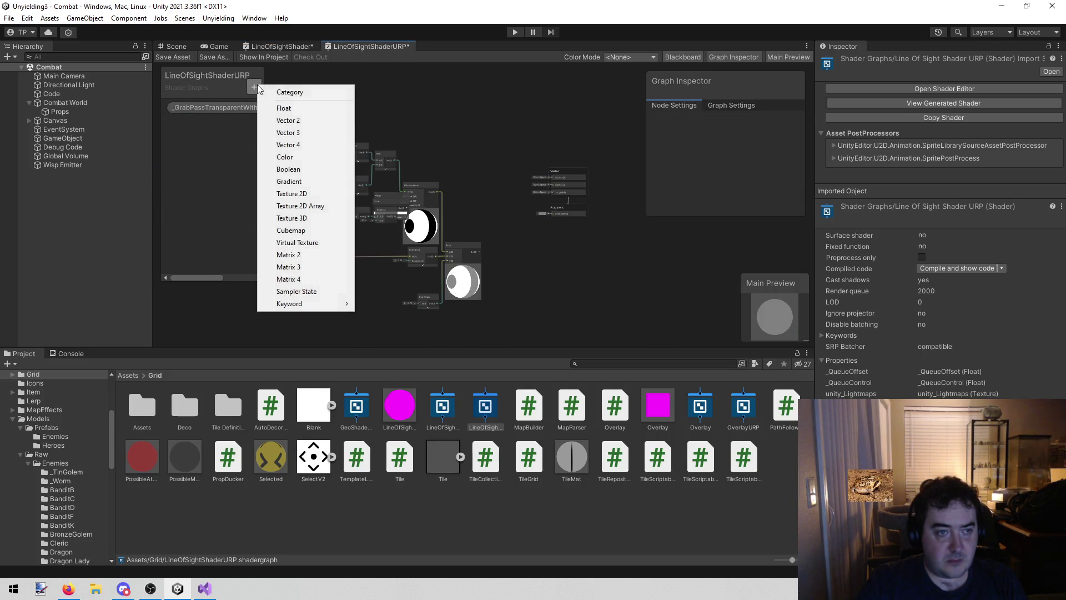
{"action": "left_click", "coordinate": [305, 112]}
{"action": "left_click", "coordinate": [279, 45]}
{"action": "left_click", "coordinate": [199, 169]}
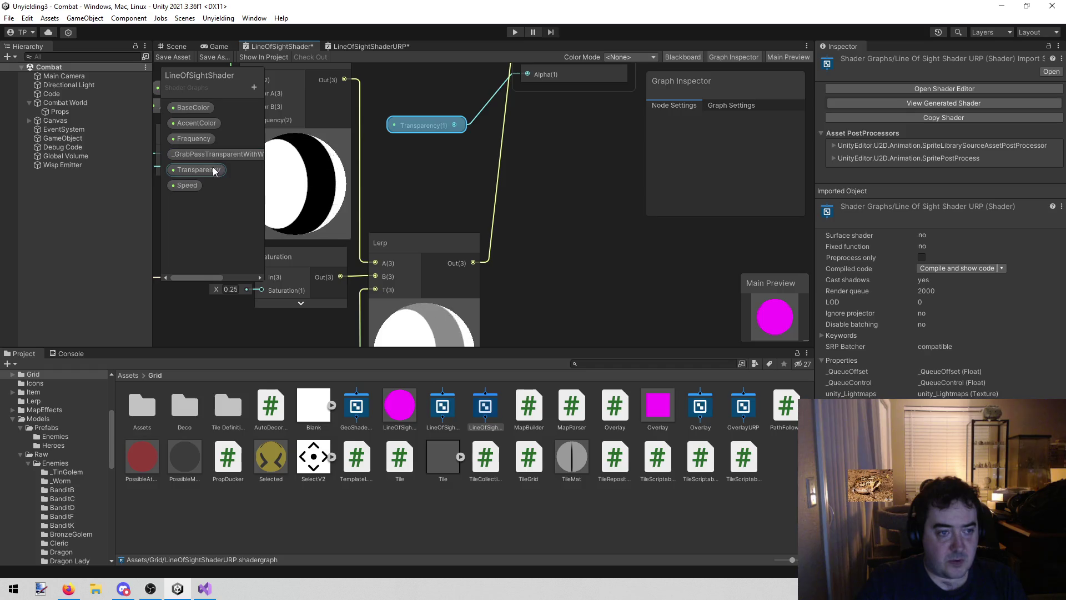
{"action": "left_click", "coordinate": [747, 143]}
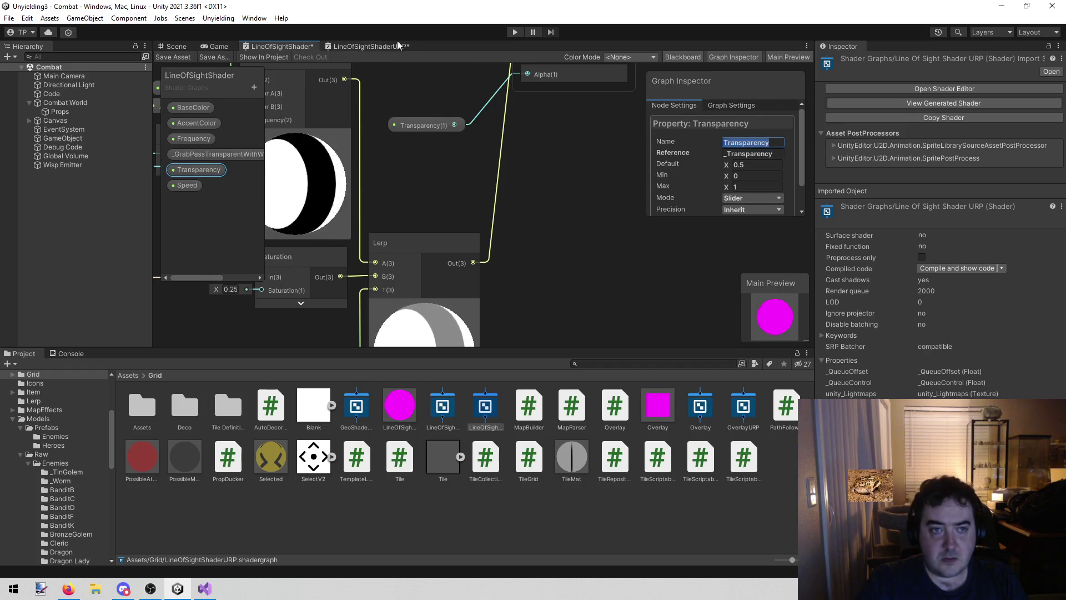
{"action": "left_click", "coordinate": [371, 46]}
{"action": "left_click", "coordinate": [182, 123]}
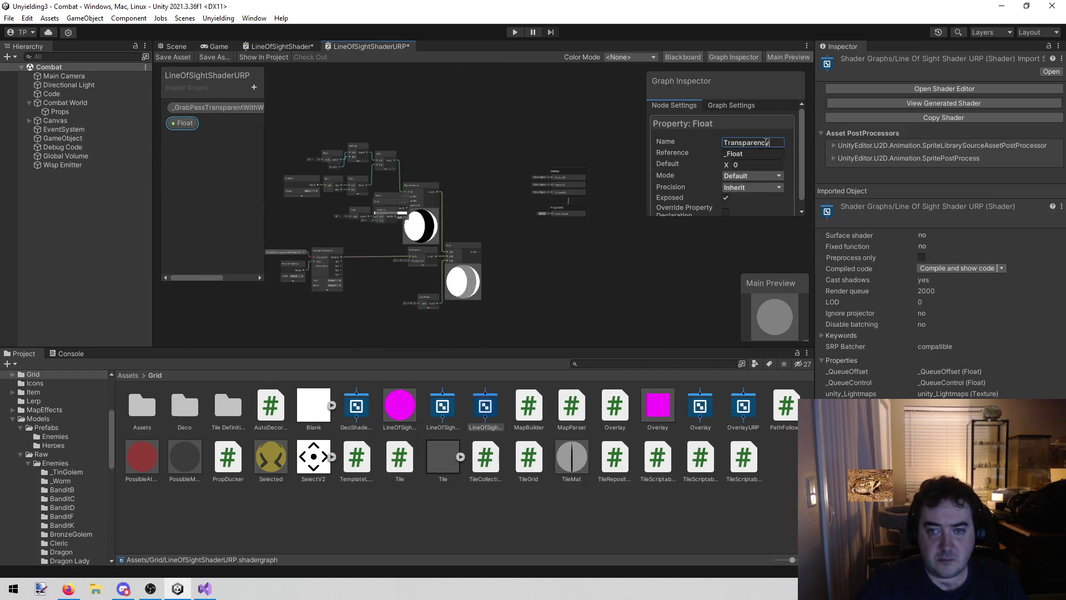
{"action": "key", "text": "Return"}
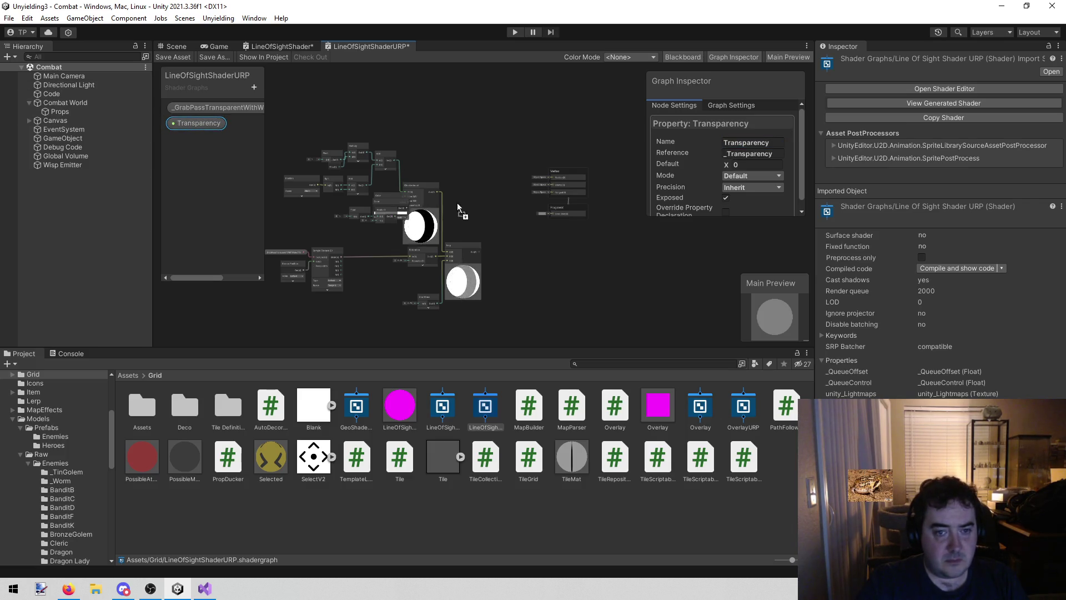
Drop a Transparency node onto the canvas beside the Fragment output
{"action": "scroll", "coordinate": [514, 218], "scroll_direction": "up", "scroll_amount": 2}
{"action": "left_click_drag", "start_coordinate": [493, 216], "coordinate": [566, 205]}
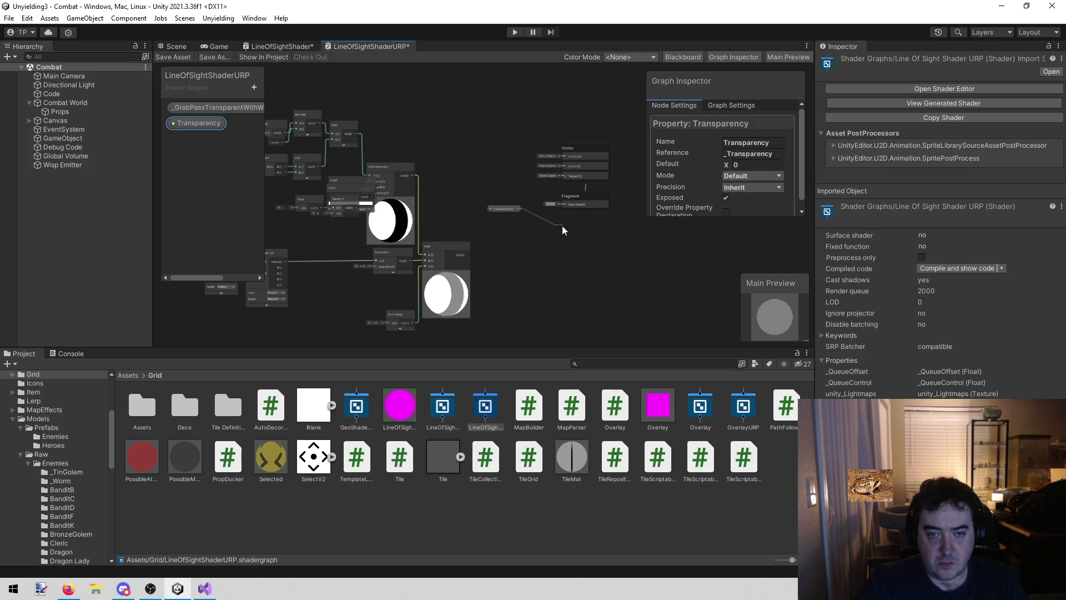
{"action": "right_click", "coordinate": [567, 230]}
{"action": "left_click", "coordinate": [541, 262]}
{"action": "left_click_drag", "start_coordinate": [552, 243], "coordinate": [463, 249]}
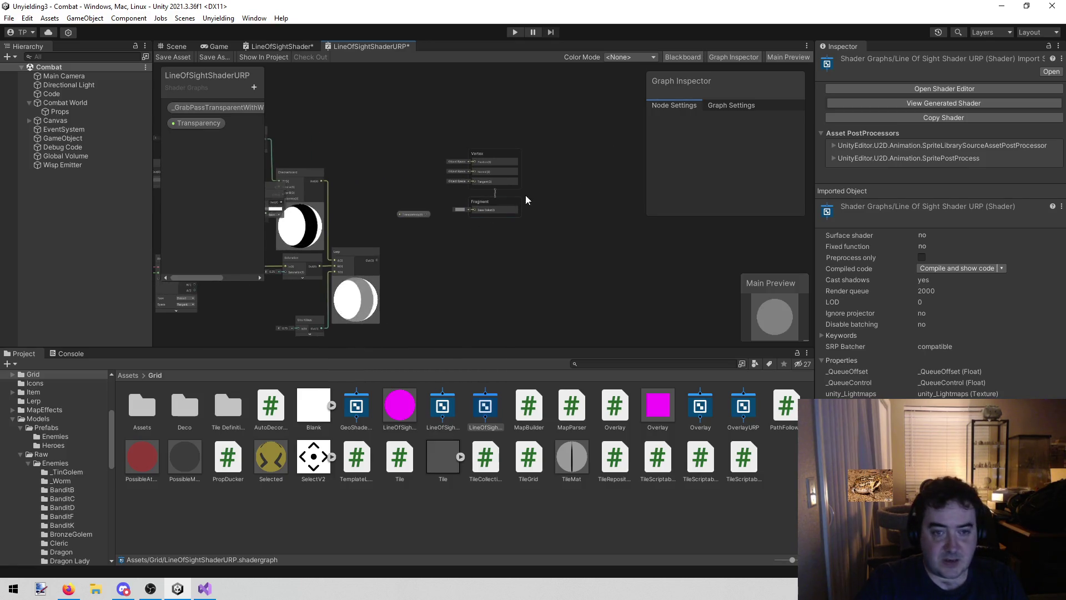
Match the old graph's target settings by setting the URP graph's surface to Transparent, keeping Unlit
{"action": "left_click", "coordinate": [272, 42]}
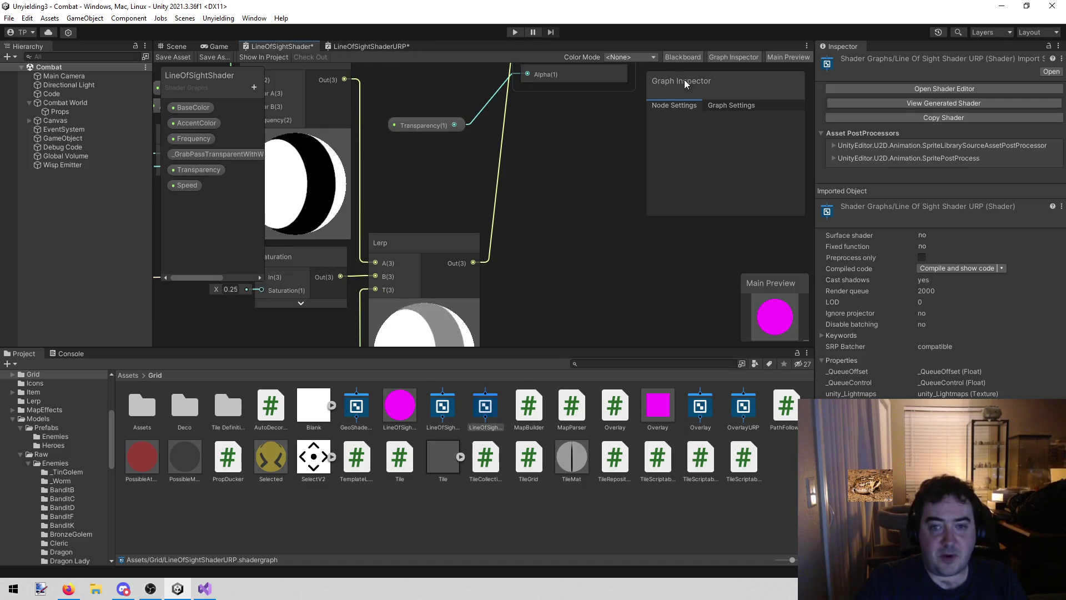
{"action": "left_click", "coordinate": [731, 105]}
{"action": "scroll", "coordinate": [776, 202], "scroll_direction": "down", "scroll_amount": 2}
{"action": "scroll", "coordinate": [775, 199], "scroll_direction": "down", "scroll_amount": 1}
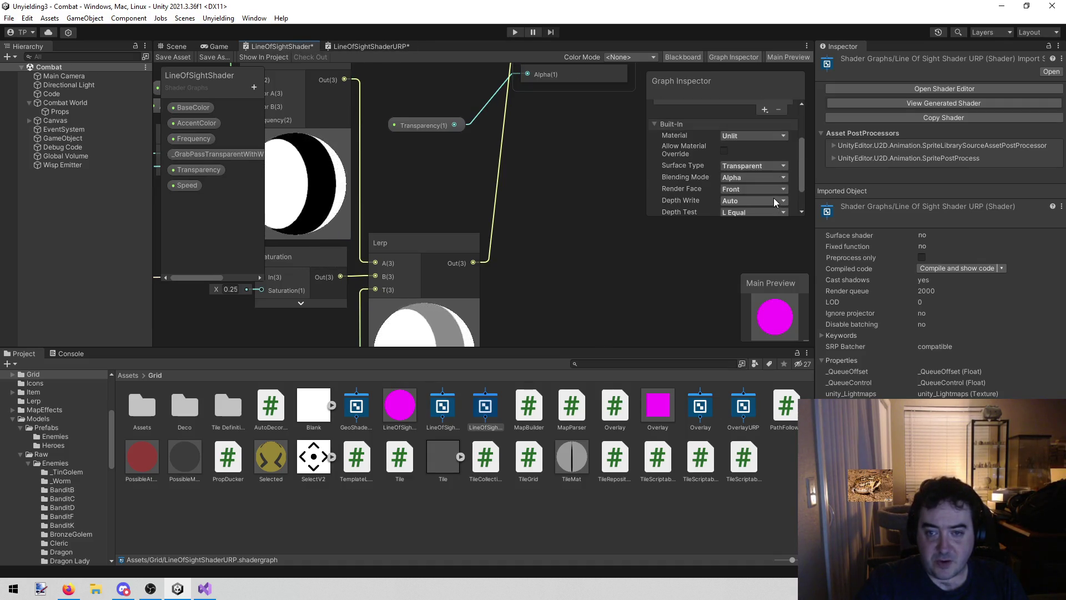
{"action": "left_click", "coordinate": [368, 46]}
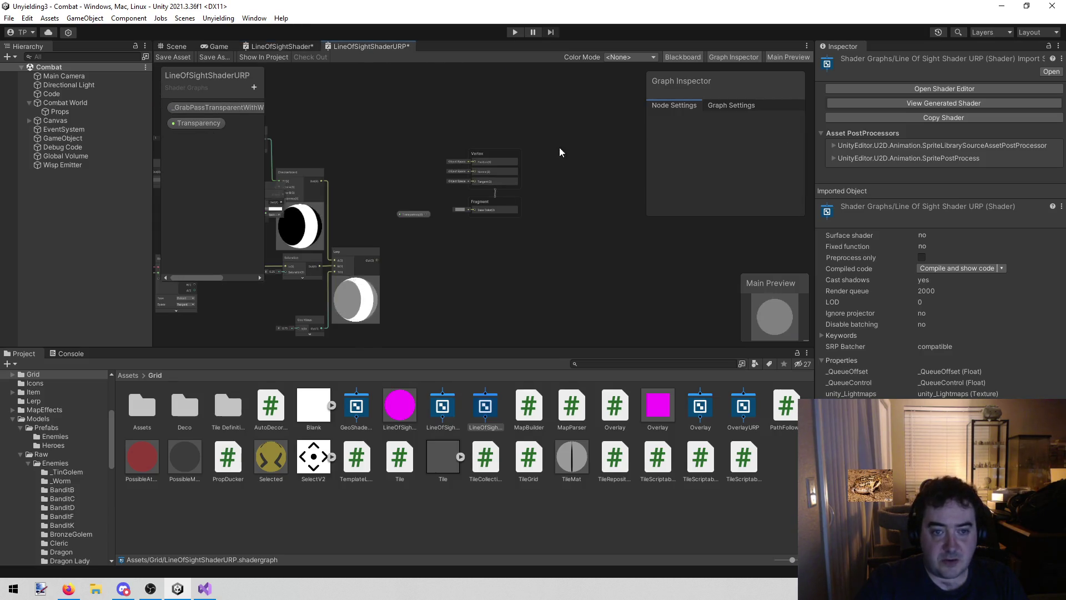
{"action": "left_click", "coordinate": [716, 108]}
{"action": "left_click", "coordinate": [741, 196]}
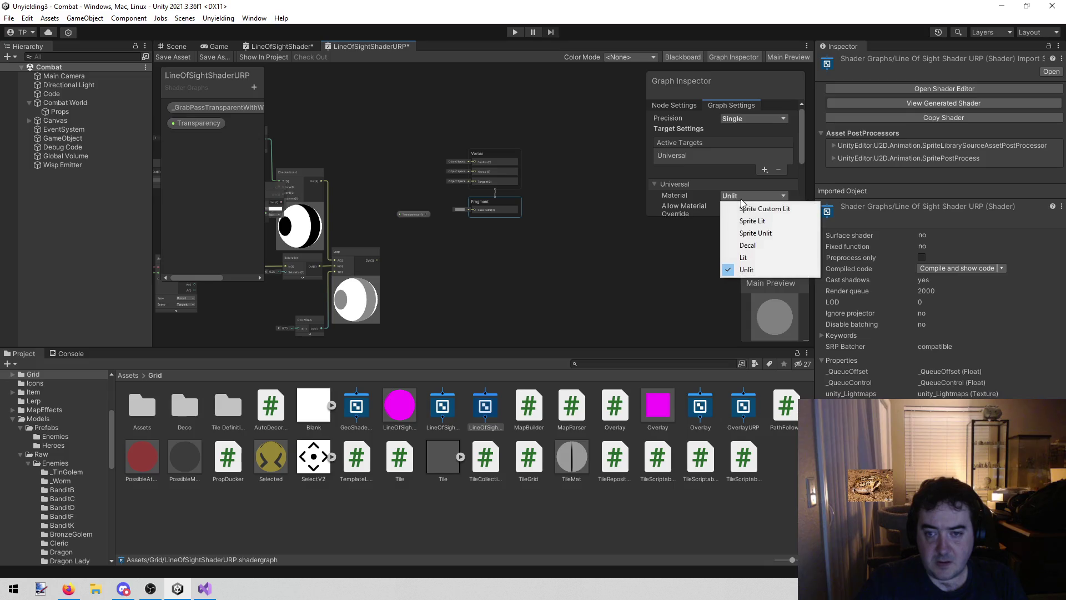
{"action": "left_click", "coordinate": [699, 193]}
{"action": "scroll", "coordinate": [702, 172], "scroll_direction": "down", "scroll_amount": 3}
{"action": "left_click", "coordinate": [734, 166]}
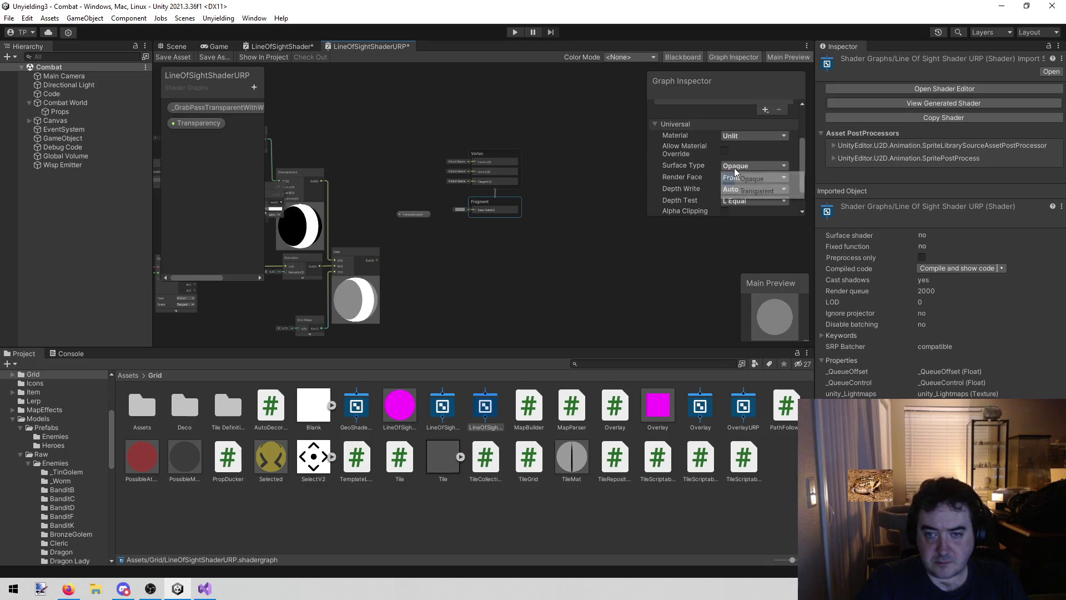
{"action": "left_click", "coordinate": [758, 191]}
{"action": "scroll", "coordinate": [430, 234], "scroll_direction": "up", "scroll_amount": 4}
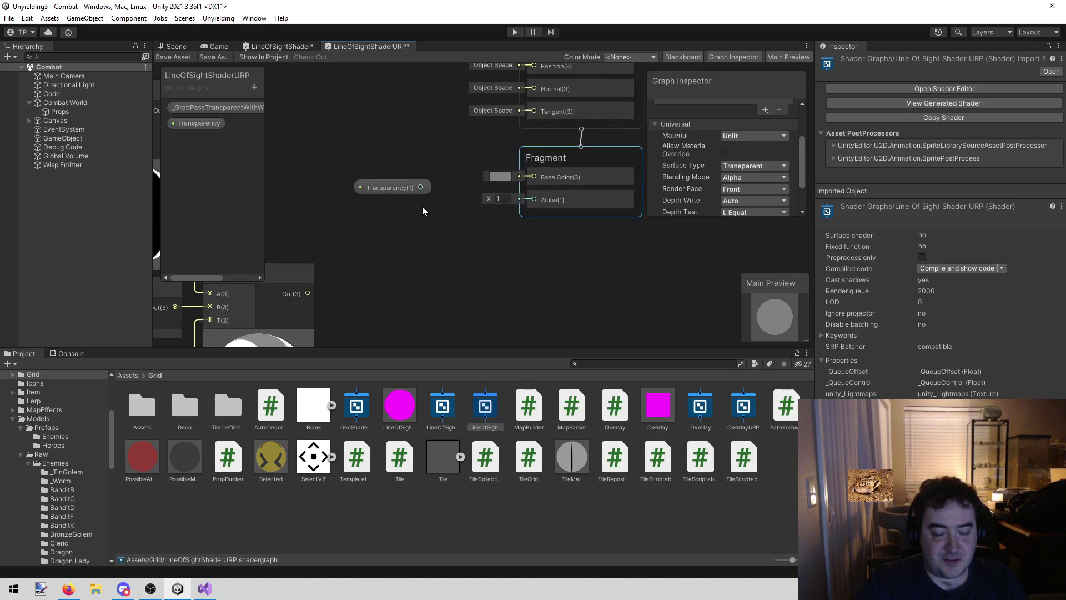
Connect the Transparency node to the Fragment's Alpha input and tidy its position
{"action": "mouse_move", "coordinate": [405, 188]}
{"action": "left_mouse_down"}
{"action": "mouse_move", "coordinate": [410, 202]}
{"action": "mouse_move", "coordinate": [440, 204]}
{"action": "left_mouse_up"}
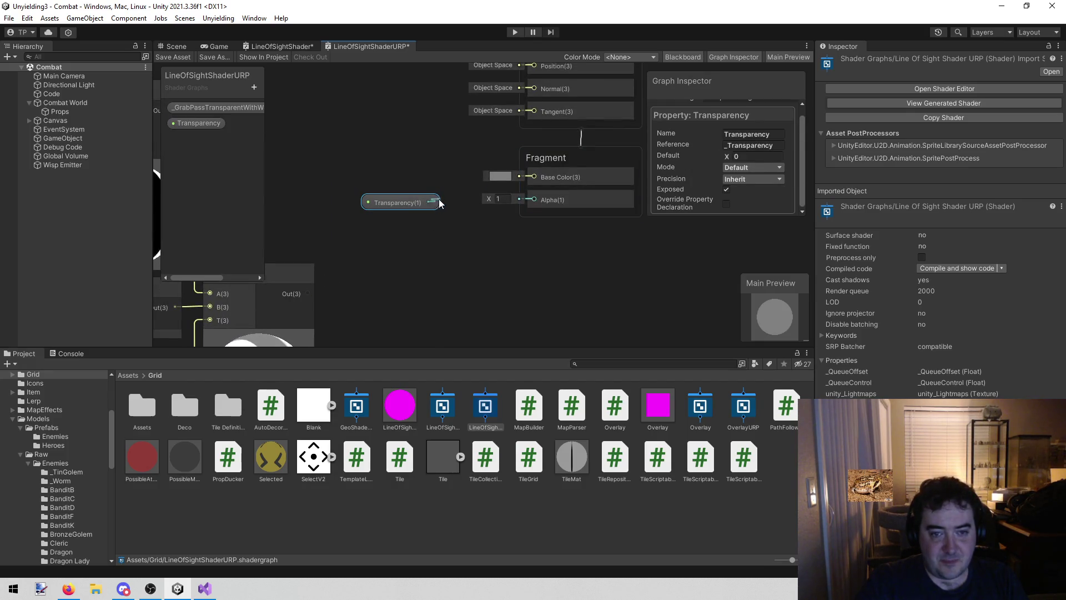
{"action": "left_click_drag", "start_coordinate": [525, 200], "coordinate": [526, 201]}
{"action": "left_click", "coordinate": [424, 205]}
{"action": "left_click_drag", "start_coordinate": [471, 251], "coordinate": [461, 246]}
{"action": "left_click_drag", "start_coordinate": [419, 212], "coordinate": [441, 226]}
{"action": "left_click_drag", "start_coordinate": [392, 199], "coordinate": [436, 236]}
{"action": "left_click", "coordinate": [269, 46]}
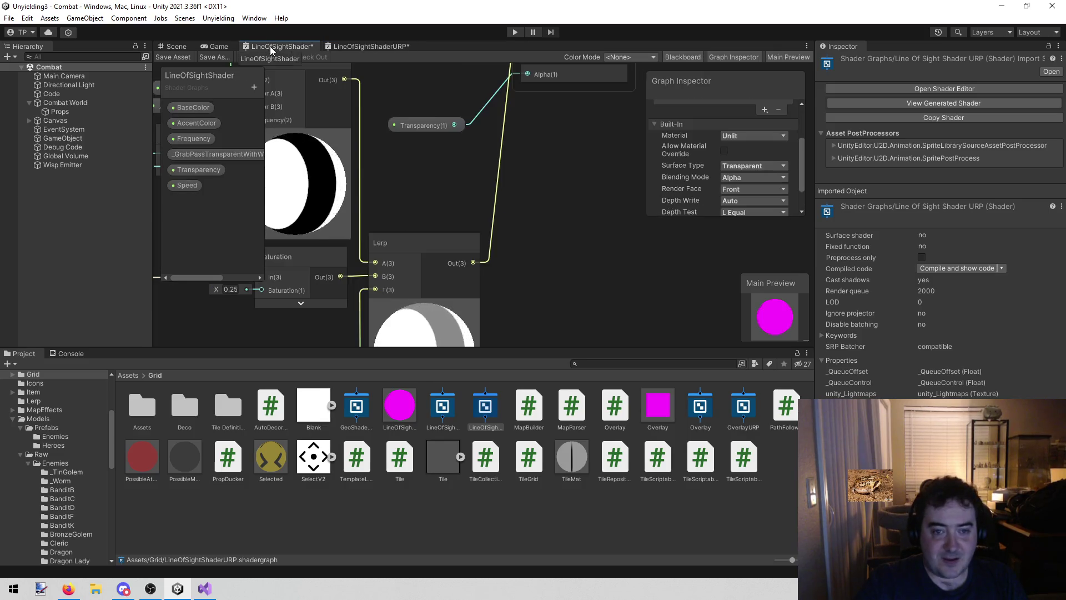
{"action": "left_click", "coordinate": [351, 44]}
{"action": "scroll", "coordinate": [545, 101], "scroll_direction": "down", "scroll_amount": 6}
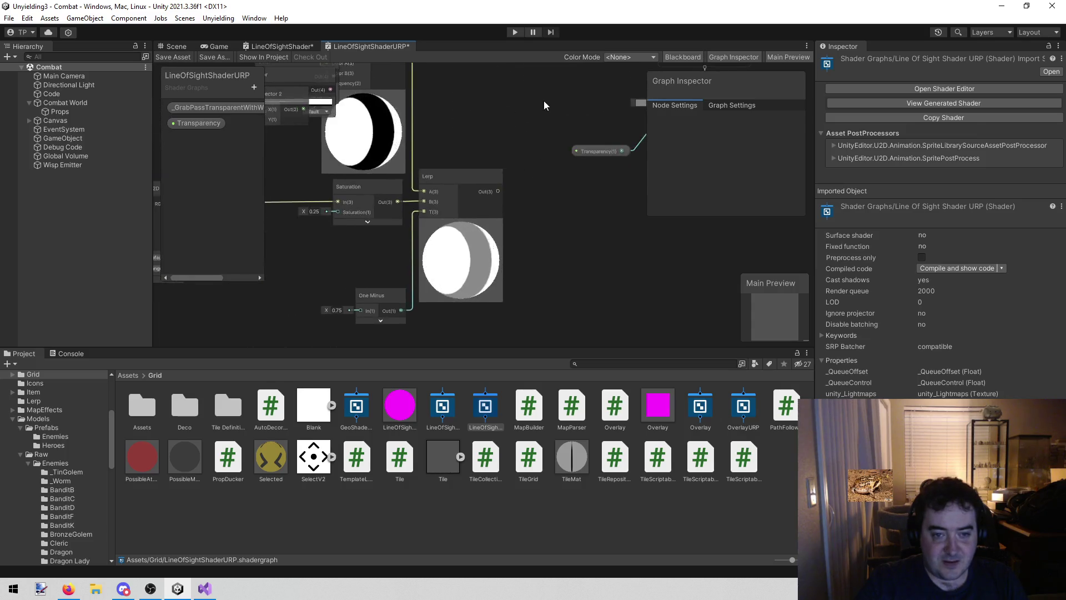
Box-select the copied node network and move it up and to the left
{"action": "left_click_drag", "start_coordinate": [549, 88], "coordinate": [387, 232]}
{"action": "left_click_drag", "start_coordinate": [318, 282], "coordinate": [317, 282]}
{"action": "left_click_drag", "start_coordinate": [522, 195], "coordinate": [488, 129]}
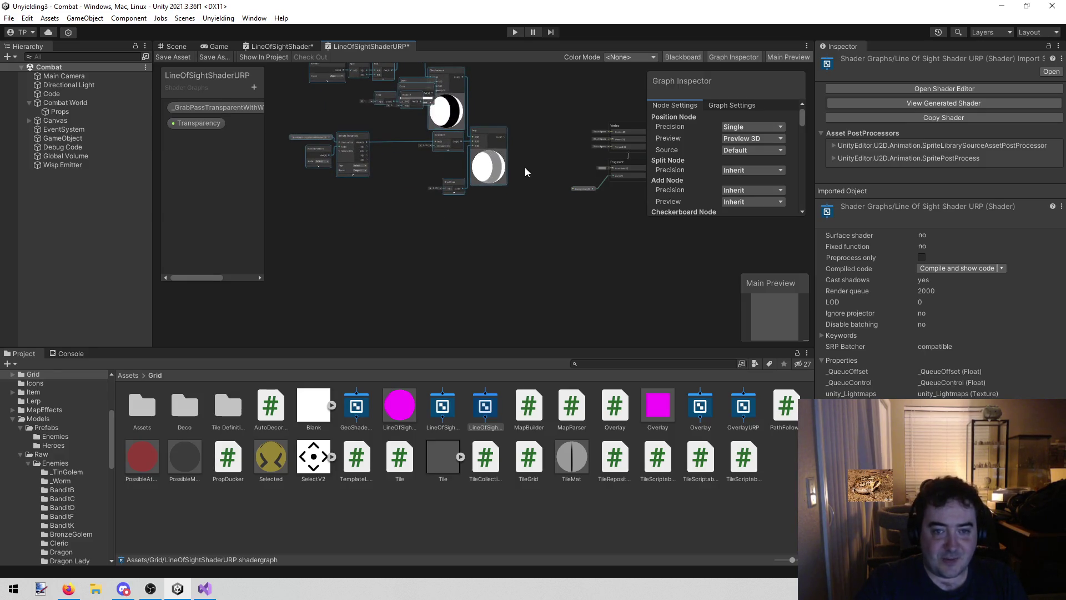
{"action": "left_click_drag", "start_coordinate": [526, 172], "coordinate": [449, 185]}
Place the Transparency property node right beside the Fragment's Alpha input
{"action": "scroll", "coordinate": [449, 185], "scroll_direction": "up", "scroll_amount": 4}
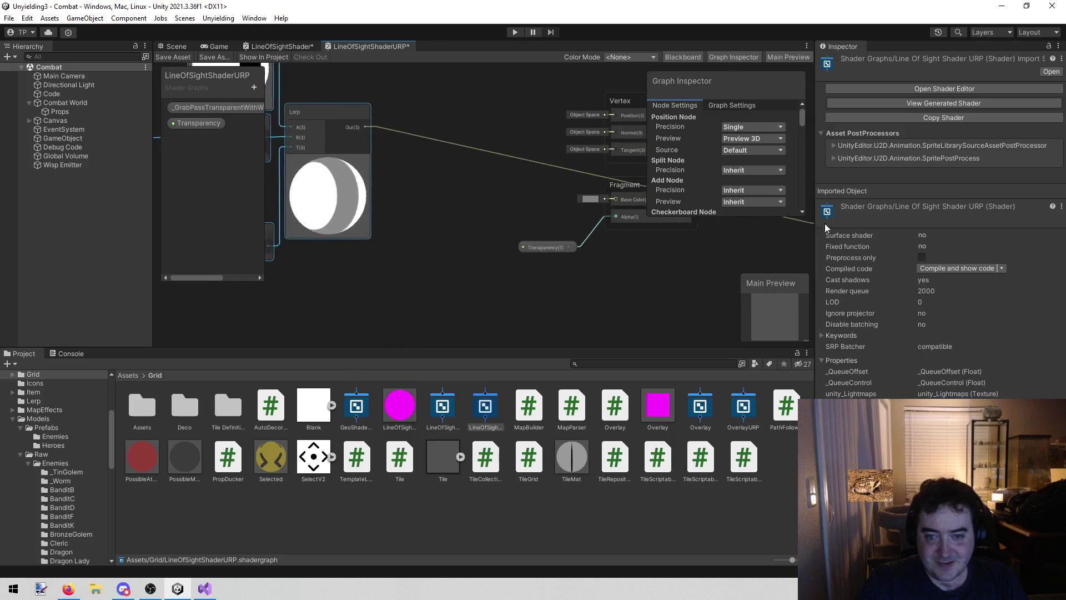
{"action": "left_click_drag", "start_coordinate": [618, 192], "coordinate": [578, 192]}
{"action": "left_click", "coordinate": [516, 246]}
{"action": "mouse_move", "coordinate": [516, 245]}
{"action": "left_mouse_down"}
{"action": "mouse_move", "coordinate": [502, 214]}
{"action": "mouse_move", "coordinate": [515, 222]}
{"action": "left_mouse_up"}
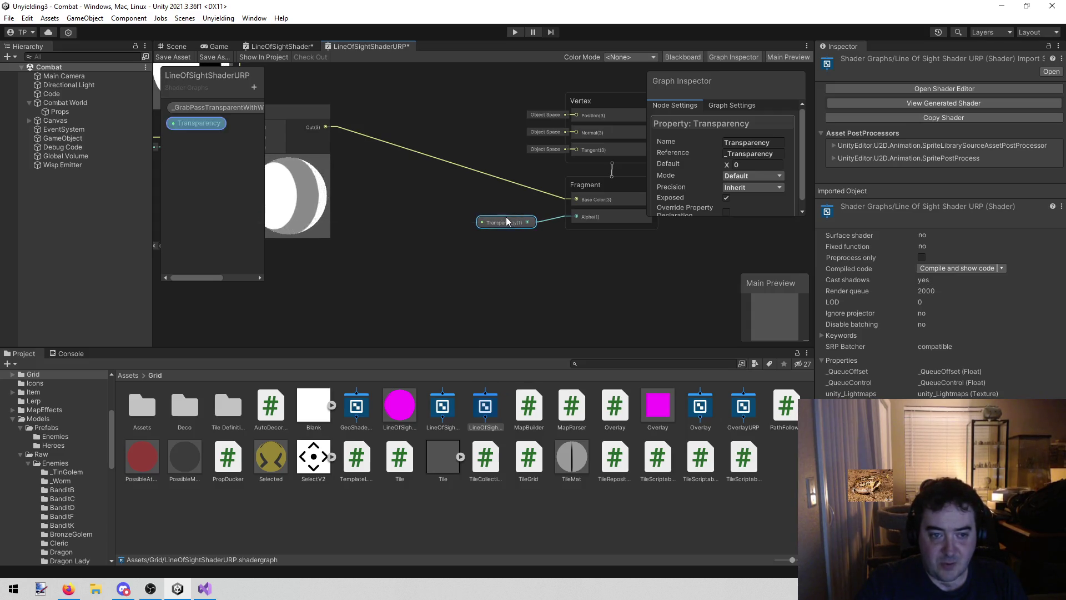
{"action": "scroll", "coordinate": [376, 189], "scroll_direction": "down", "scroll_amount": 2}
{"action": "scroll", "coordinate": [375, 189], "scroll_direction": "down", "scroll_amount": 1}
{"action": "mouse_move", "coordinate": [377, 112]}
{"action": "left_mouse_down"}
{"action": "mouse_move", "coordinate": [583, 188]}
{"action": "mouse_move", "coordinate": [562, 209]}
{"action": "left_mouse_up"}
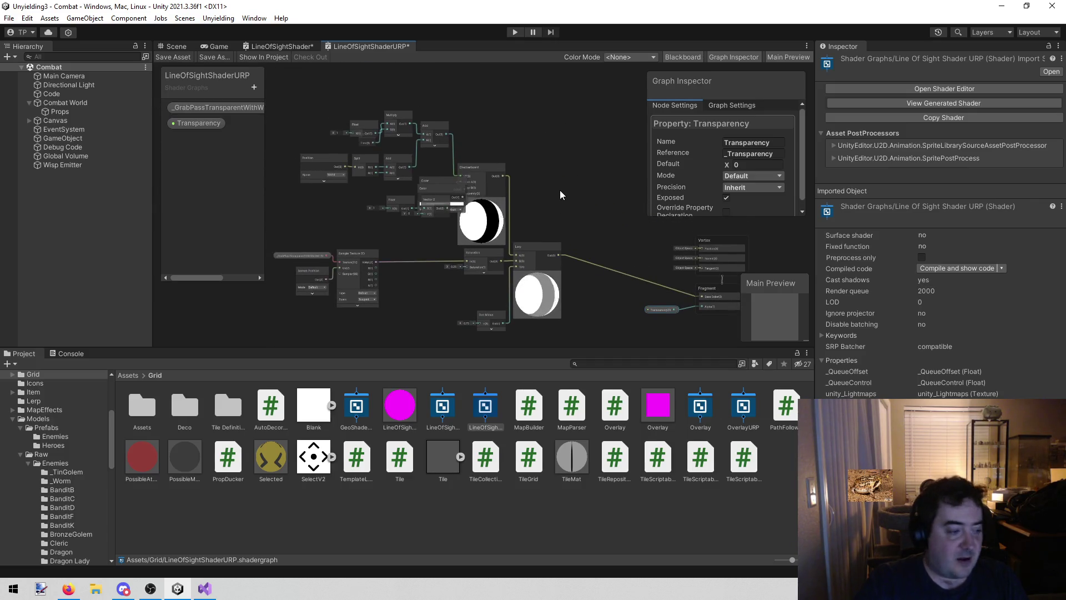
Review the old LineOfSightShader graph for reference, then return to the URP graph
{"action": "left_click", "coordinate": [279, 46]}
{"action": "scroll", "coordinate": [441, 192], "scroll_direction": "down", "scroll_amount": 3}
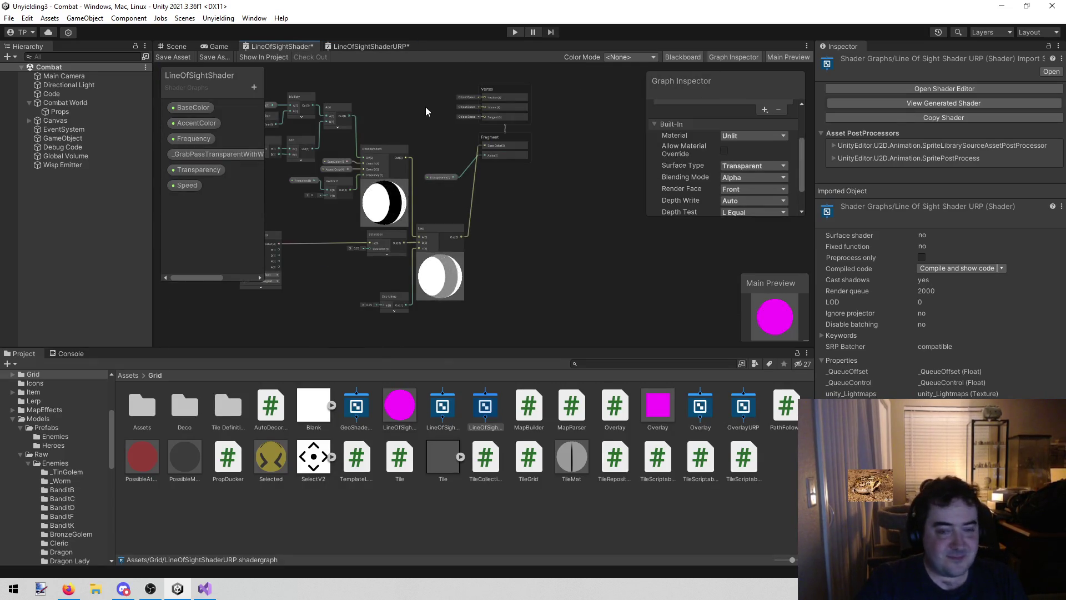
{"action": "scroll", "coordinate": [428, 112], "scroll_direction": "up", "scroll_amount": 2}
{"action": "scroll", "coordinate": [433, 113], "scroll_direction": "up", "scroll_amount": 2}
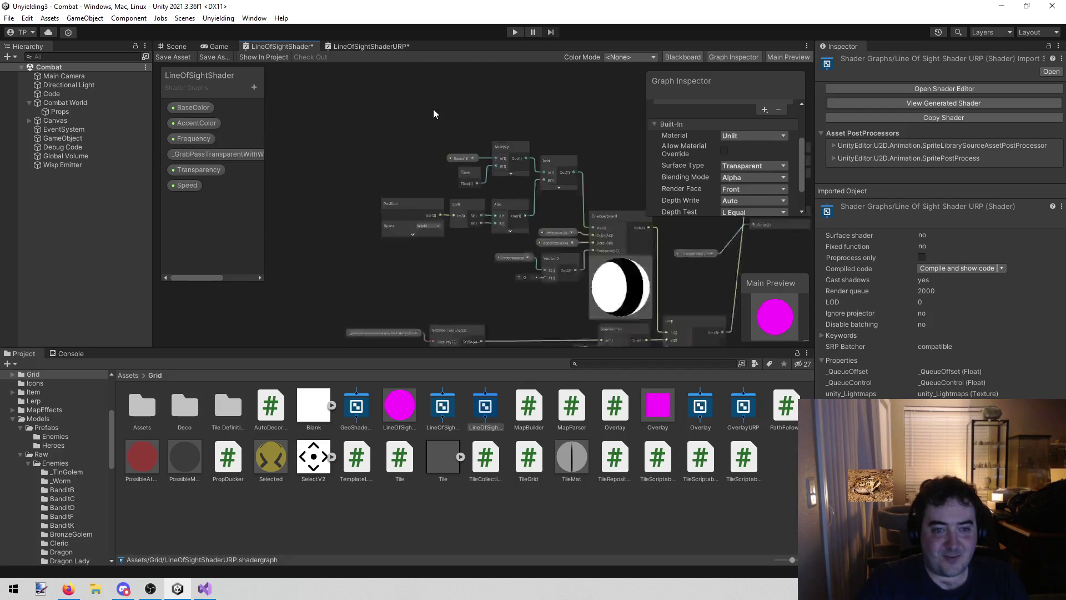
{"action": "scroll", "coordinate": [435, 109], "scroll_direction": "up", "scroll_amount": 2}
{"action": "scroll", "coordinate": [454, 124], "scroll_direction": "up", "scroll_amount": 1}
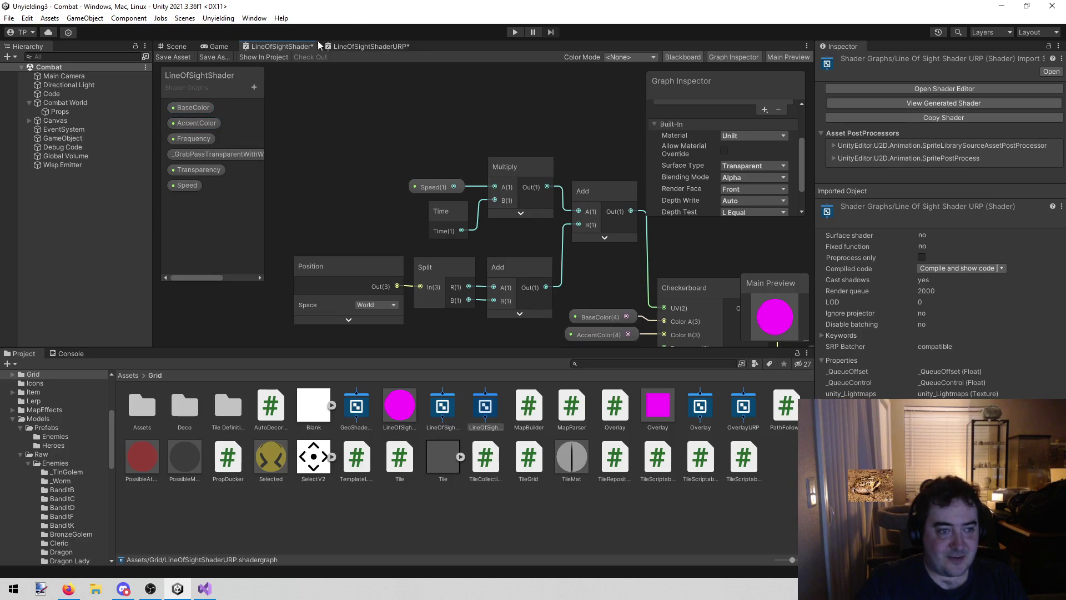
{"action": "left_click", "coordinate": [347, 49]}
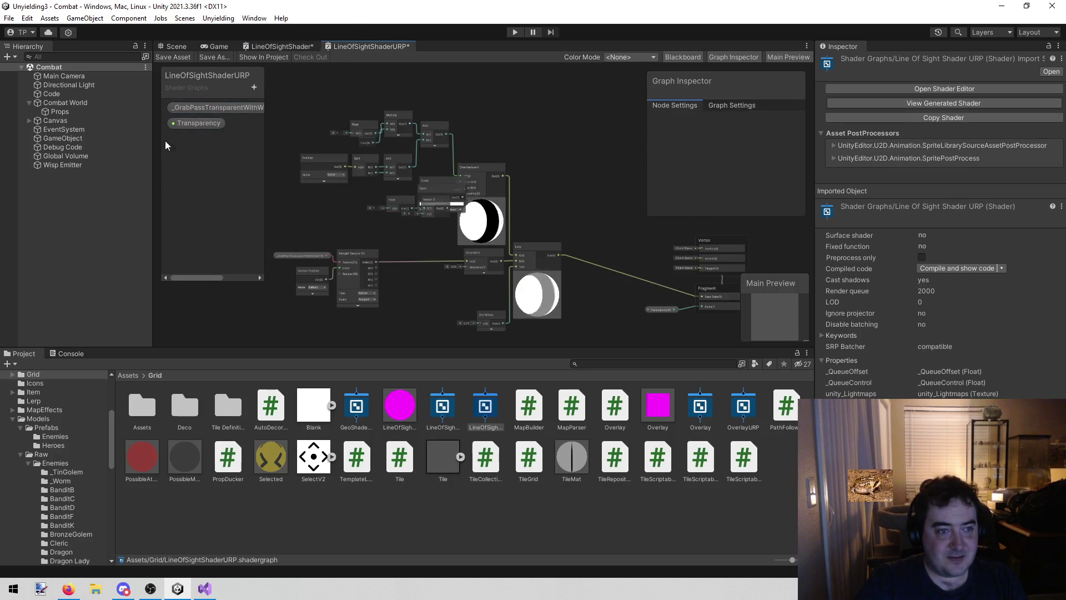
Add two Color properties named BaseColor and AccentColor to the blackboard
{"action": "left_click", "coordinate": [254, 87]}
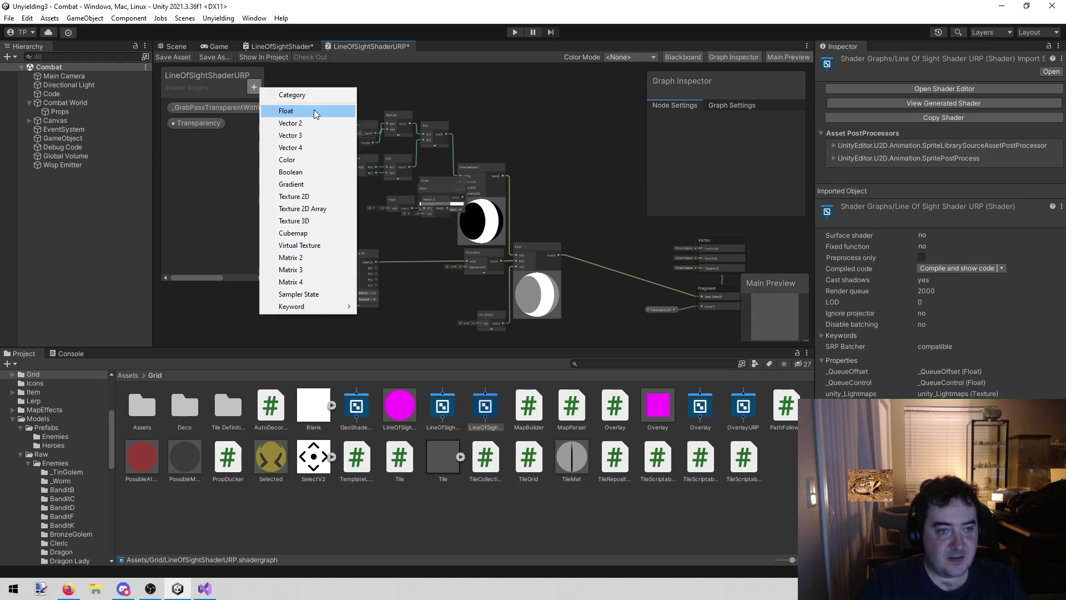
{"action": "left_click", "coordinate": [305, 160]}
{"action": "type", "text": "Base"}
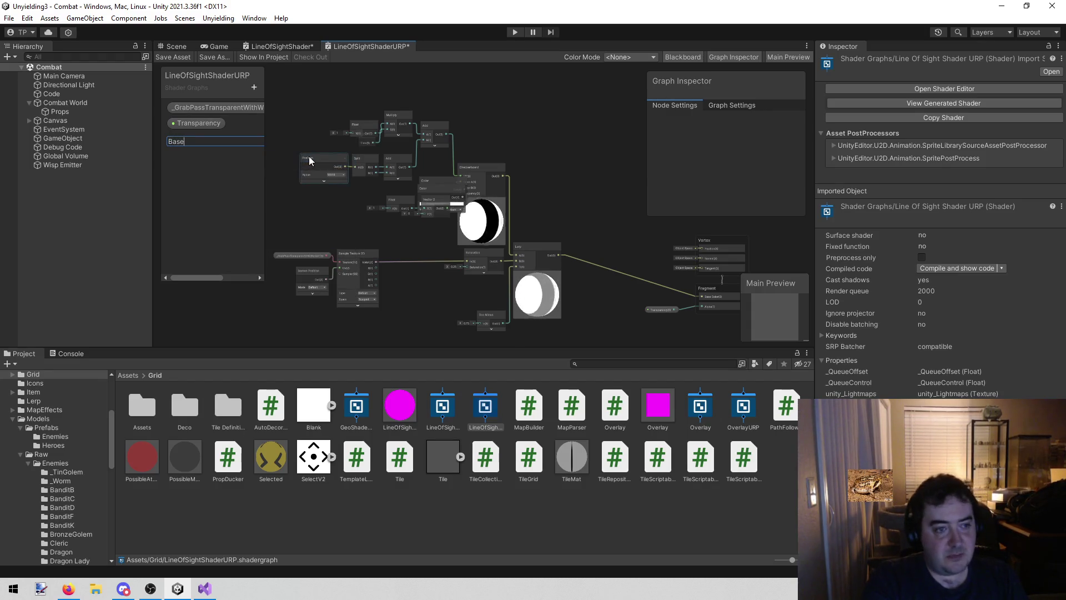
{"action": "type", "text": "Color"}
{"action": "key", "text": "Return"}
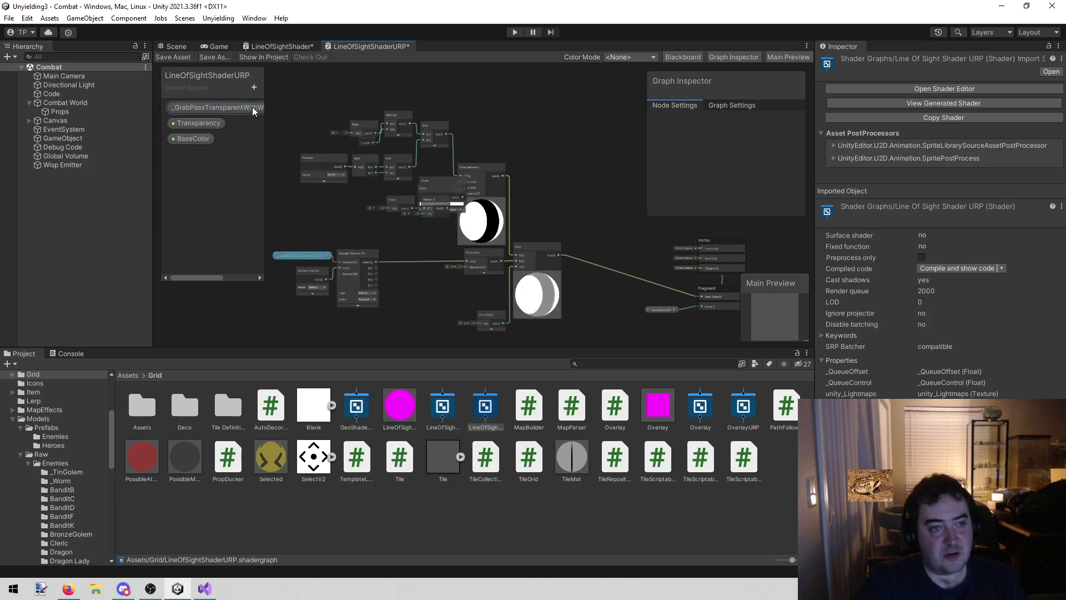
{"action": "left_click", "coordinate": [291, 45]}
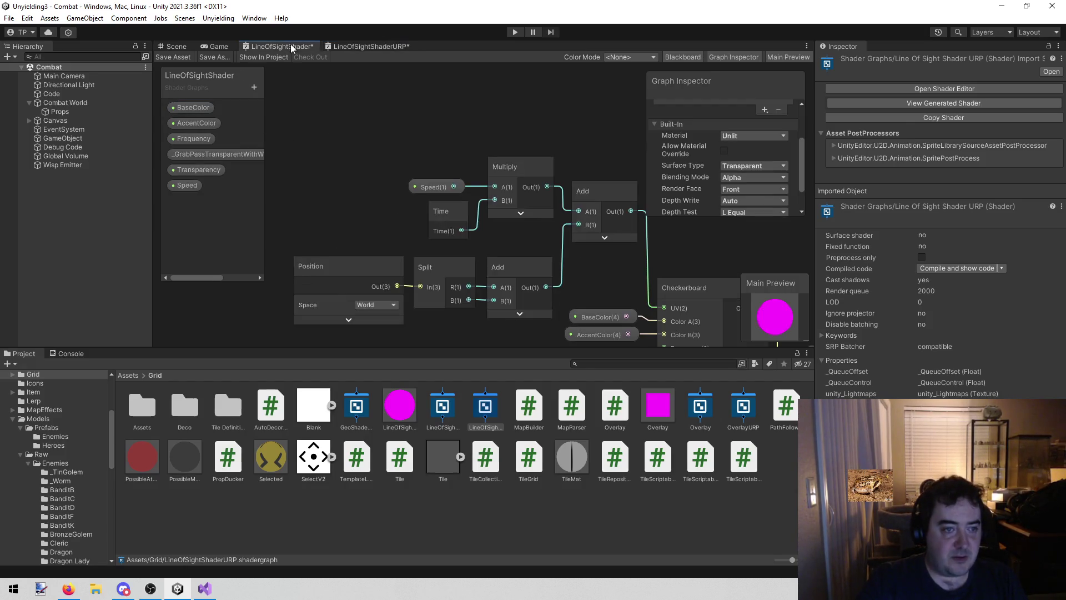
{"action": "left_click", "coordinate": [371, 47]}
{"action": "left_click", "coordinate": [253, 87]}
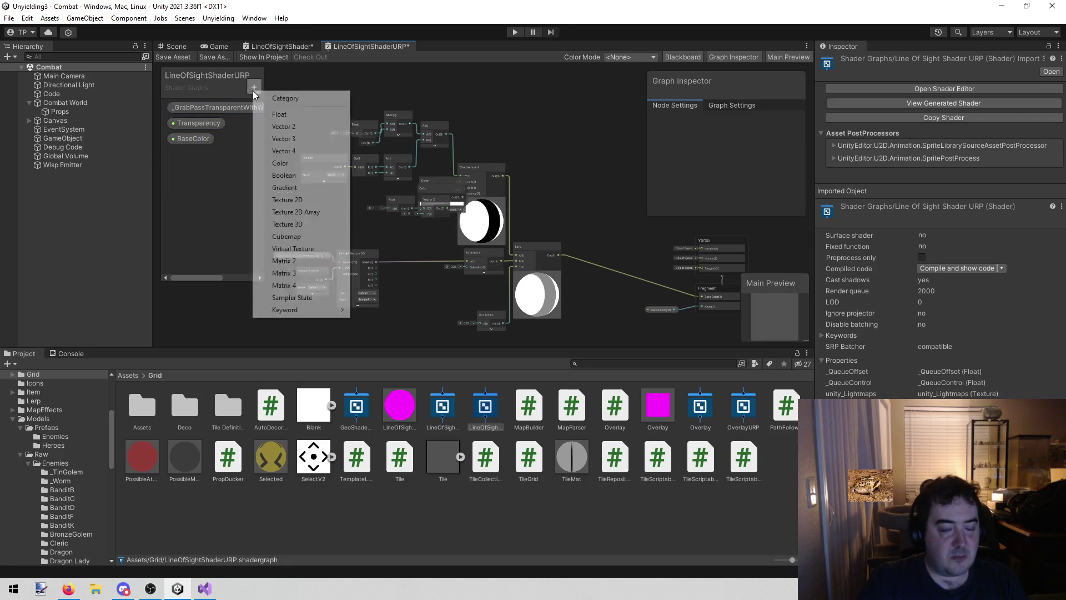
{"action": "left_click", "coordinate": [286, 163]}
{"action": "type", "text": "AccentColor"}
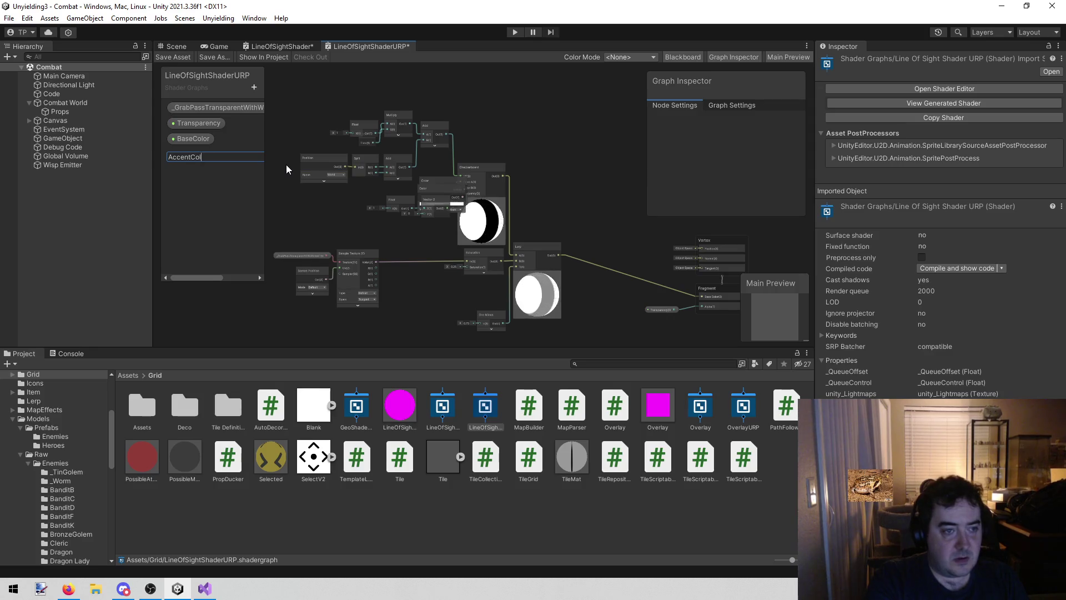
{"action": "key", "text": "Return"}
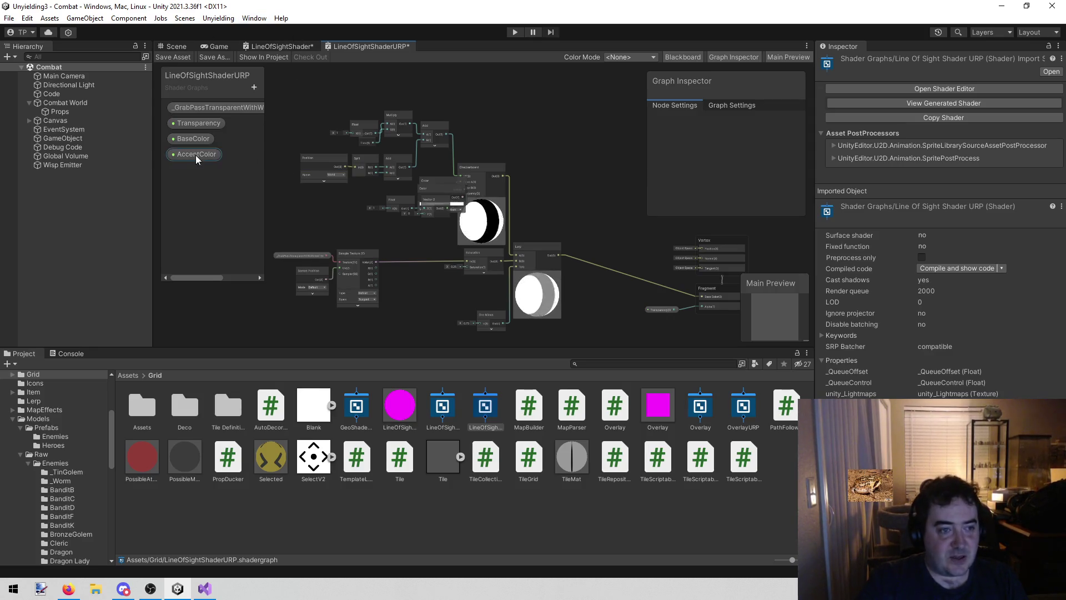
{"action": "left_click", "coordinate": [281, 47]}
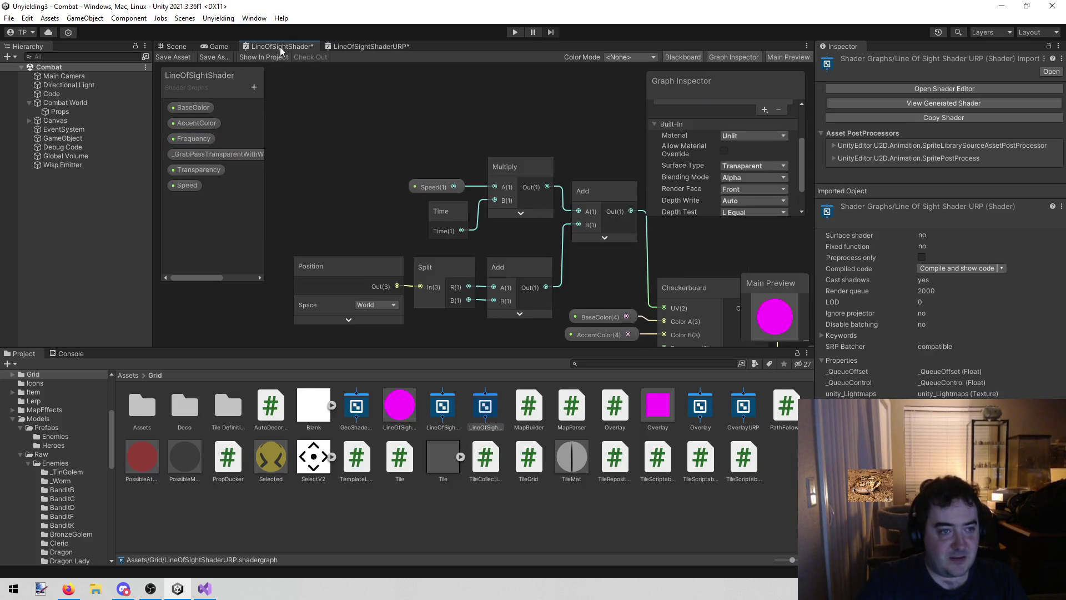
{"action": "left_click", "coordinate": [352, 44]}
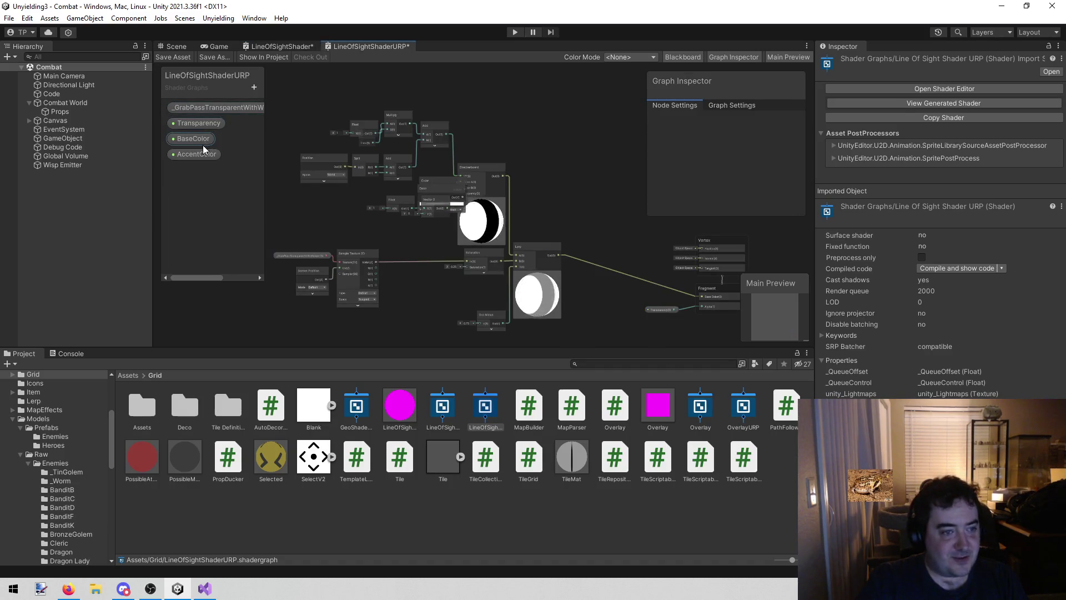
Reorder the blackboard so BaseColor is first and AccentColor second
{"action": "left_click_drag", "start_coordinate": [204, 146], "coordinate": [209, 99]}
{"action": "left_click_drag", "start_coordinate": [202, 155], "coordinate": [203, 115]}
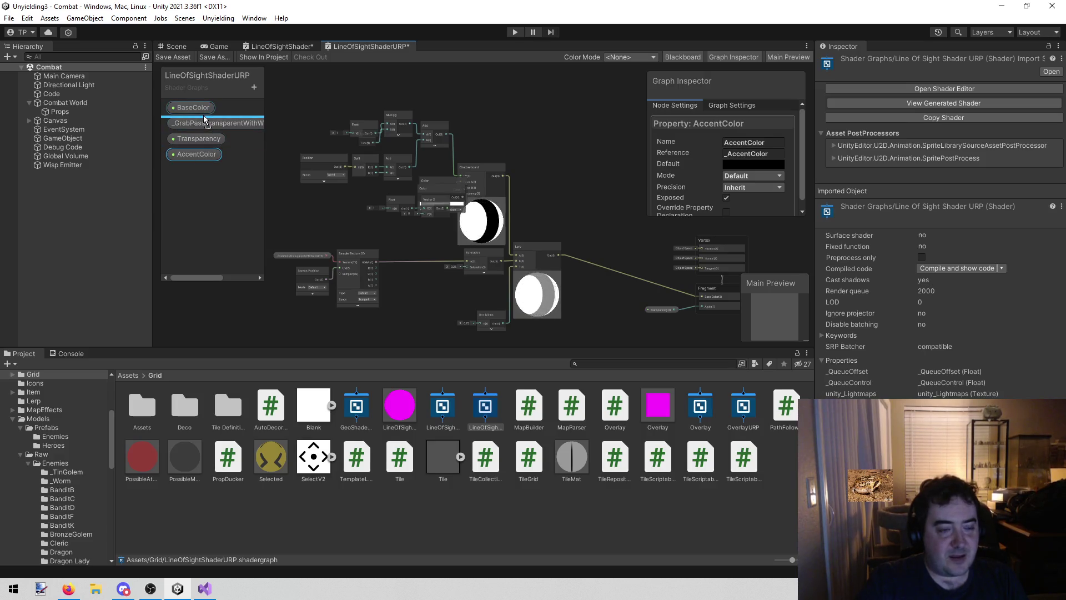
{"action": "left_click", "coordinate": [288, 44]}
{"action": "left_click_drag", "start_coordinate": [591, 168], "coordinate": [493, 48]}
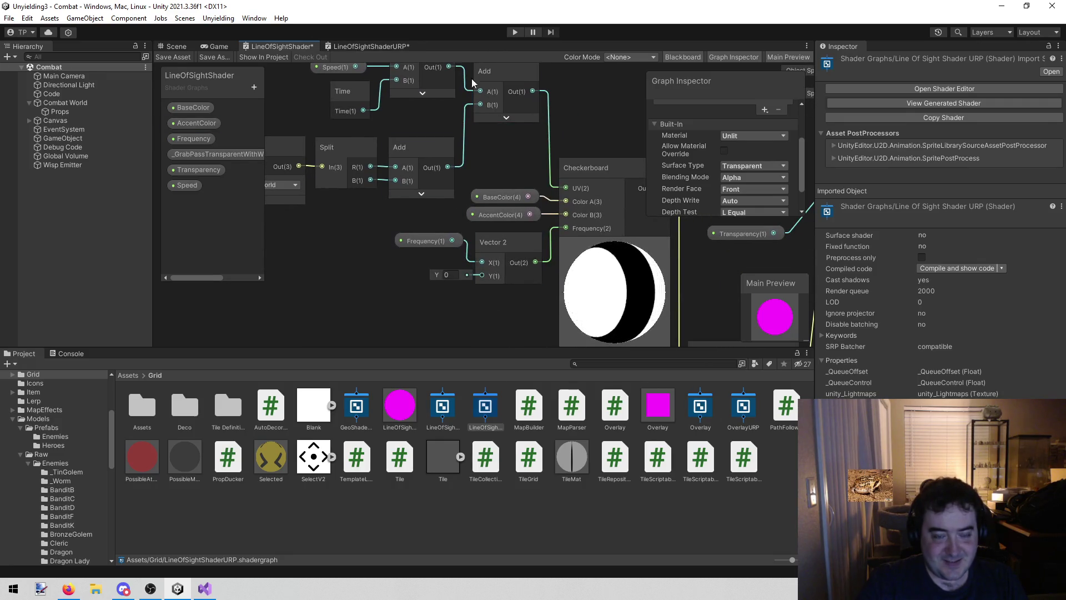
{"action": "left_click", "coordinate": [366, 45]}
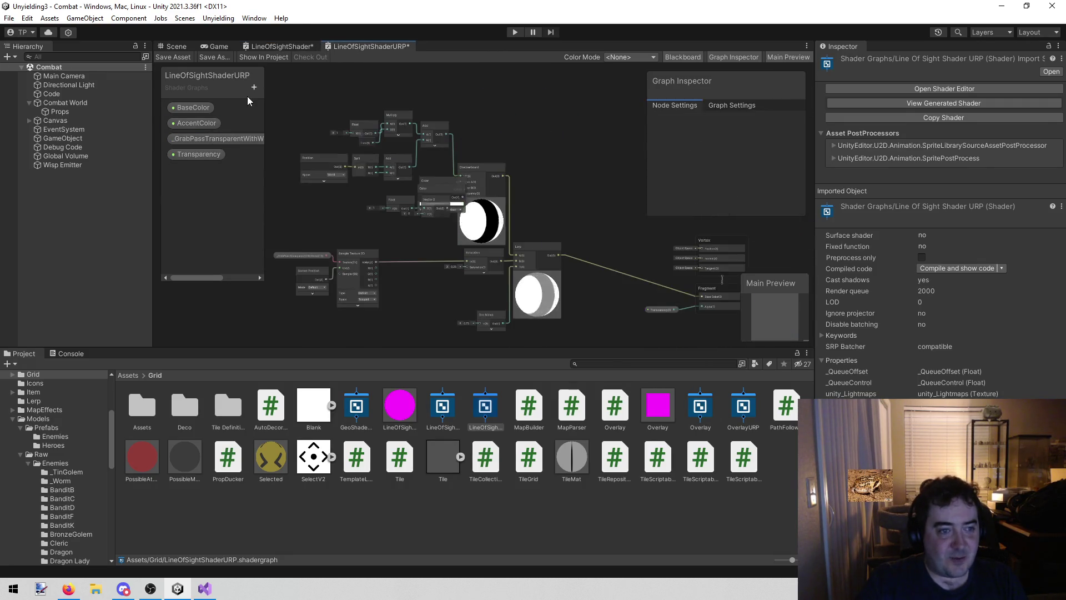
Add a Float property named Frequency to the URP graph's Blackboard
{"action": "left_click", "coordinate": [255, 88]}
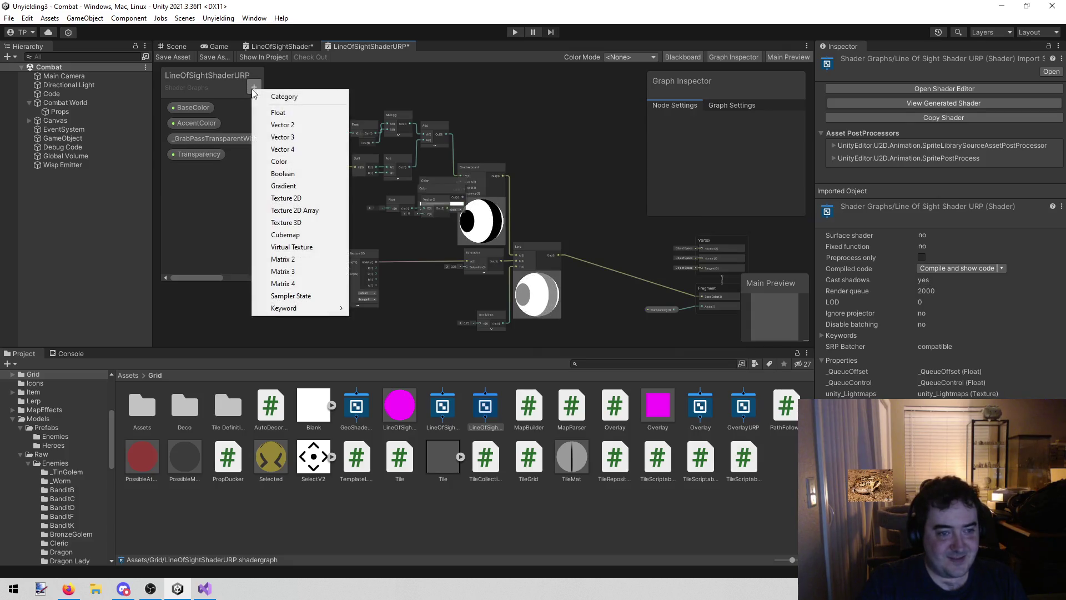
{"action": "left_click", "coordinate": [308, 114]}
{"action": "type", "text": "Frequency"}
{"action": "key", "text": "Return"}
Compare with the original graph's property order and move Frequency above _GrabPass
{"action": "left_click", "coordinate": [279, 47]}
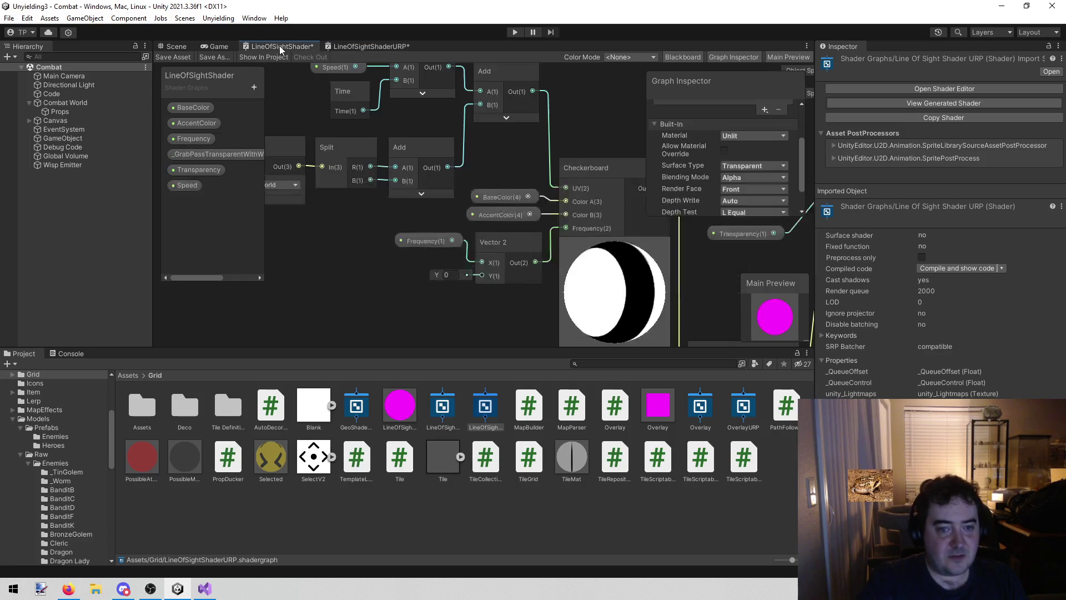
{"action": "left_click", "coordinate": [376, 45]}
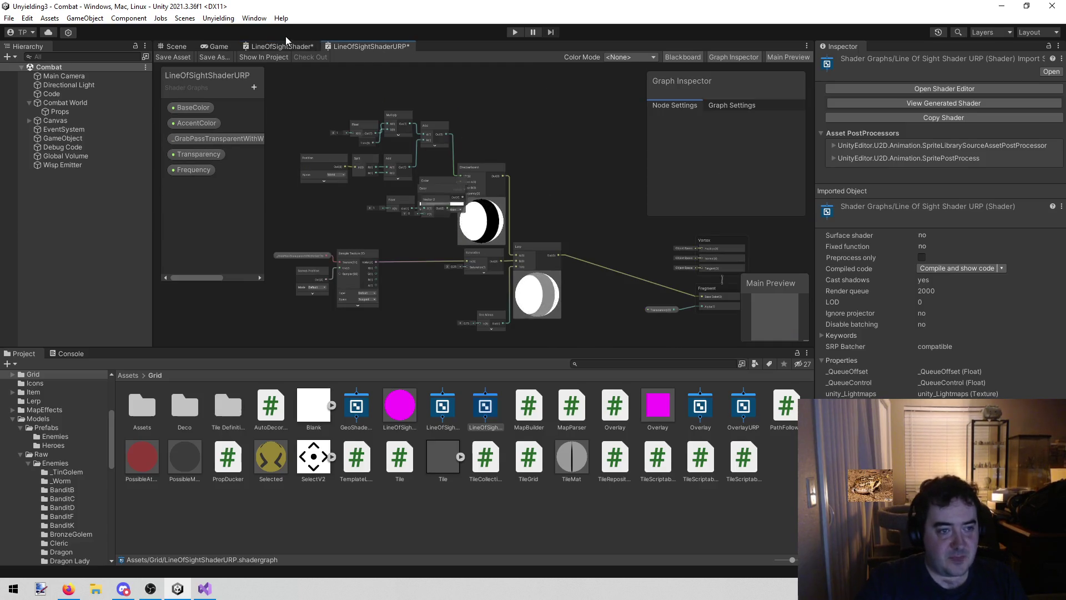
{"action": "left_click", "coordinate": [272, 46]}
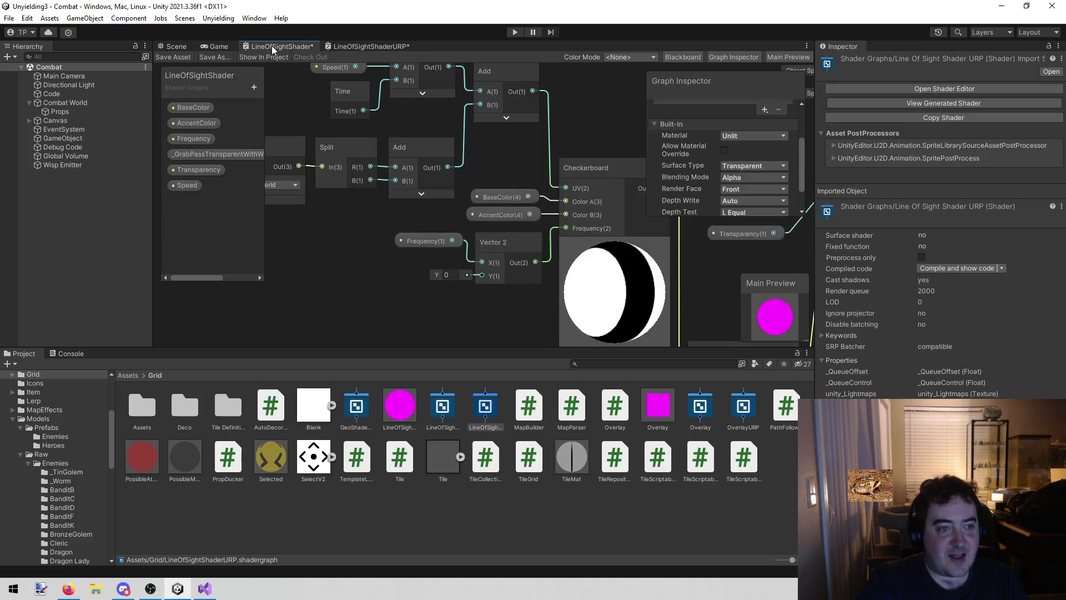
{"action": "left_click", "coordinate": [370, 47]}
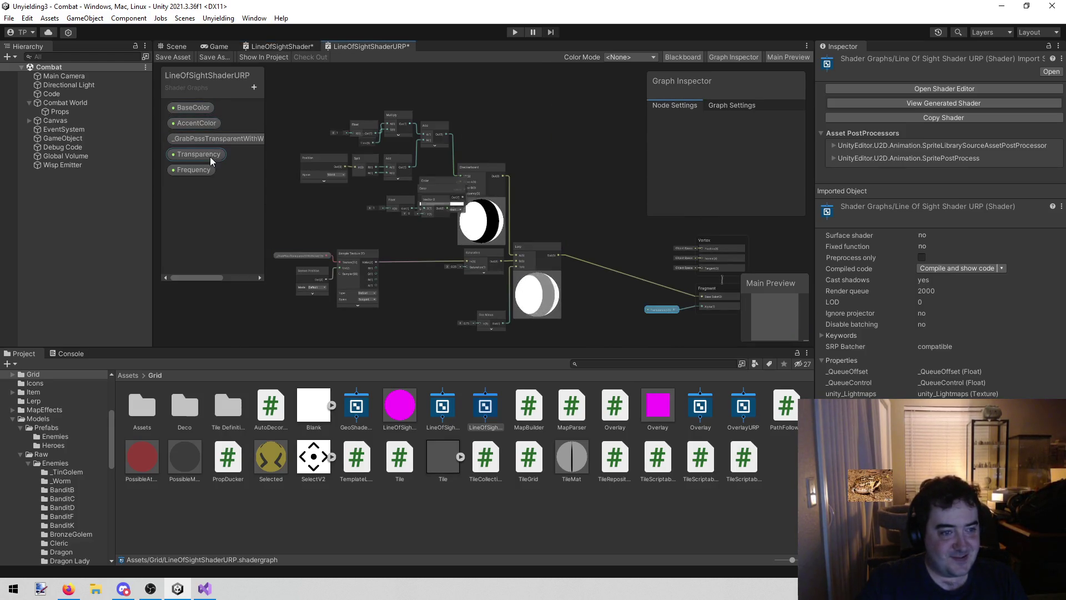
{"action": "left_click", "coordinate": [271, 48]}
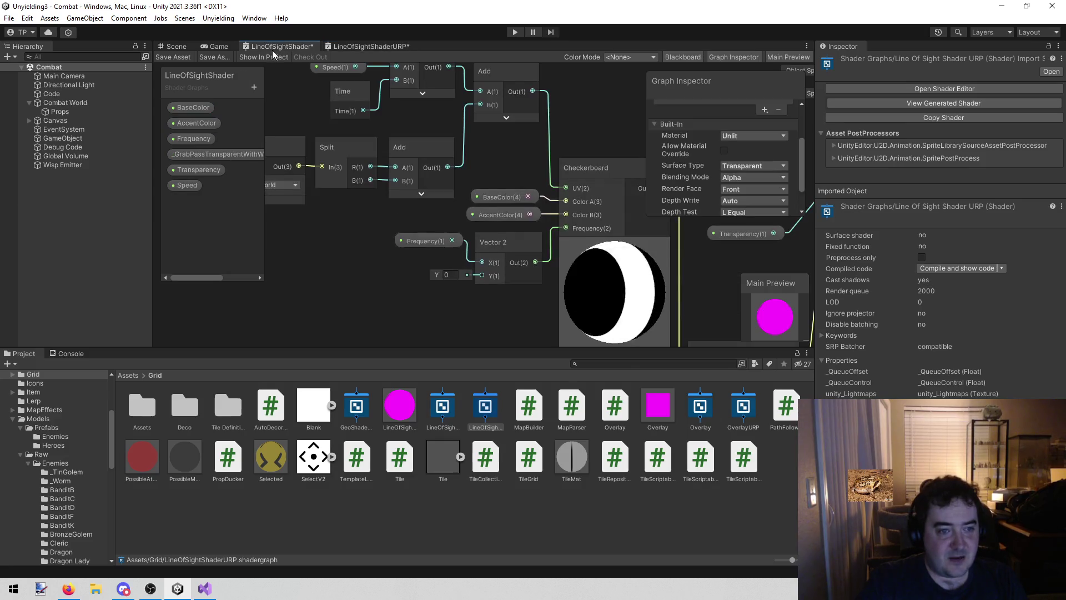
{"action": "left_click", "coordinate": [350, 46]}
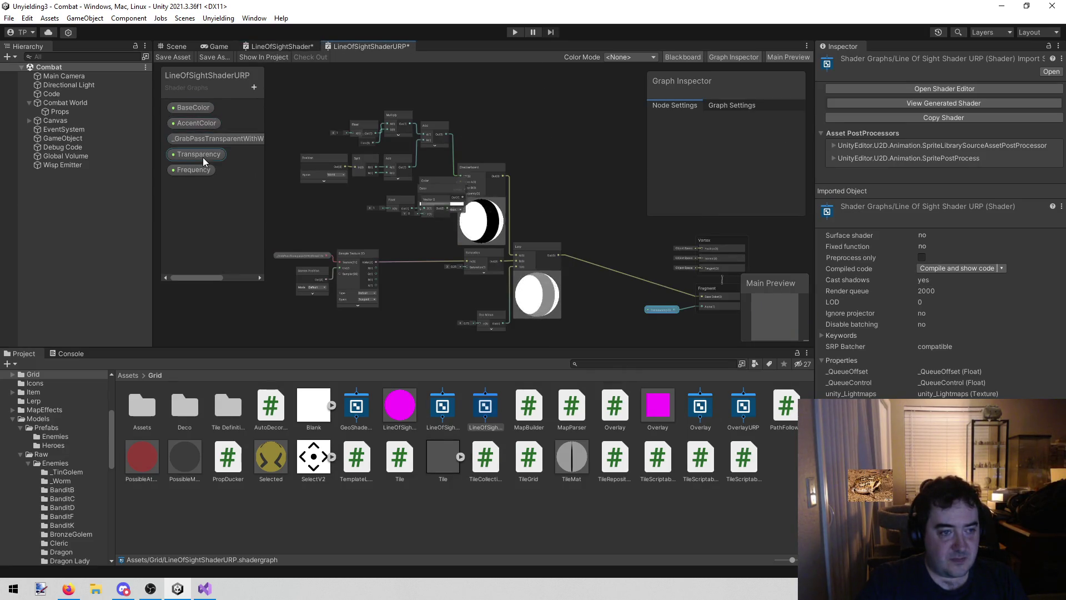
{"action": "left_click_drag", "start_coordinate": [198, 172], "coordinate": [209, 133]}
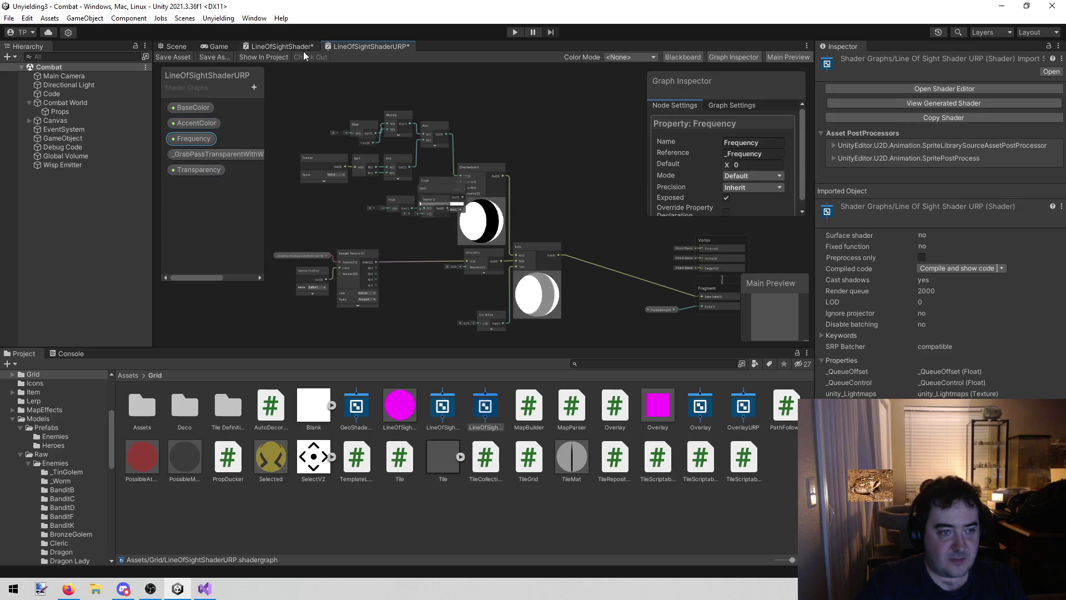
{"action": "left_click", "coordinate": [291, 48]}
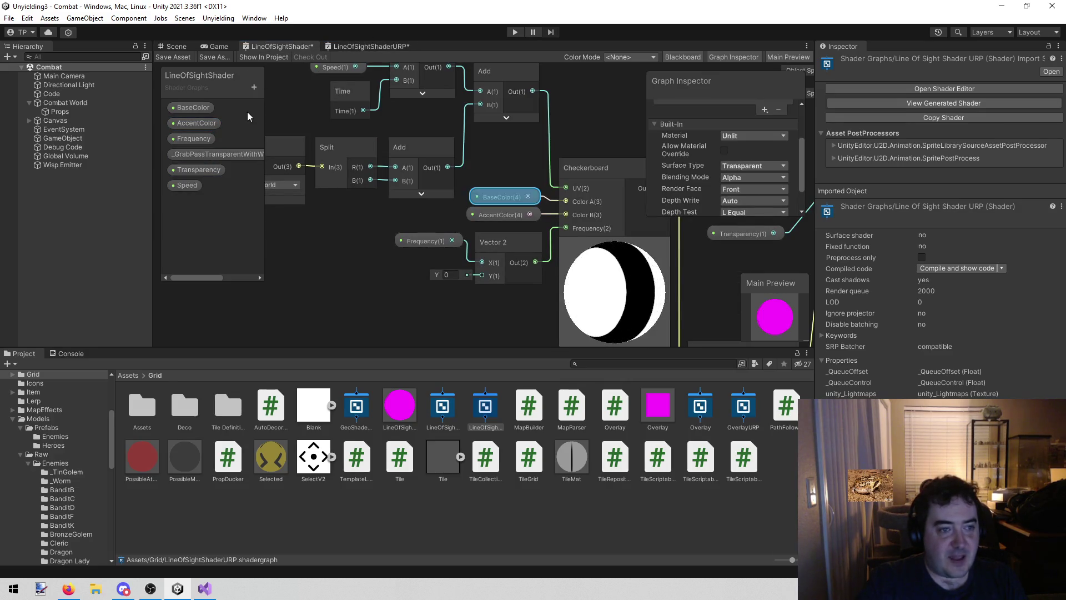
{"action": "left_click", "coordinate": [350, 46]}
Add another Float property and name it Speed
{"action": "left_click", "coordinate": [254, 87]}
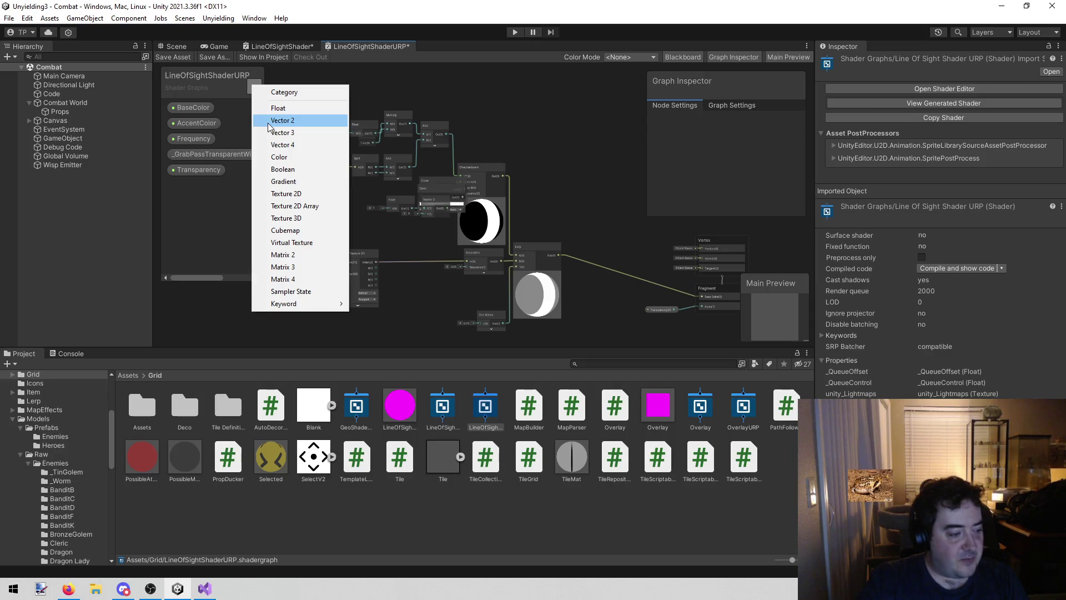
{"action": "left_click", "coordinate": [280, 107]}
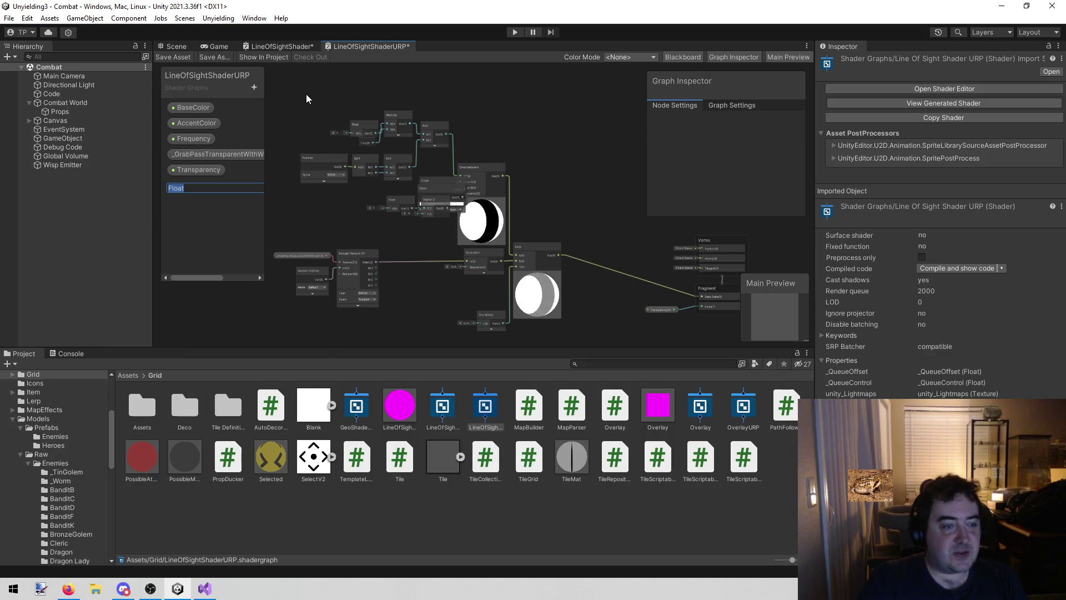
{"action": "type", "text": "Speed"}
{"action": "key", "text": "Return"}
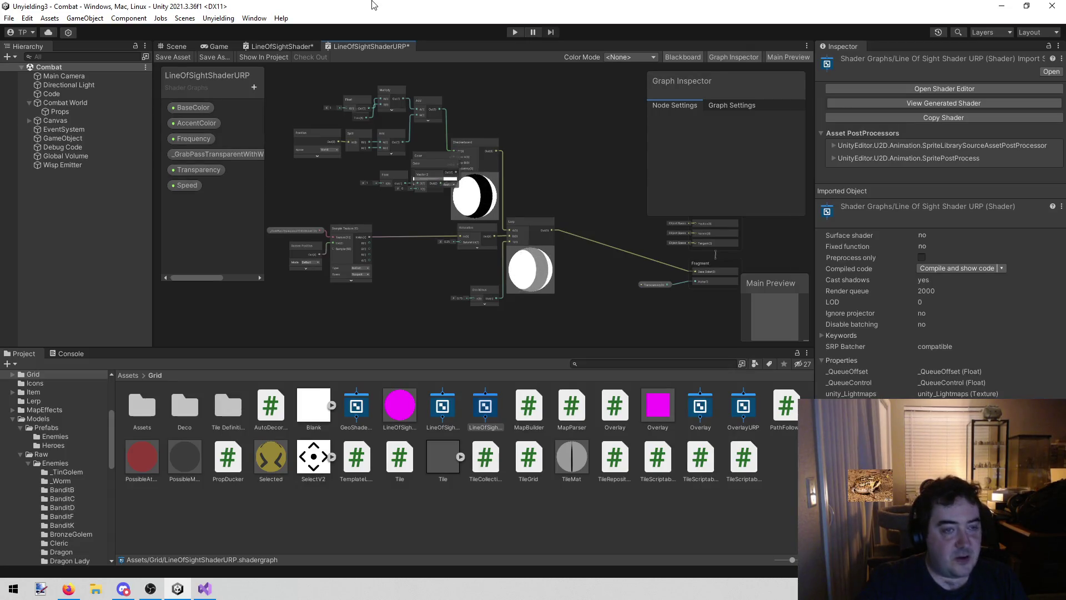
Pan across the URP graph, then view the original graph's Vertex, Fragment and Lerp nodes
{"action": "mouse_move", "coordinate": [567, 139]}
{"action": "left_mouse_down"}
{"action": "mouse_move", "coordinate": [394, 136]}
{"action": "mouse_move", "coordinate": [515, 122]}
{"action": "mouse_move", "coordinate": [473, 123]}
{"action": "left_mouse_up"}
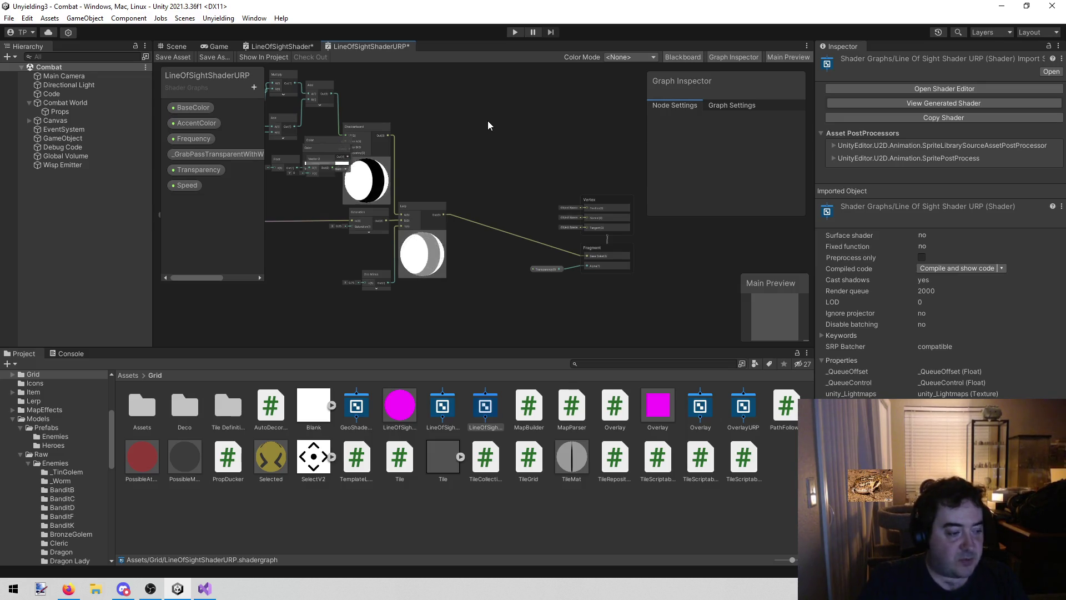
{"action": "left_click_drag", "start_coordinate": [487, 121], "coordinate": [437, 121]}
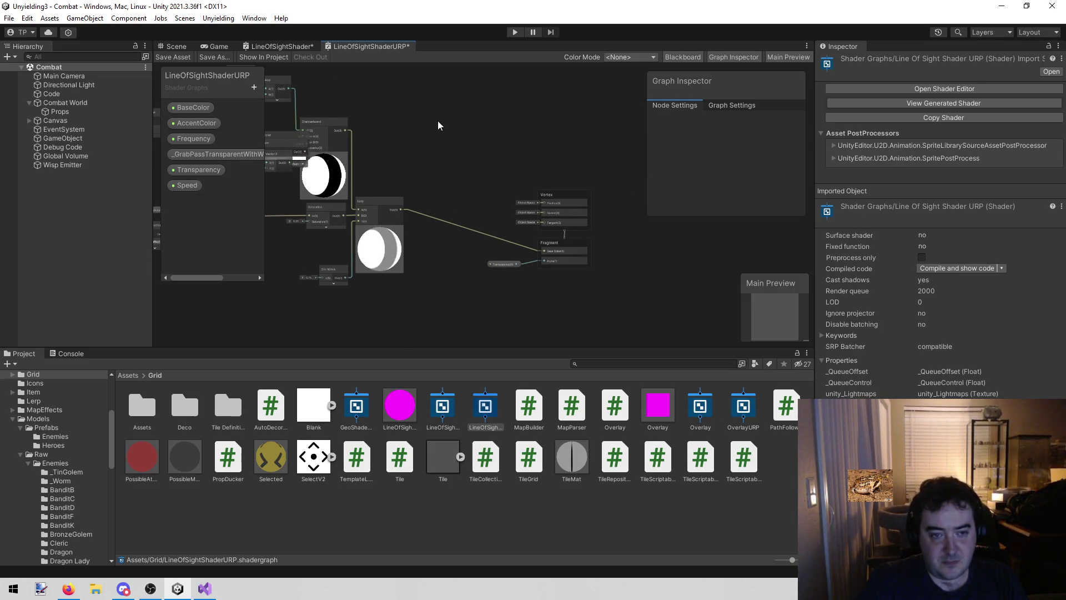
{"action": "left_click", "coordinate": [281, 47]}
{"action": "scroll", "coordinate": [378, 285], "scroll_direction": "down", "scroll_amount": 3}
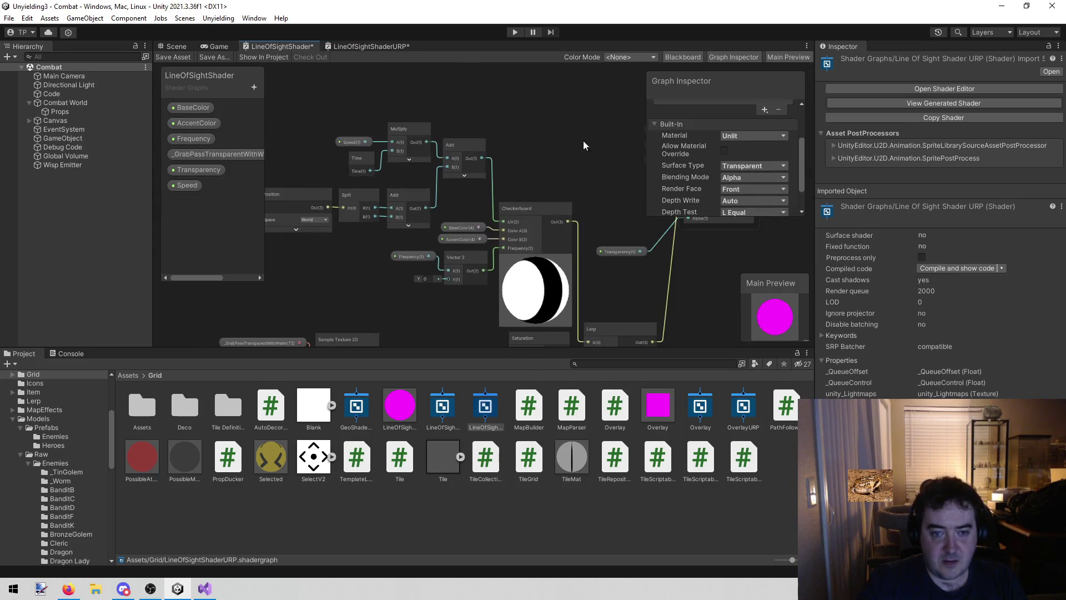
{"action": "left_click_drag", "start_coordinate": [583, 141], "coordinate": [462, 108]}
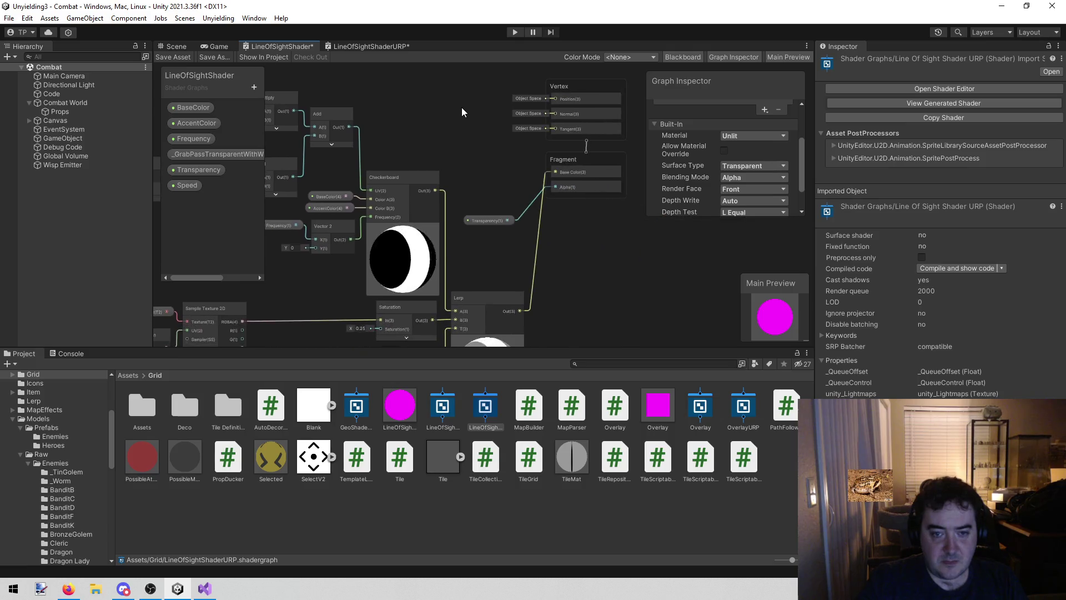
Recenter the URP graph, then pan the original graph to its Multiply, Time, Split and Checkerboard nodes
{"action": "left_click", "coordinate": [371, 47]}
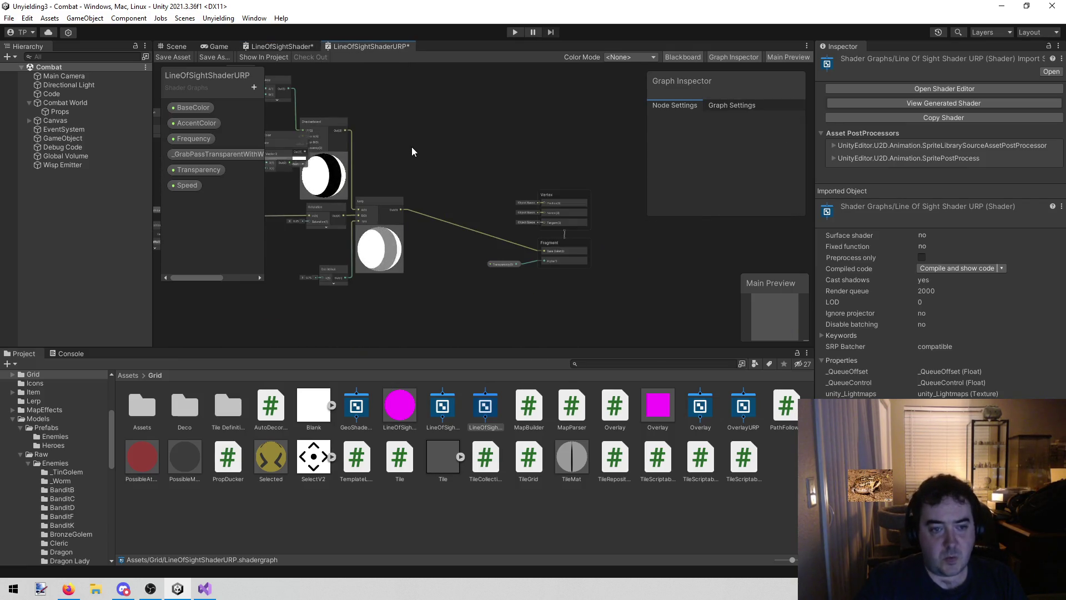
{"action": "left_click_drag", "start_coordinate": [413, 139], "coordinate": [565, 125]}
{"action": "left_click_drag", "start_coordinate": [348, 150], "coordinate": [354, 215]}
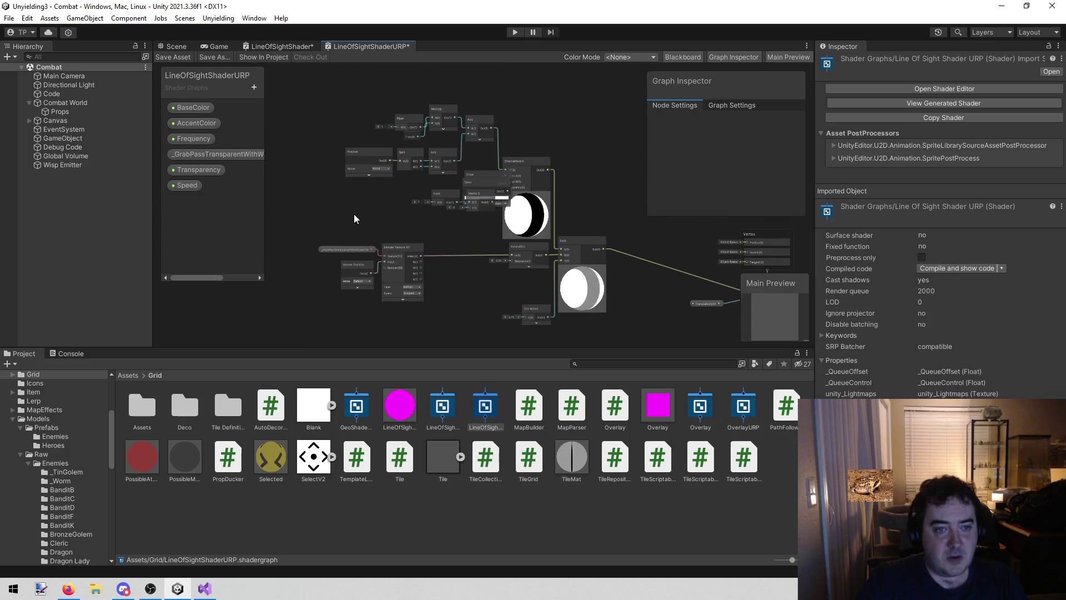
{"action": "left_click", "coordinate": [281, 47]}
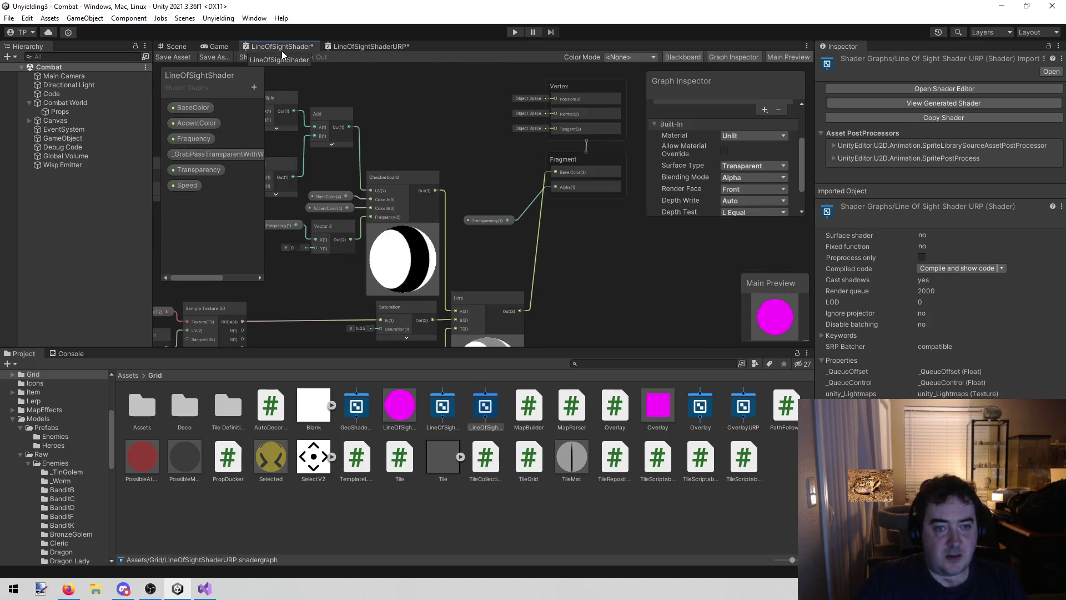
{"action": "left_click_drag", "start_coordinate": [339, 70], "coordinate": [560, 105]}
{"action": "left_click_drag", "start_coordinate": [478, 119], "coordinate": [385, 116]}
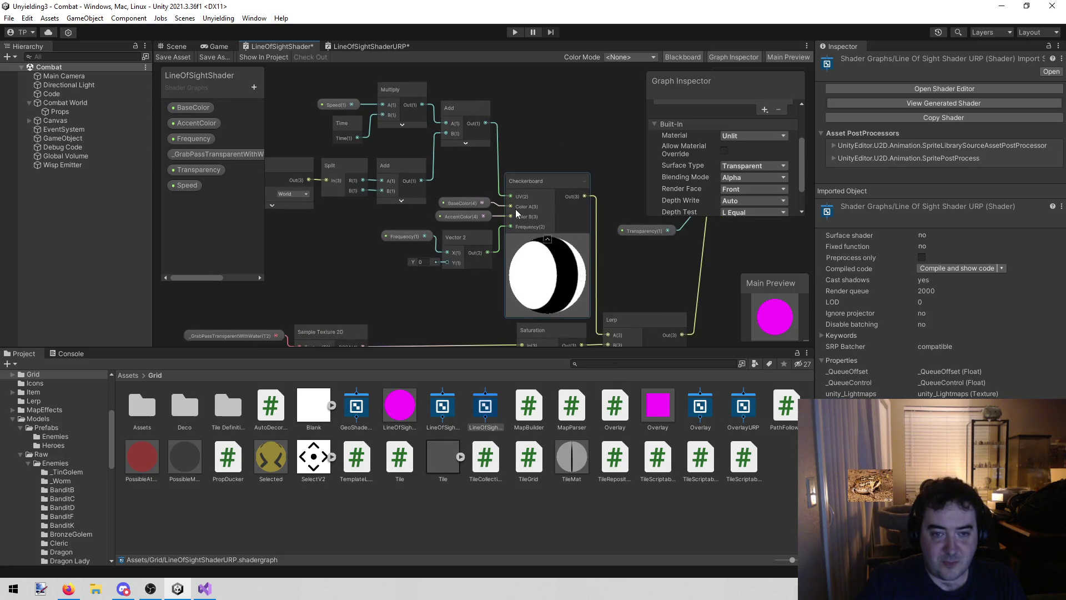
Check the original's AccentColor input, then delete the URP Color node feeding the Checkerboard
{"action": "scroll", "coordinate": [520, 210], "scroll_direction": "up", "scroll_amount": 2}
{"action": "scroll", "coordinate": [524, 214], "scroll_direction": "up", "scroll_amount": 1}
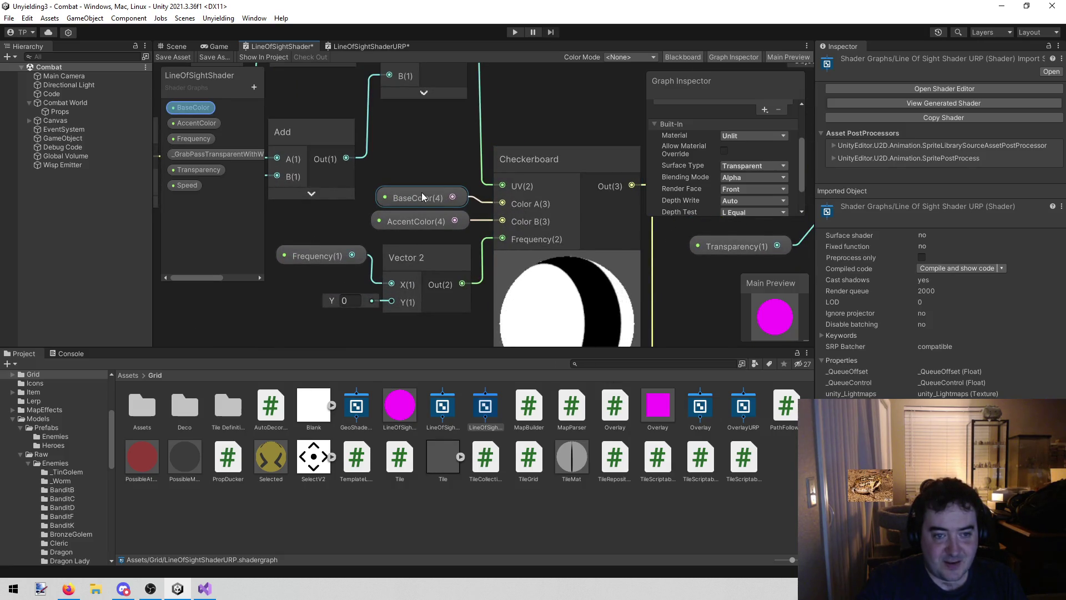
{"action": "left_click", "coordinate": [422, 215]}
{"action": "left_click", "coordinate": [422, 211]}
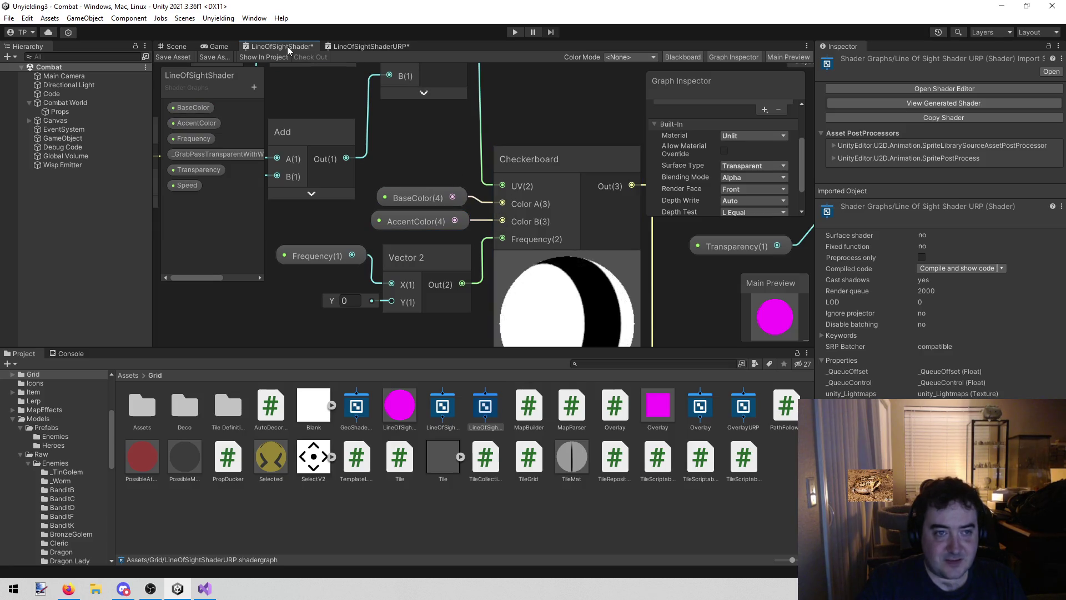
{"action": "left_click", "coordinate": [365, 46]}
{"action": "scroll", "coordinate": [516, 141], "scroll_direction": "up", "scroll_amount": 3}
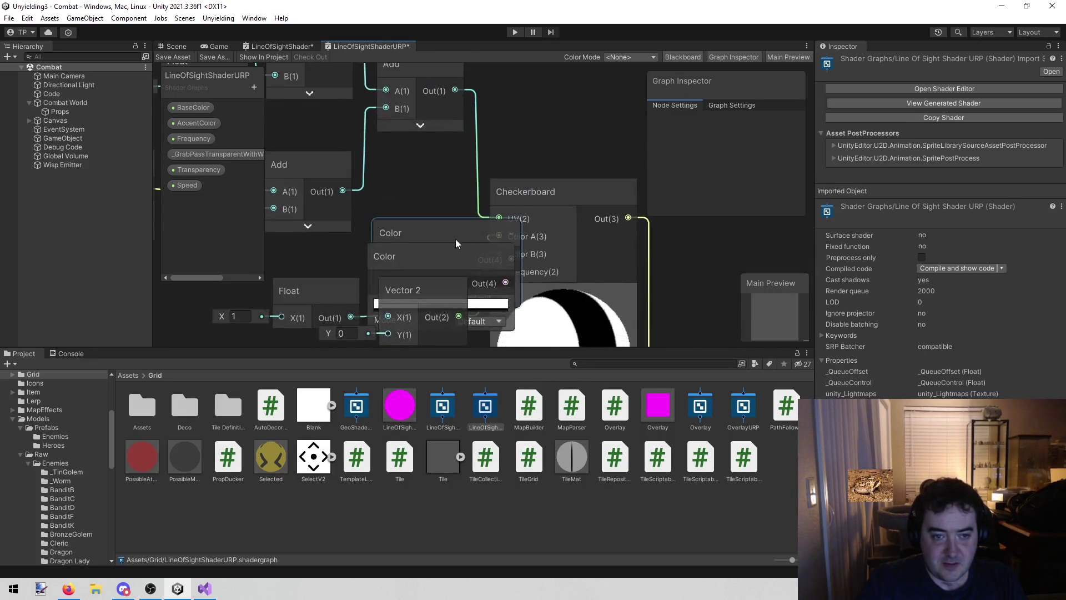
{"action": "left_click", "coordinate": [447, 234]}
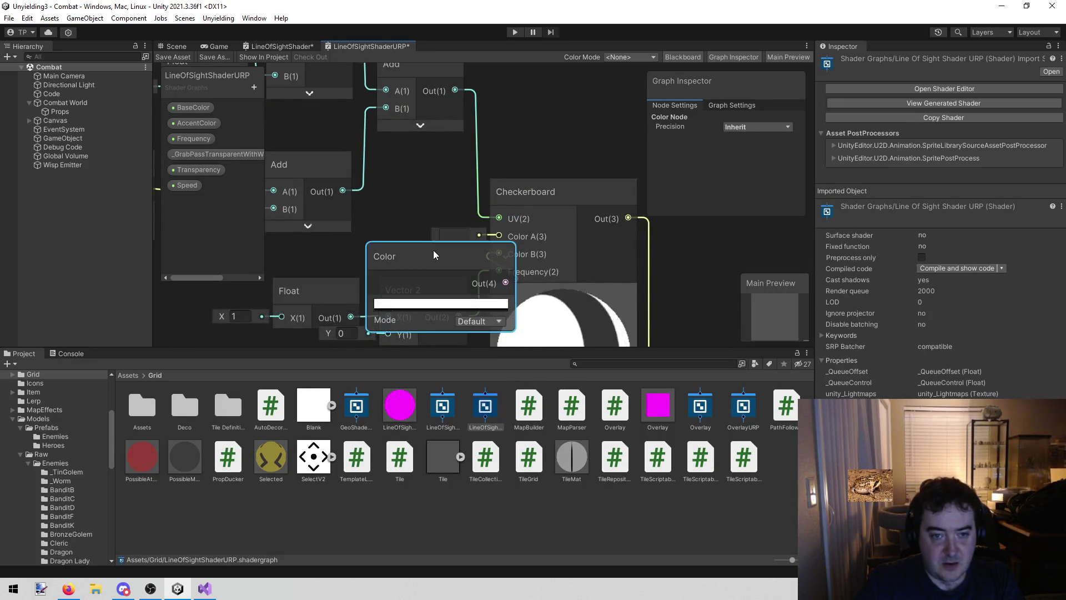
{"action": "key", "text": "Delete"}
Place BaseColor and AccentColor nodes, wiring them into Checkerboard Color A and Color B
{"action": "scroll", "coordinate": [418, 205], "scroll_direction": "down", "scroll_amount": 2}
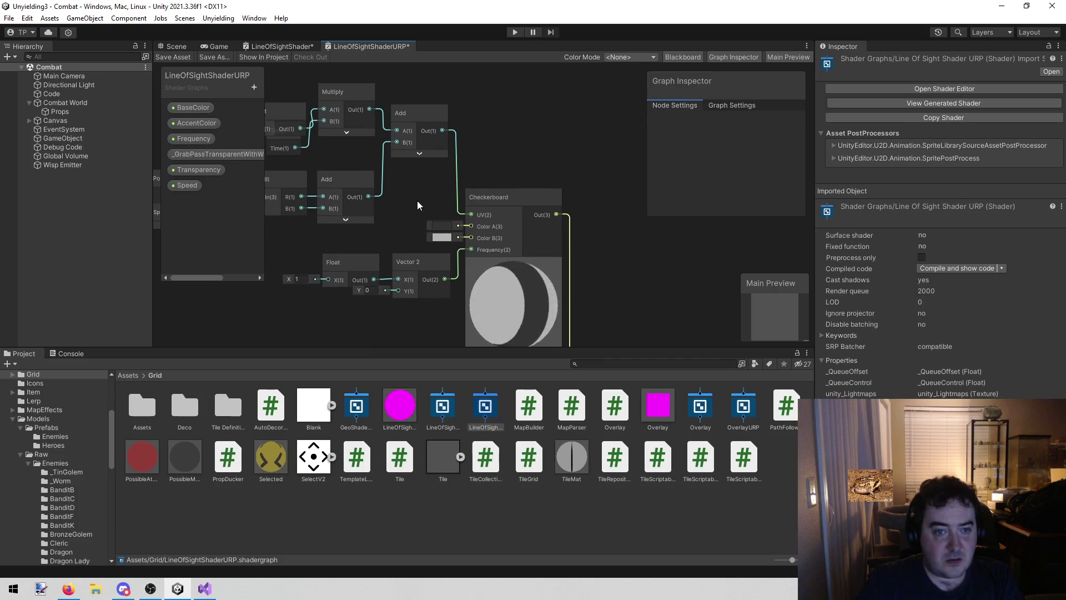
{"action": "left_click_drag", "start_coordinate": [418, 201], "coordinate": [405, 171]}
{"action": "scroll", "coordinate": [405, 172], "scroll_direction": "up", "scroll_amount": 2}
{"action": "mouse_move", "coordinate": [179, 104]}
{"action": "left_mouse_down"}
{"action": "mouse_move", "coordinate": [388, 162]}
{"action": "mouse_move", "coordinate": [409, 187]}
{"action": "left_mouse_up"}
{"action": "left_click_drag", "start_coordinate": [495, 196], "coordinate": [506, 231]}
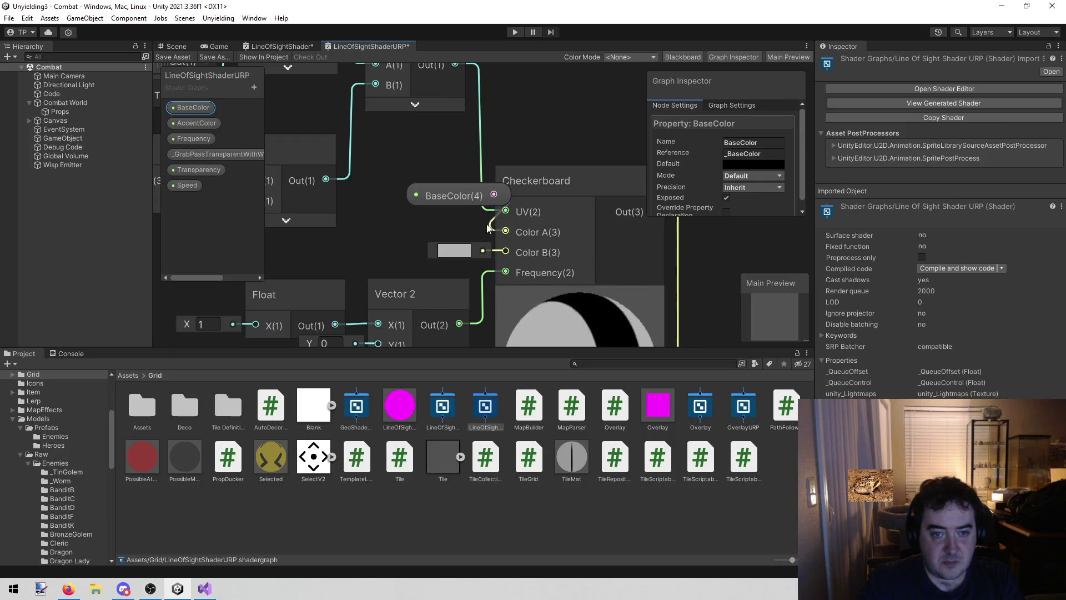
{"action": "left_click_drag", "start_coordinate": [174, 121], "coordinate": [384, 225]}
{"action": "mouse_move", "coordinate": [481, 234]}
{"action": "left_mouse_down"}
{"action": "mouse_move", "coordinate": [507, 241]}
{"action": "mouse_move", "coordinate": [505, 252]}
{"action": "mouse_move", "coordinate": [431, 252]}
{"action": "left_mouse_up"}
{"action": "mouse_move", "coordinate": [445, 208]}
{"action": "left_mouse_down"}
{"action": "mouse_move", "coordinate": [417, 202]}
{"action": "mouse_move", "coordinate": [407, 217]}
{"action": "left_mouse_up"}
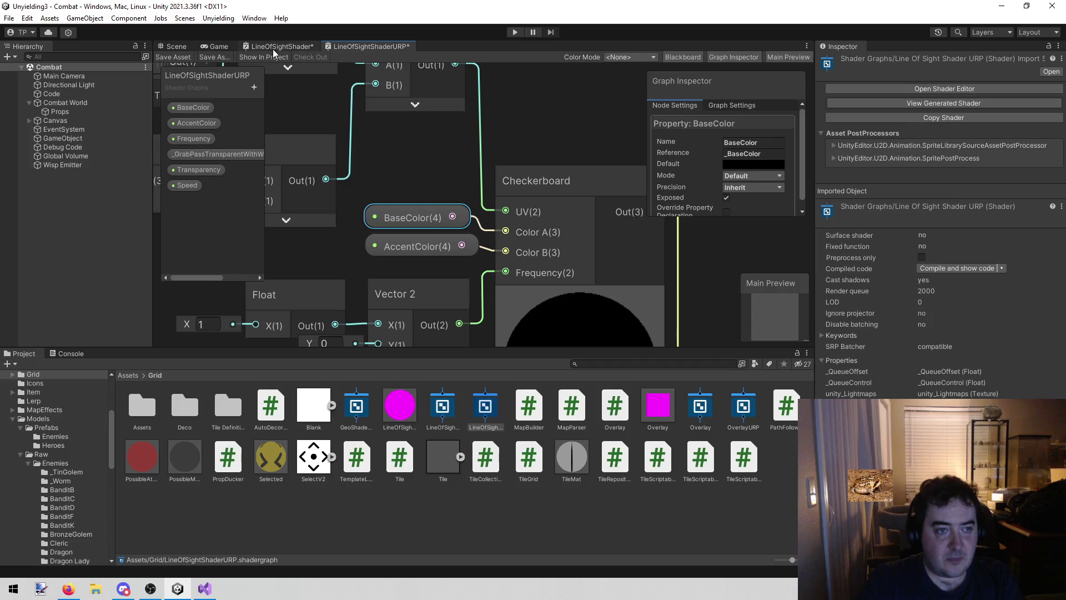
Look up AccentColor's default in the original graph and set the URP AccentColor default to white
{"action": "left_click", "coordinate": [276, 46]}
{"action": "left_click", "coordinate": [194, 108]}
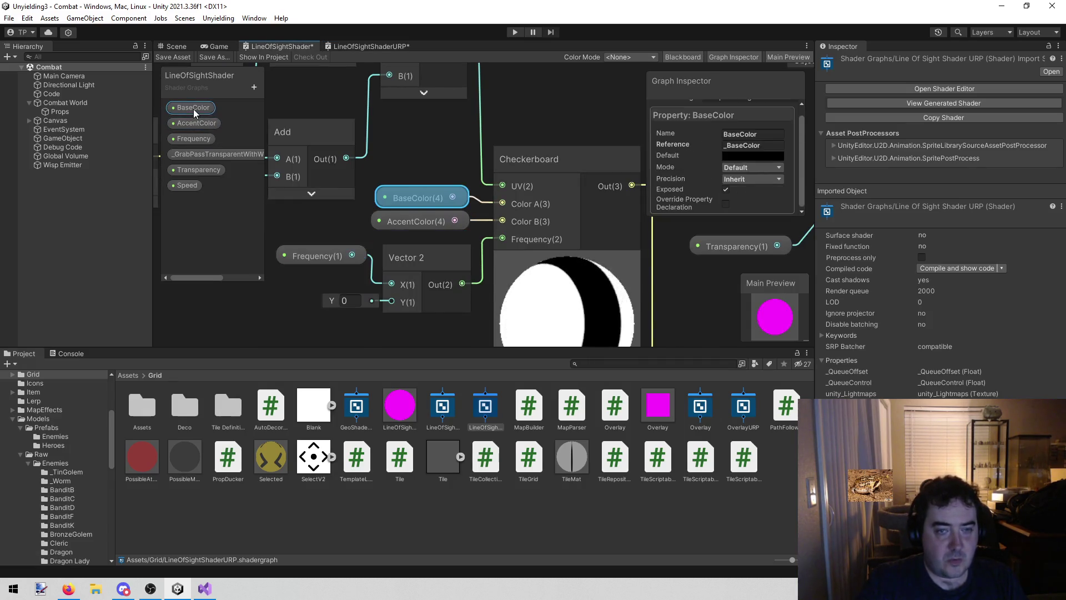
{"action": "left_click", "coordinate": [217, 124]}
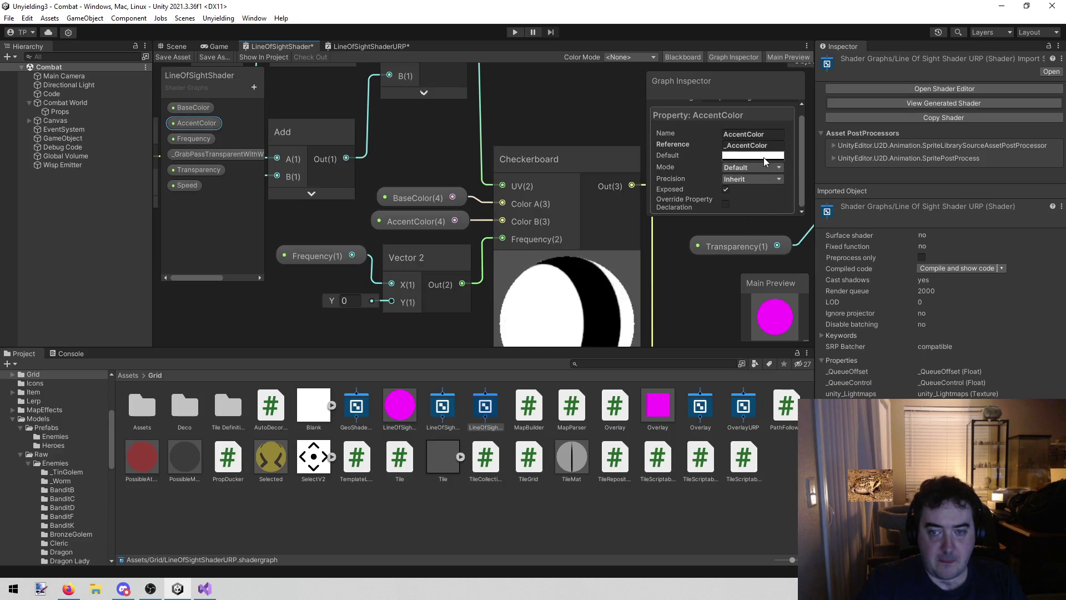
{"action": "left_click", "coordinate": [349, 46]}
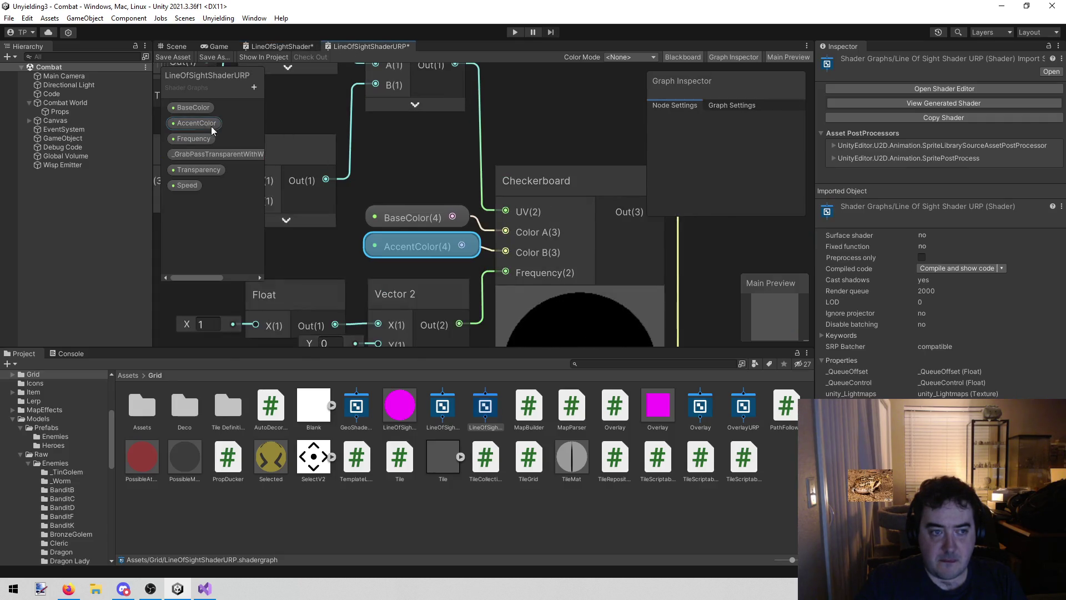
{"action": "left_click", "coordinate": [209, 123]}
{"action": "left_click", "coordinate": [747, 164]}
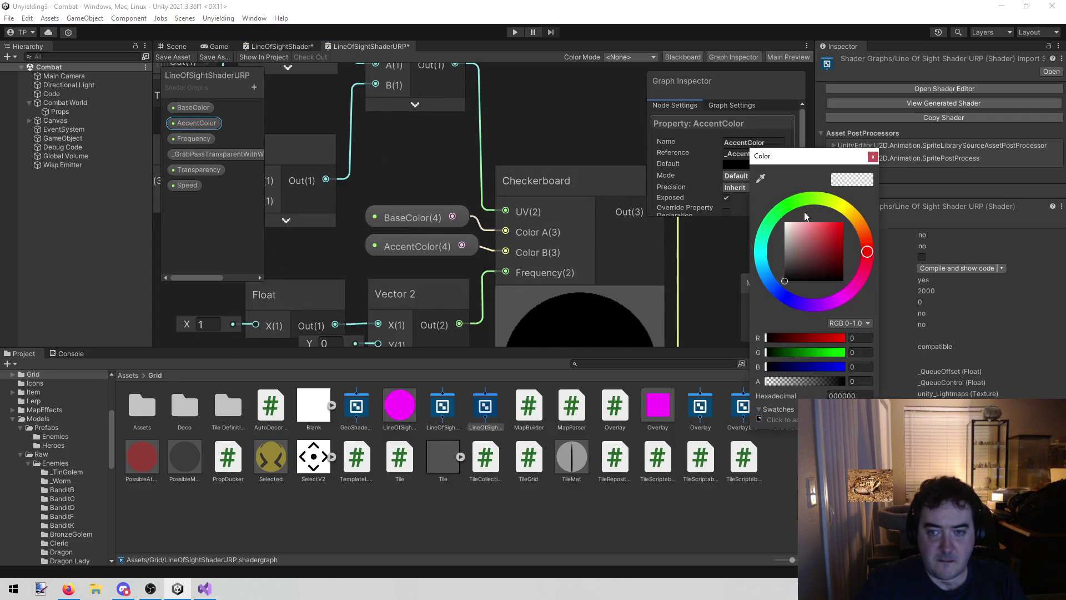
{"action": "left_click_drag", "start_coordinate": [788, 225], "coordinate": [701, 175]}
{"action": "left_click", "coordinate": [873, 157]}
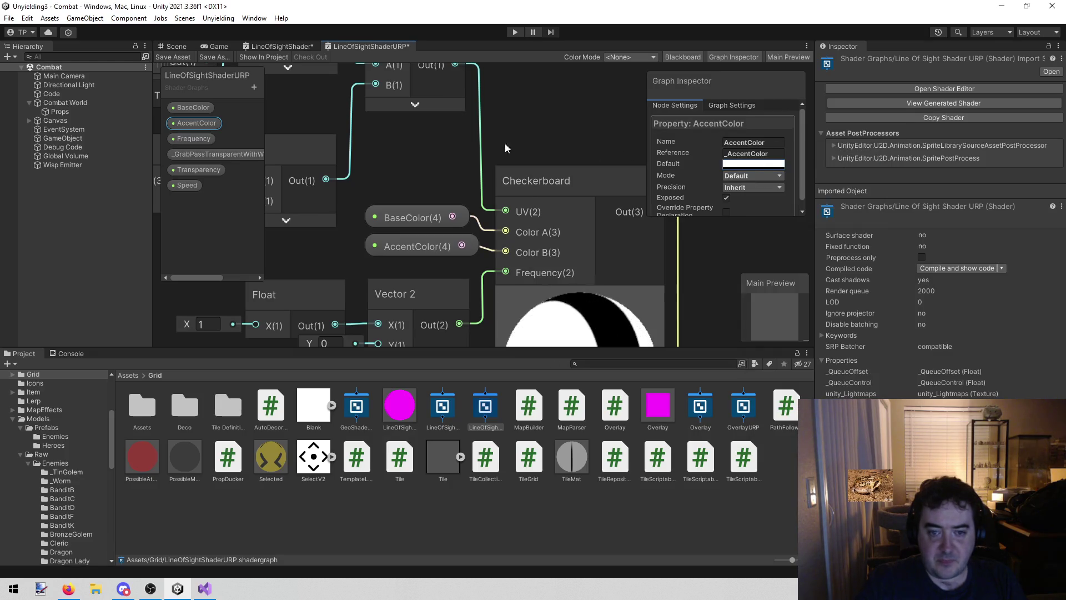
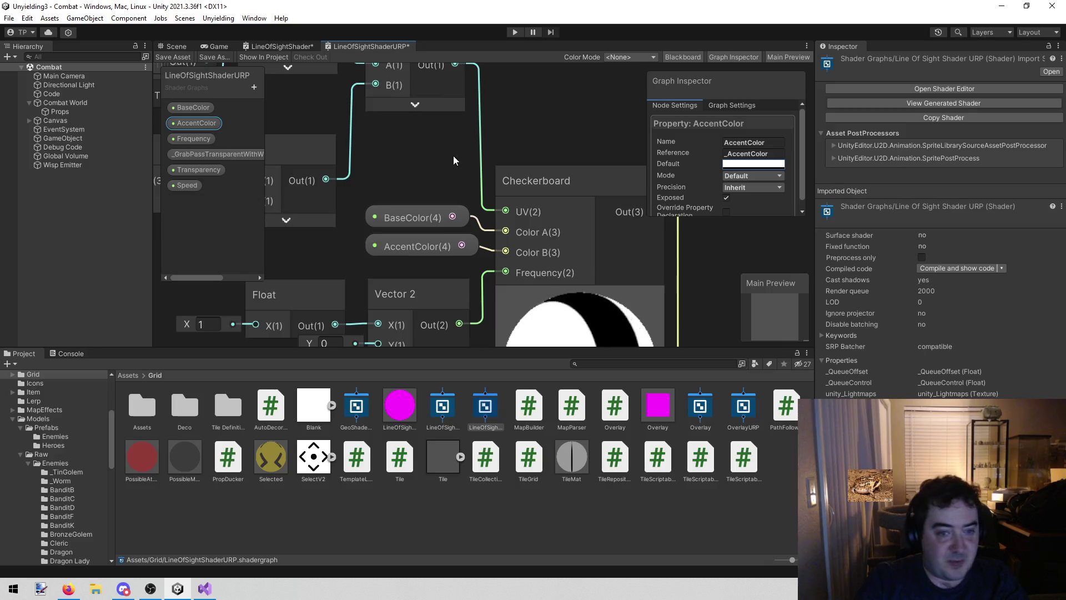
Look over the original LineOfSightShader graph for comparison with the URP copy
{"action": "scroll", "coordinate": [453, 156], "scroll_direction": "down", "scroll_amount": 5}
{"action": "mouse_move", "coordinate": [404, 281]}
{"action": "left_mouse_down"}
{"action": "mouse_move", "coordinate": [314, 149]}
{"action": "mouse_move", "coordinate": [392, 204]}
{"action": "mouse_move", "coordinate": [461, 222]}
{"action": "mouse_move", "coordinate": [425, 187]}
{"action": "mouse_move", "coordinate": [364, 163]}
{"action": "left_mouse_up"}
{"action": "left_click", "coordinate": [279, 45]}
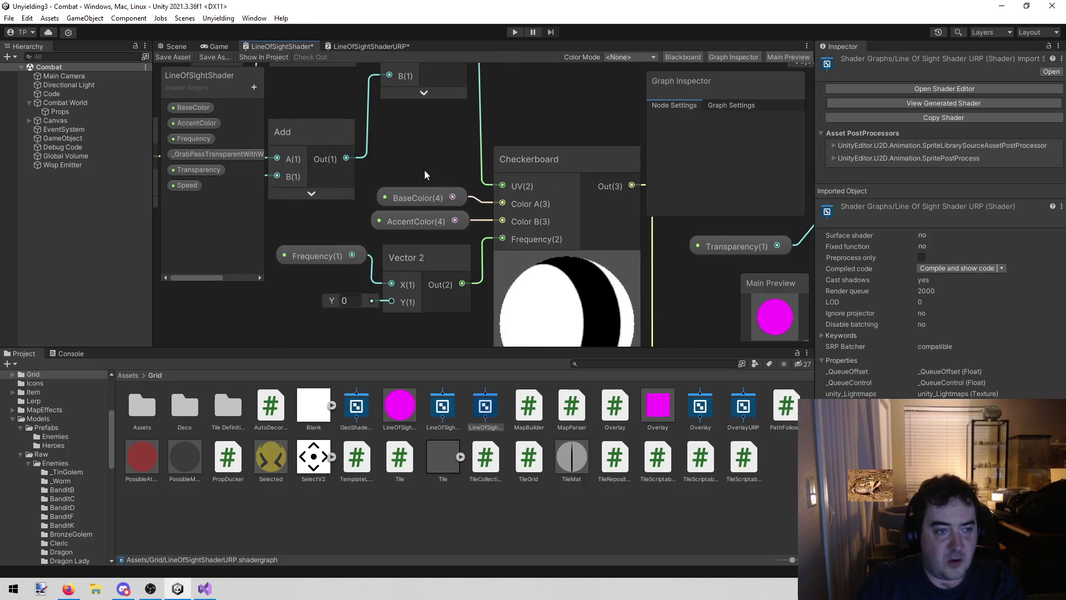
{"action": "scroll", "coordinate": [437, 151], "scroll_direction": "down", "scroll_amount": 2}
{"action": "scroll", "coordinate": [322, 228], "scroll_direction": "down", "scroll_amount": 2}
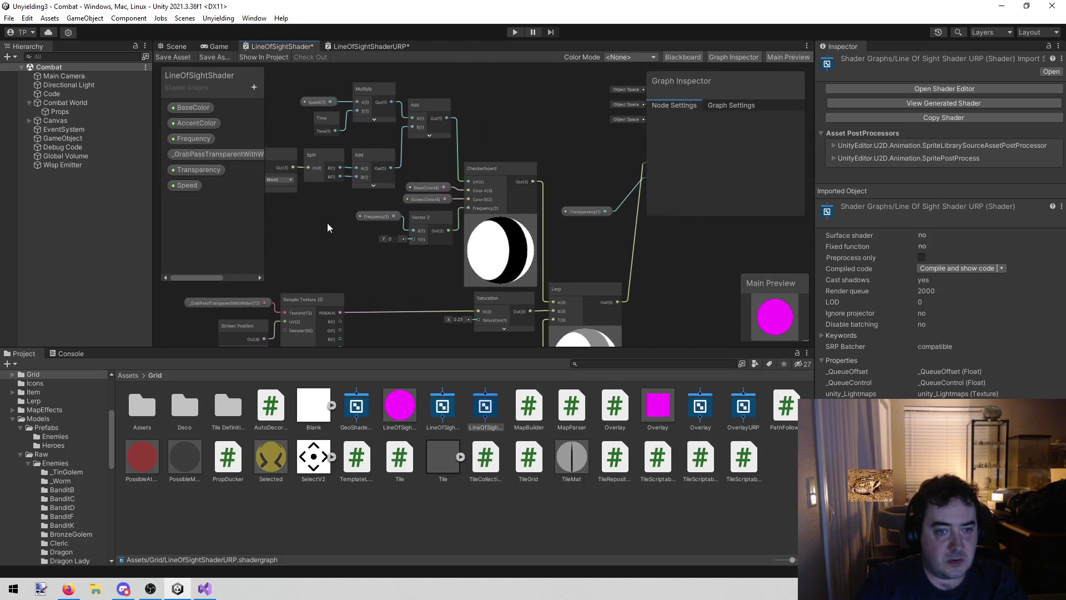
{"action": "left_click_drag", "start_coordinate": [328, 222], "coordinate": [288, 195]}
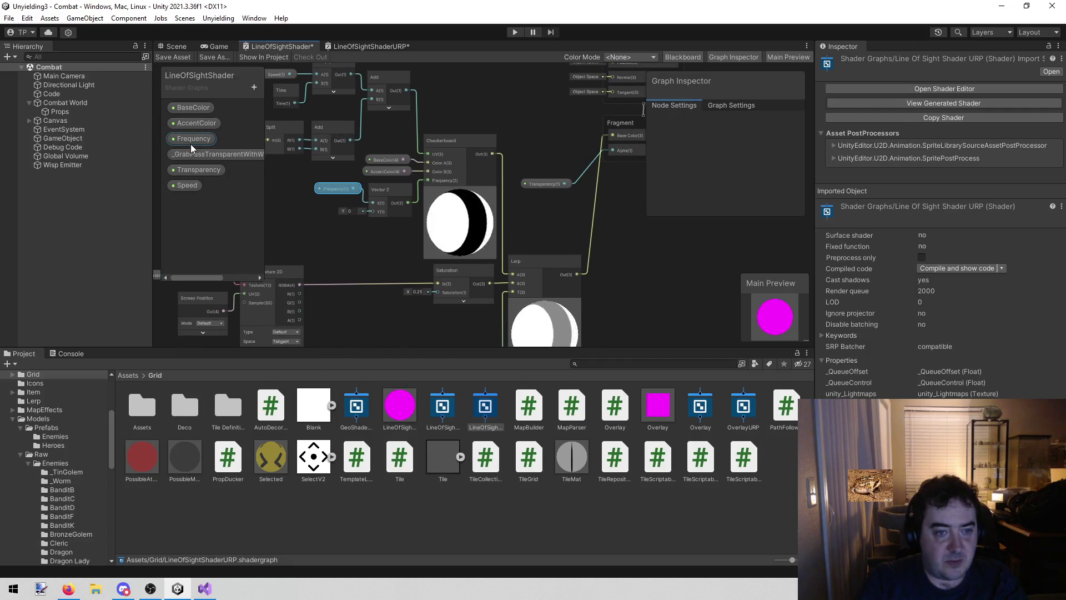
Replace the URP graph's Float node with the Frequency property, then check the original Frequency settings
{"action": "left_click", "coordinate": [351, 46]}
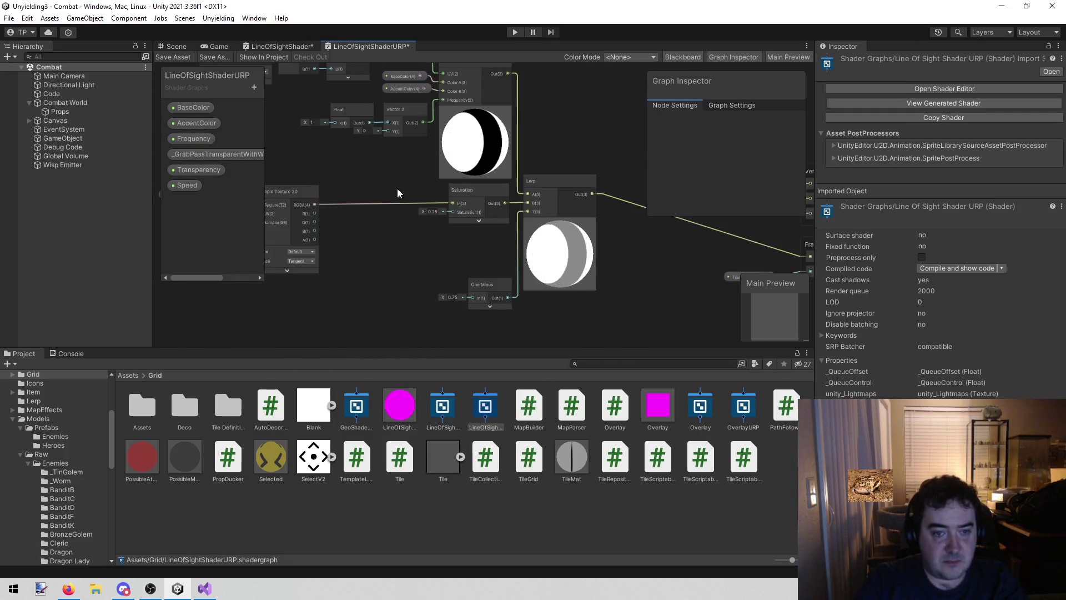
{"action": "left_click_drag", "start_coordinate": [344, 165], "coordinate": [432, 231]}
{"action": "left_click", "coordinate": [441, 175]}
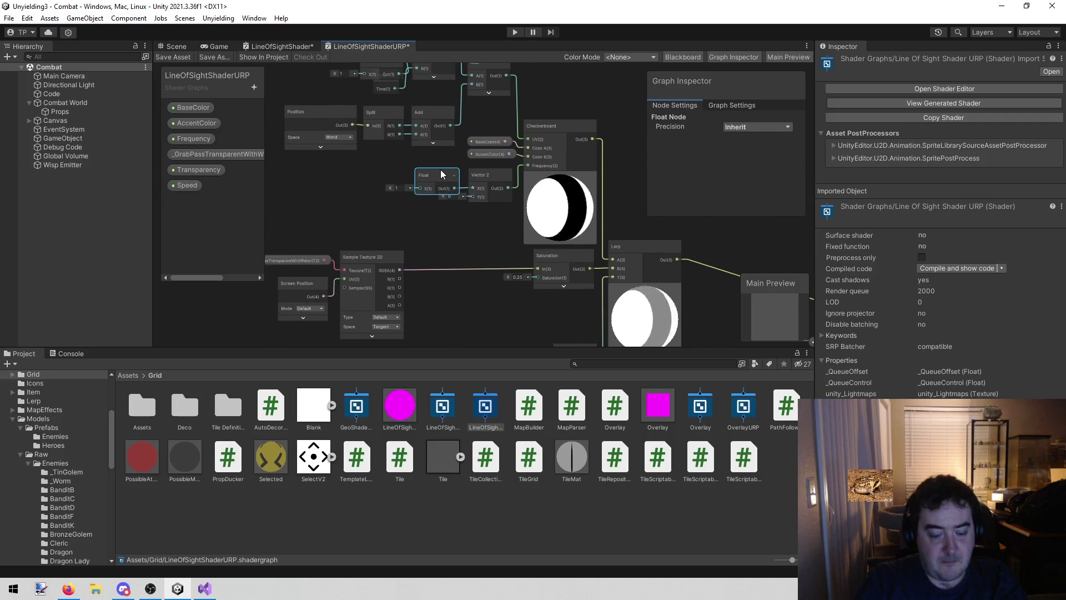
{"action": "key", "text": "Delete"}
{"action": "mouse_move", "coordinate": [207, 138]}
{"action": "left_mouse_down"}
{"action": "mouse_move", "coordinate": [382, 195]}
{"action": "mouse_move", "coordinate": [418, 179]}
{"action": "mouse_move", "coordinate": [474, 188]}
{"action": "left_mouse_up"}
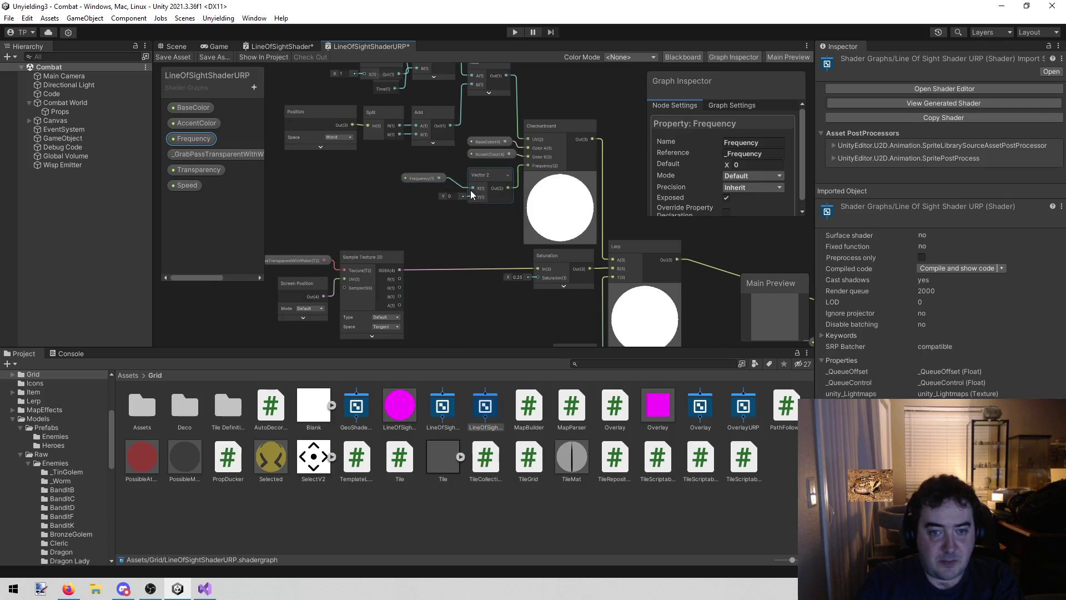
{"action": "left_click", "coordinate": [289, 48]}
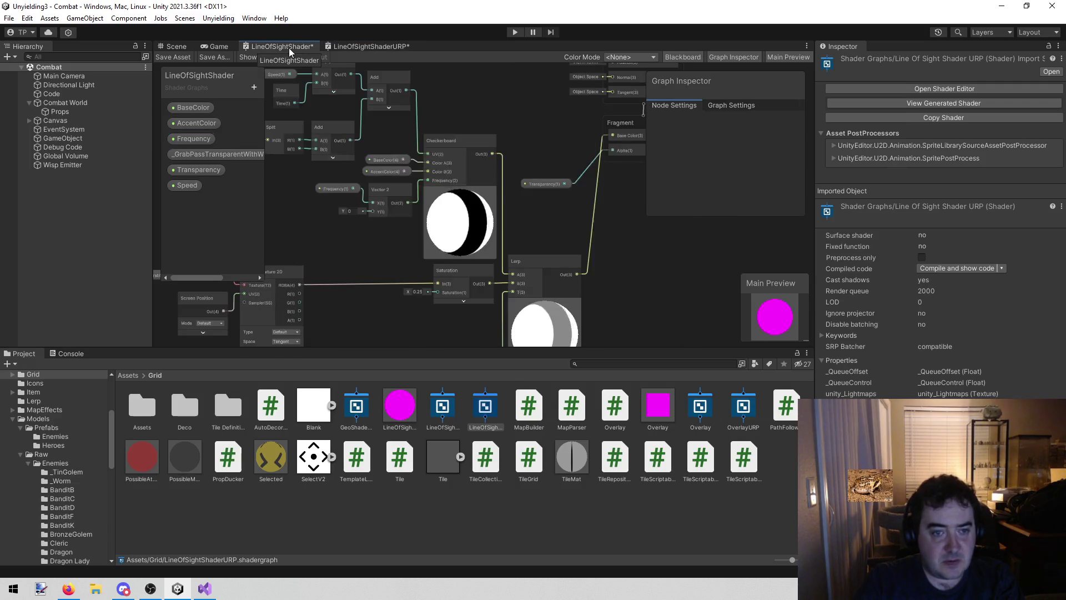
{"action": "left_click", "coordinate": [194, 138]}
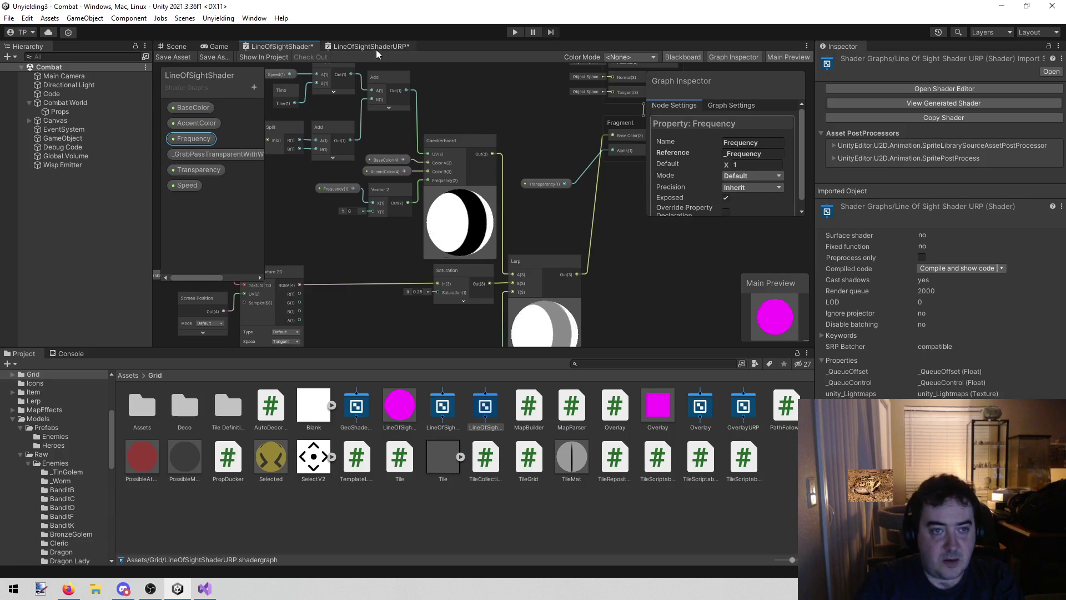
Set the URP graph's Frequency property Default to 1
{"action": "left_click", "coordinate": [375, 49]}
{"action": "left_click", "coordinate": [189, 137]}
{"action": "left_click", "coordinate": [755, 164]}
{"action": "type", "text": "1"}
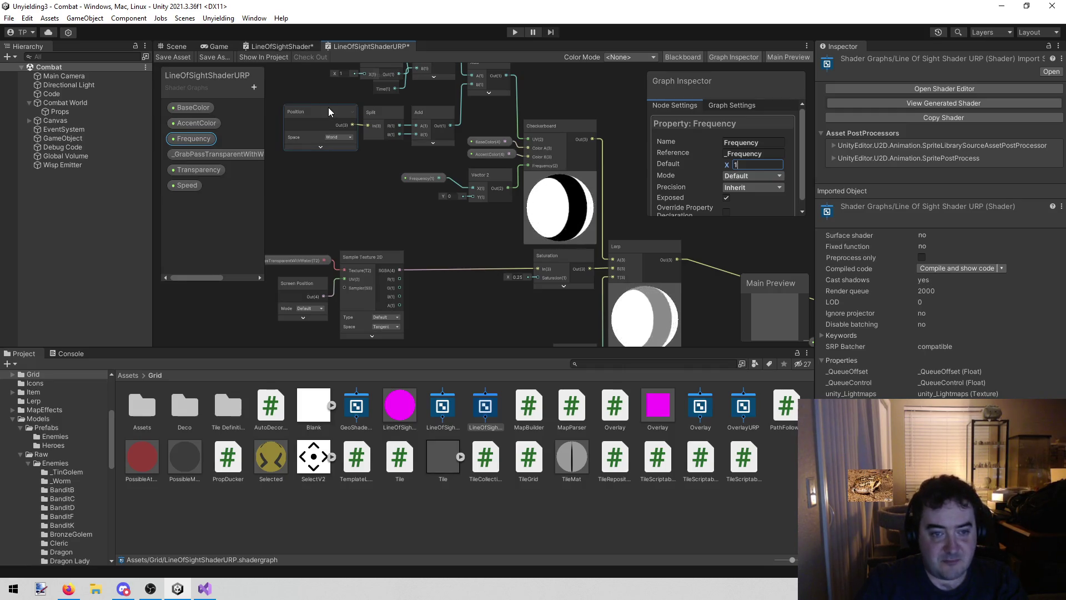
Compare the URP graph against the original's Speed, Time and Multiply nodes
{"action": "scroll", "coordinate": [424, 220], "scroll_direction": "down", "scroll_amount": 2}
{"action": "mouse_move", "coordinate": [462, 272]}
{"action": "left_mouse_down"}
{"action": "mouse_move", "coordinate": [422, 284]}
{"action": "mouse_move", "coordinate": [356, 248]}
{"action": "left_mouse_up"}
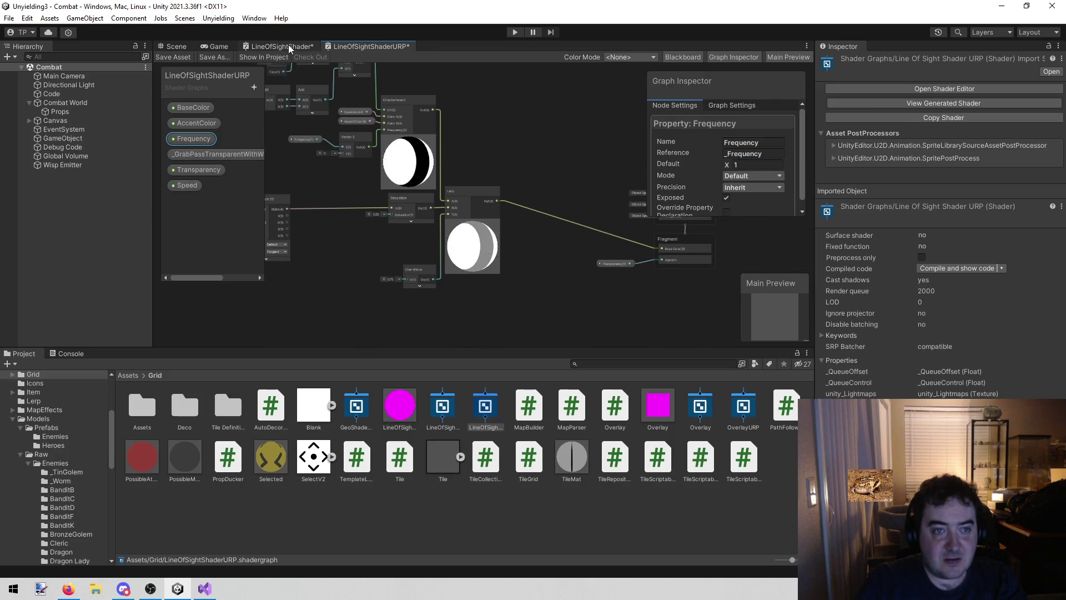
{"action": "left_click", "coordinate": [287, 46]}
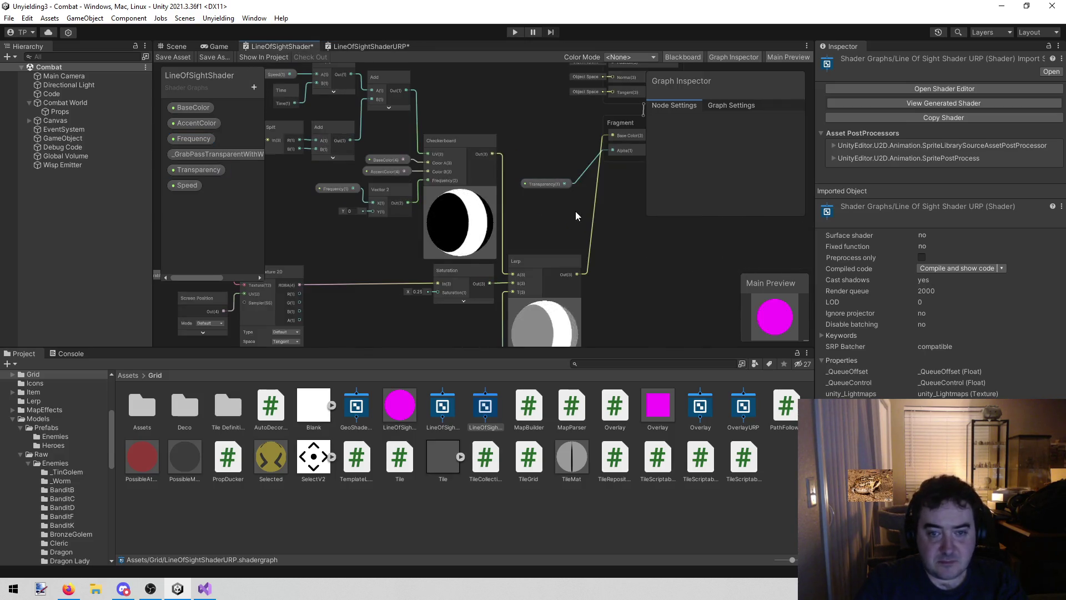
{"action": "left_click", "coordinate": [378, 48]}
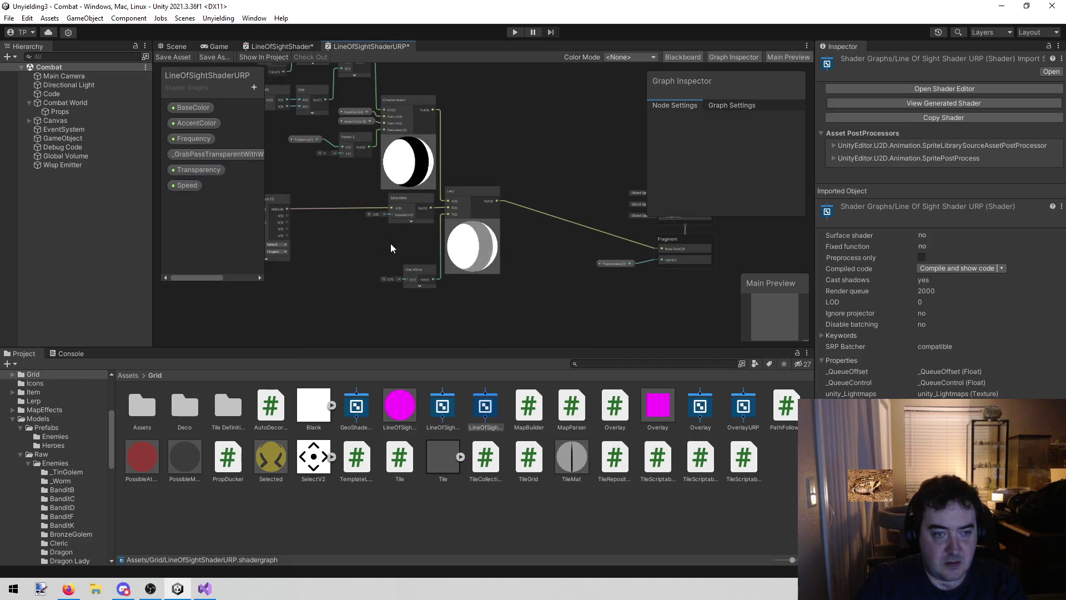
{"action": "mouse_move", "coordinate": [357, 274]}
{"action": "left_mouse_down"}
{"action": "mouse_move", "coordinate": [458, 275]}
{"action": "mouse_move", "coordinate": [352, 301]}
{"action": "left_mouse_up"}
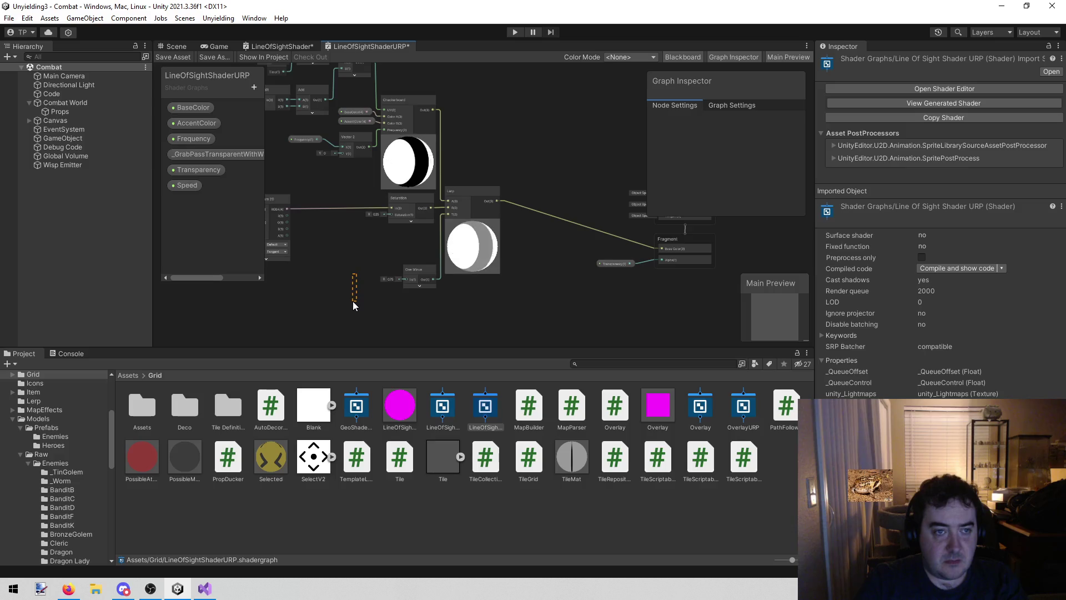
{"action": "left_click", "coordinate": [295, 46]}
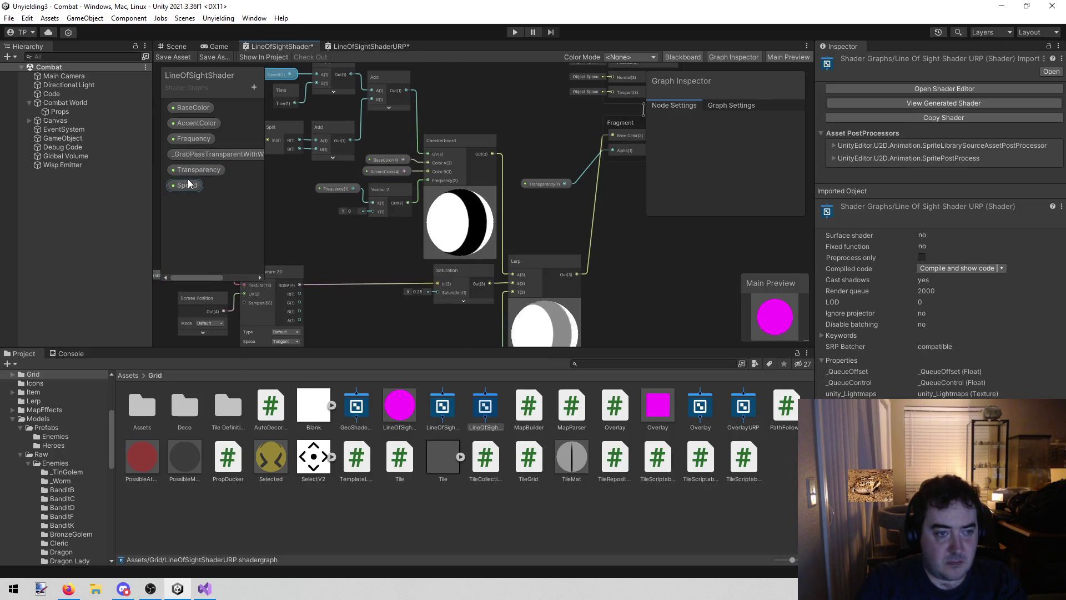
{"action": "left_click_drag", "start_coordinate": [294, 244], "coordinate": [391, 311]}
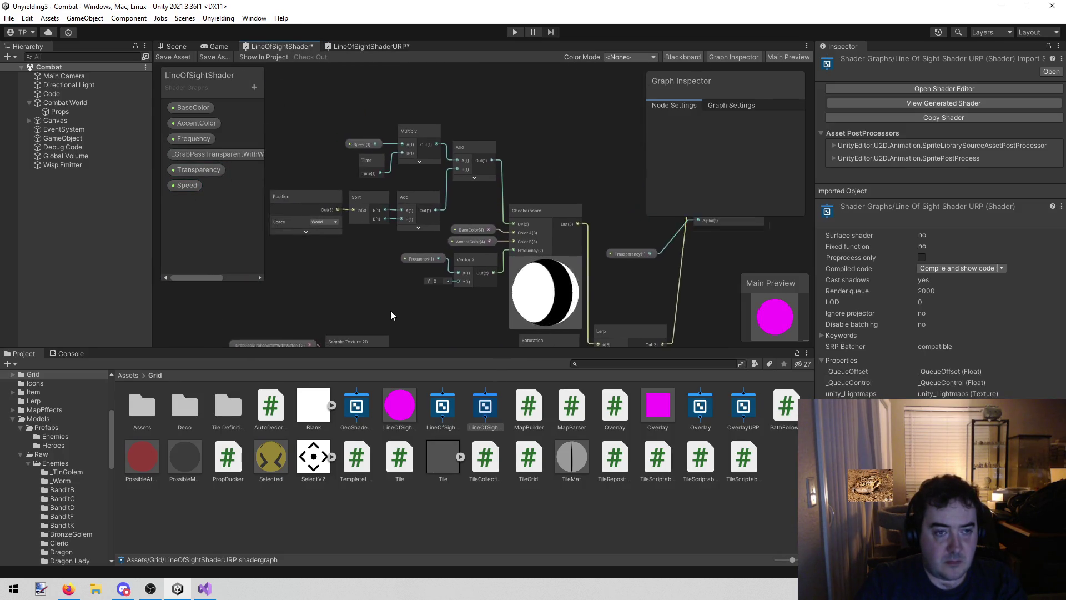
{"action": "scroll", "coordinate": [396, 111], "scroll_direction": "up", "scroll_amount": 5}
{"action": "left_click", "coordinate": [358, 47]}
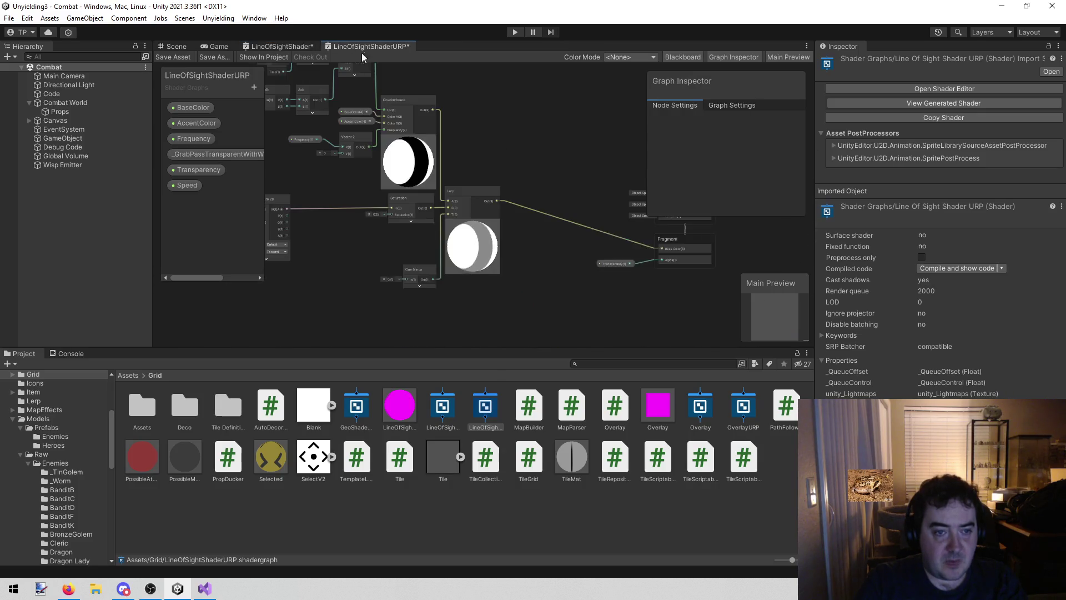
{"action": "left_click_drag", "start_coordinate": [348, 152], "coordinate": [385, 314]}
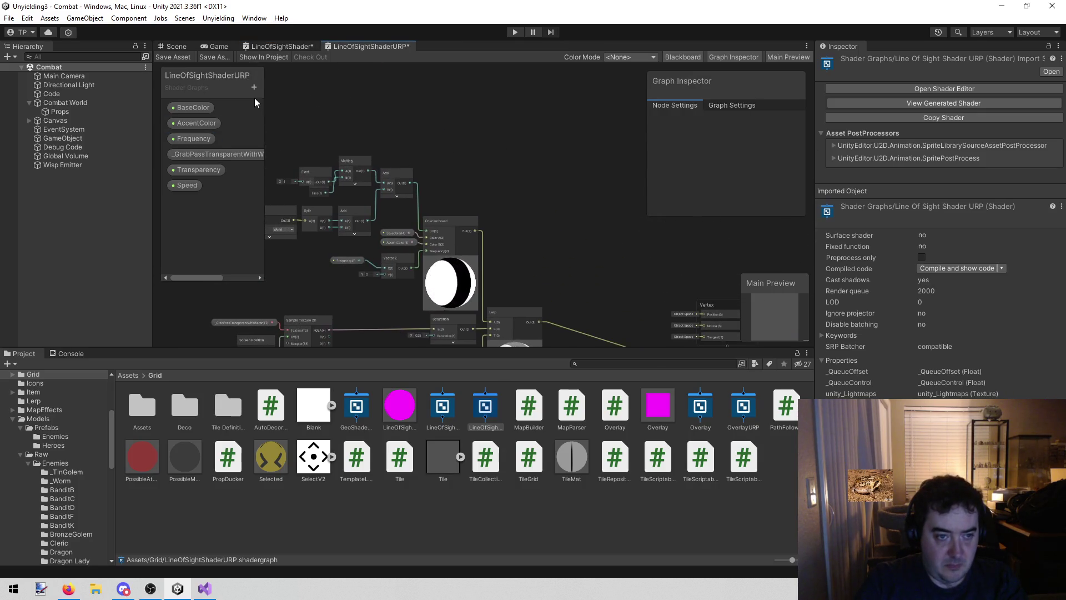
Replace the Float feeding Multiply with the Speed property wired into input A
{"action": "scroll", "coordinate": [314, 128], "scroll_direction": "up", "scroll_amount": 5}
{"action": "left_click_drag", "start_coordinate": [316, 202], "coordinate": [311, 158]}
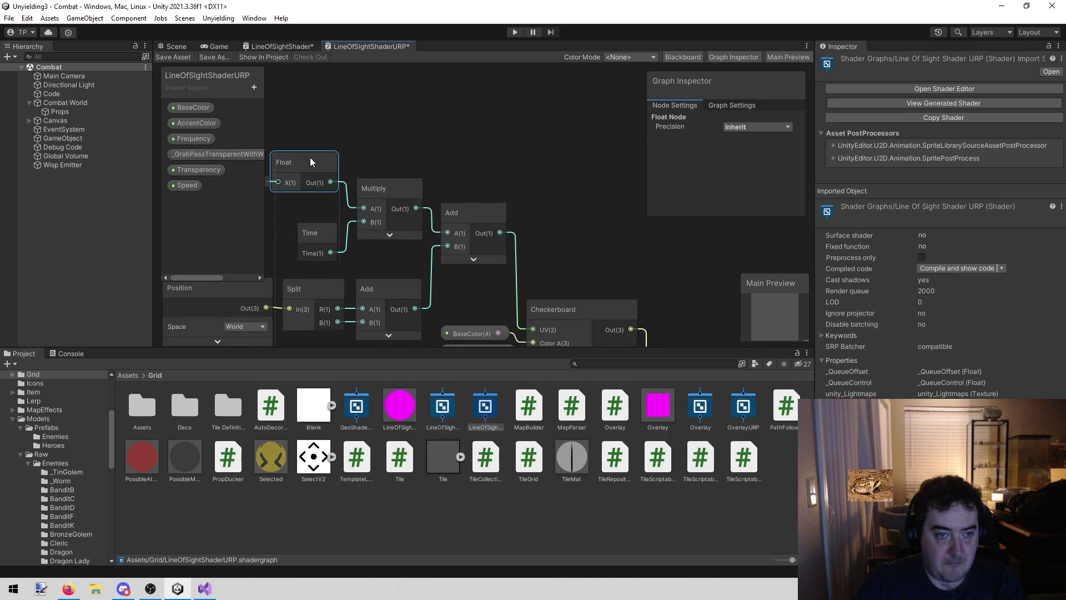
{"action": "key", "text": "Delete"}
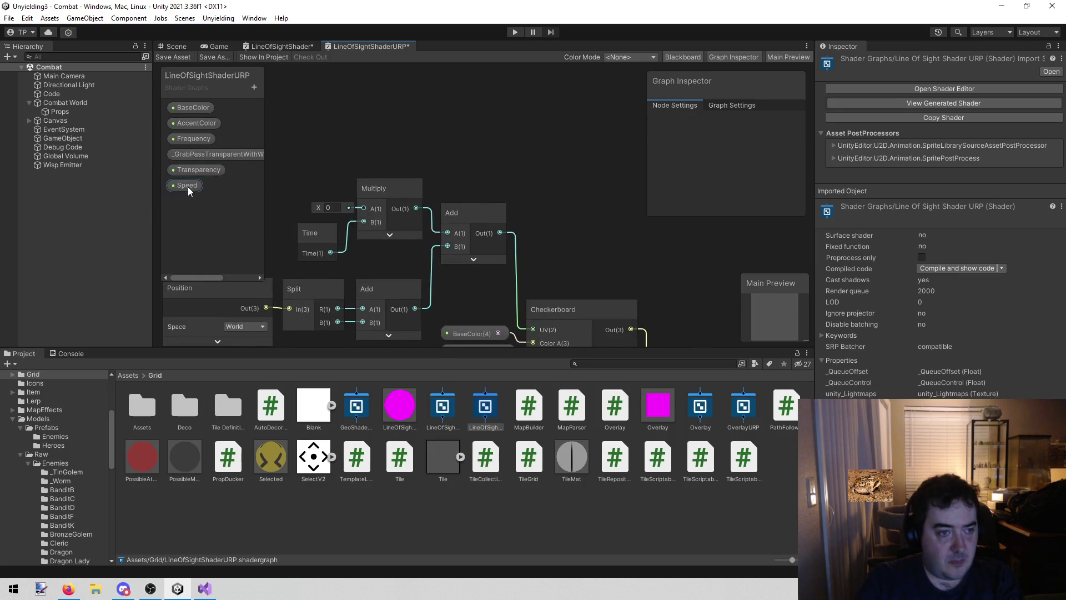
{"action": "left_click_drag", "start_coordinate": [188, 186], "coordinate": [292, 175]}
{"action": "left_click_drag", "start_coordinate": [366, 204], "coordinate": [367, 203]}
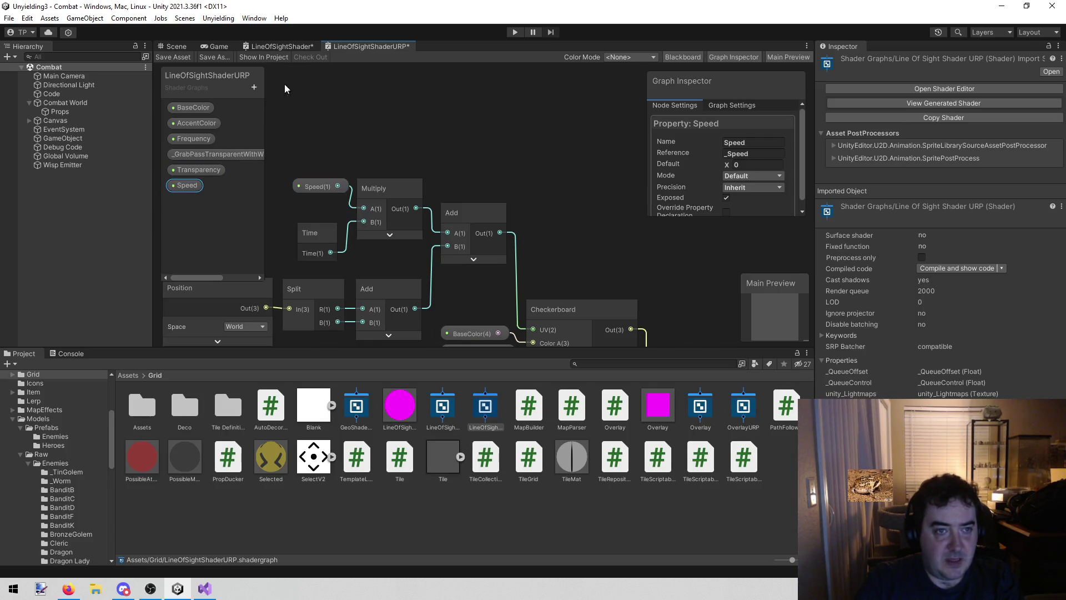
Check the original Speed default and review the URP Speed property's settings
{"action": "left_click", "coordinate": [283, 45]}
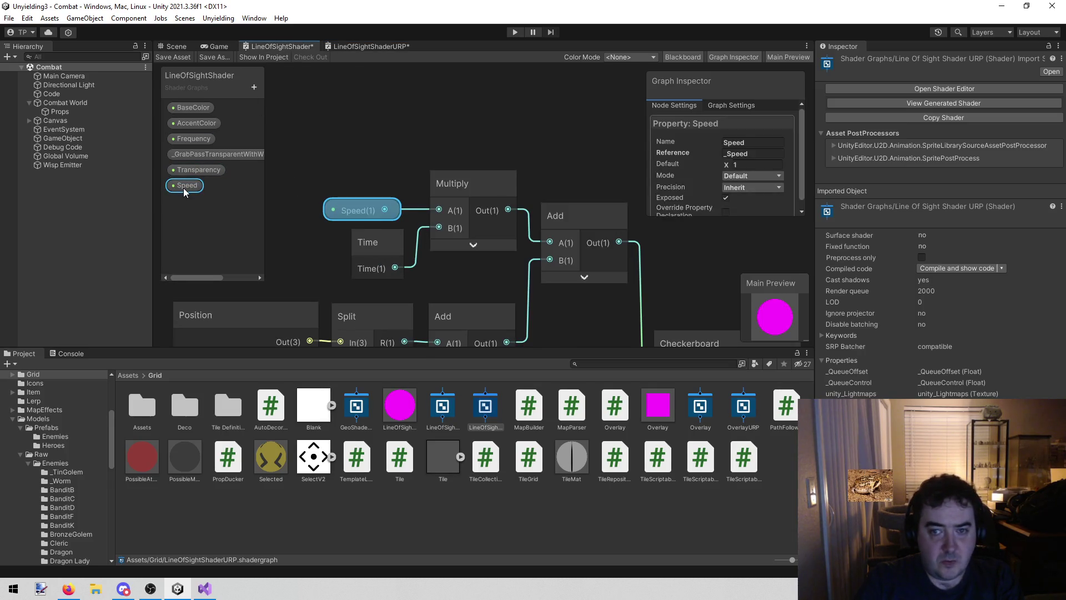
{"action": "left_click", "coordinate": [367, 44]}
{"action": "left_click", "coordinate": [197, 185]}
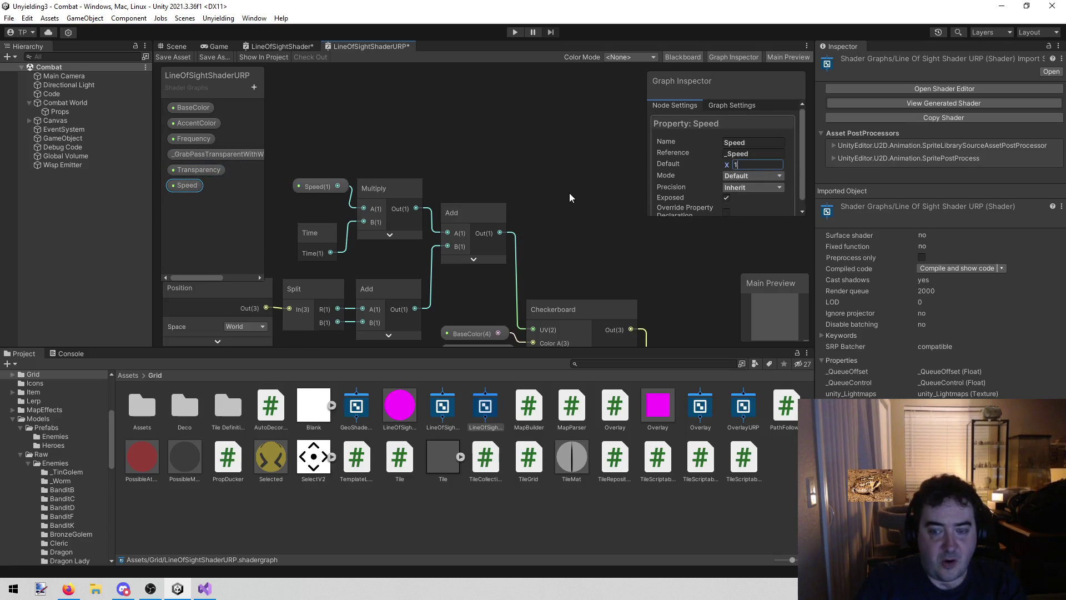
{"action": "scroll", "coordinate": [575, 184], "scroll_direction": "down", "scroll_amount": 3}
{"action": "left_click_drag", "start_coordinate": [581, 164], "coordinate": [441, 38]}
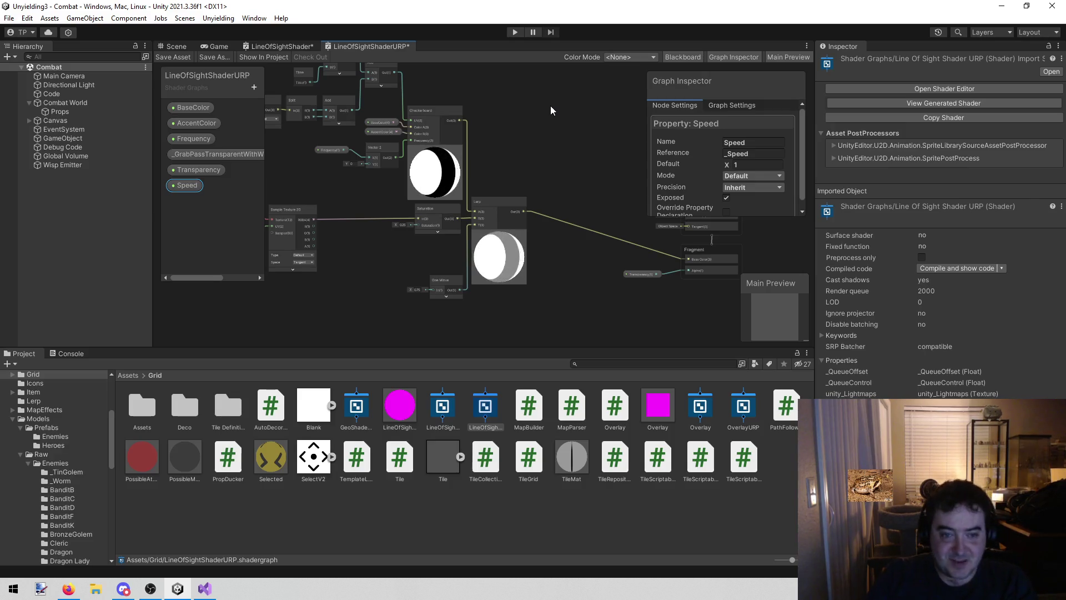
{"action": "left_click_drag", "start_coordinate": [561, 142], "coordinate": [398, 144]}
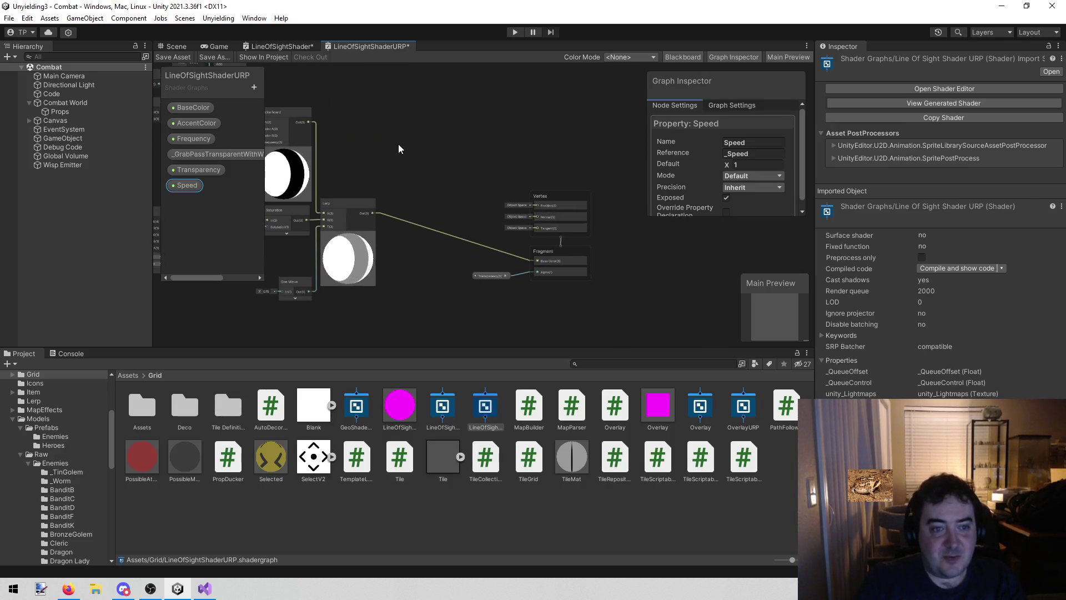
Save the LineOfSightShaderURP graph
{"action": "scroll", "coordinate": [454, 270], "scroll_direction": "up", "scroll_amount": 4}
{"action": "scroll", "coordinate": [454, 232], "scroll_direction": "down", "scroll_amount": 3}
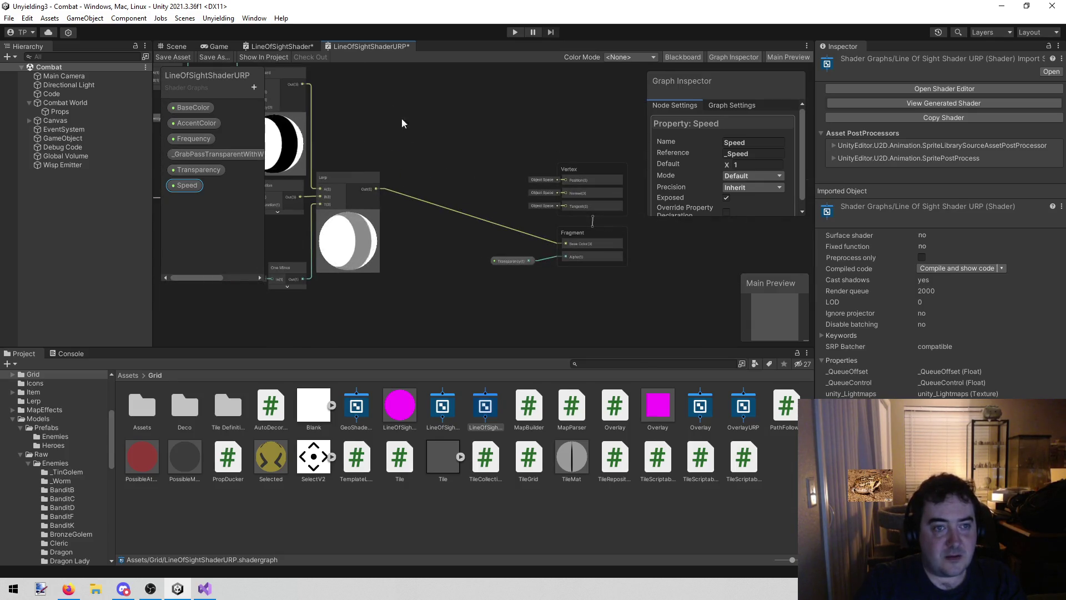
{"action": "left_click", "coordinate": [168, 55]}
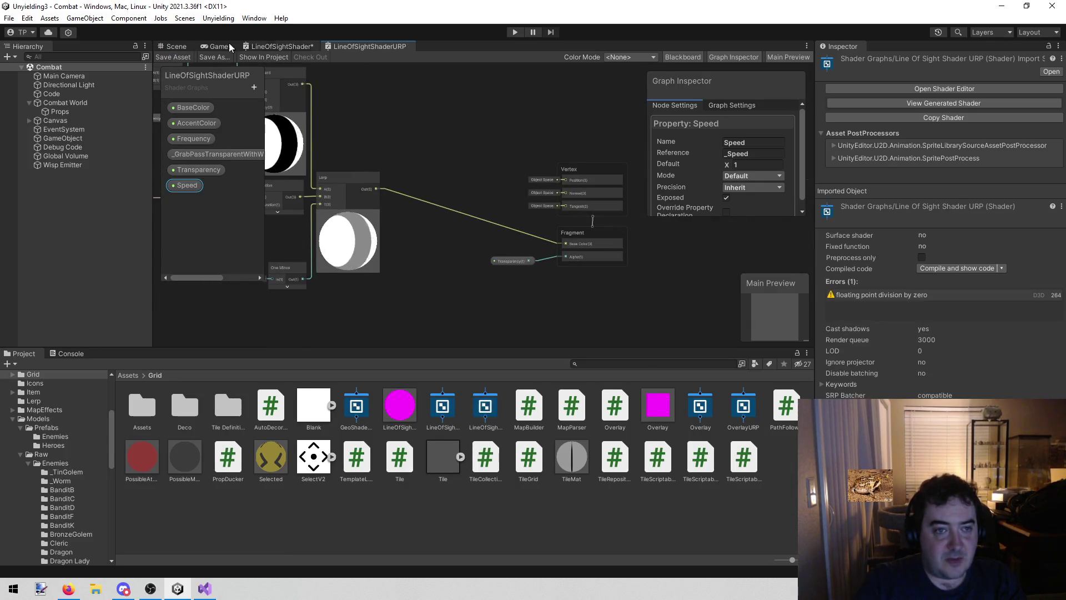
Switch the LineOfSightOverlay material's shader to LineOfSightShaderURP
{"action": "left_click", "coordinate": [399, 402]}
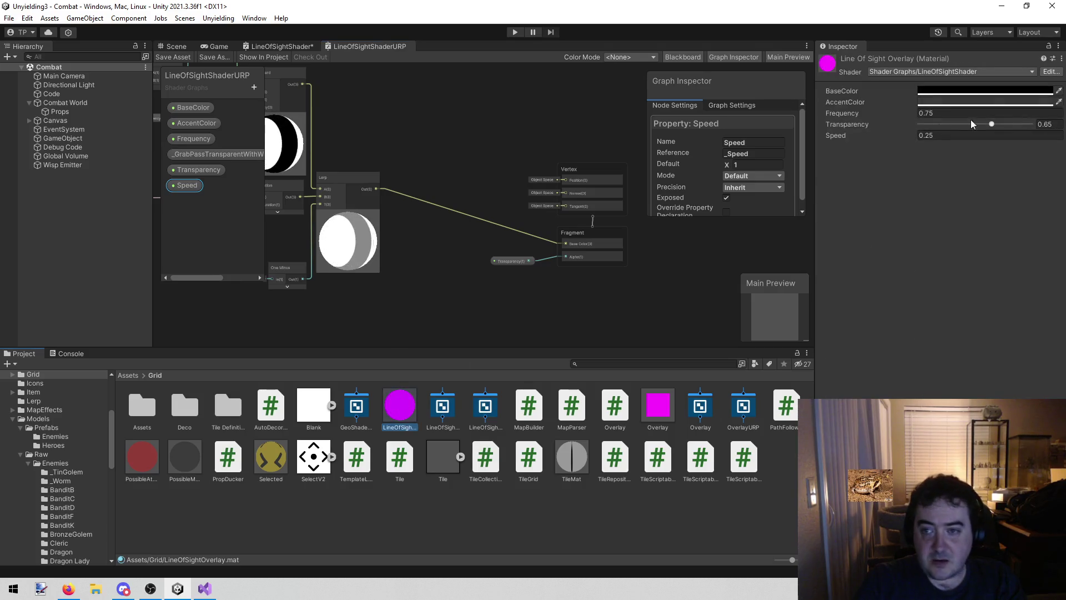
{"action": "left_click", "coordinate": [914, 71]}
{"action": "type", "text": "linm"}
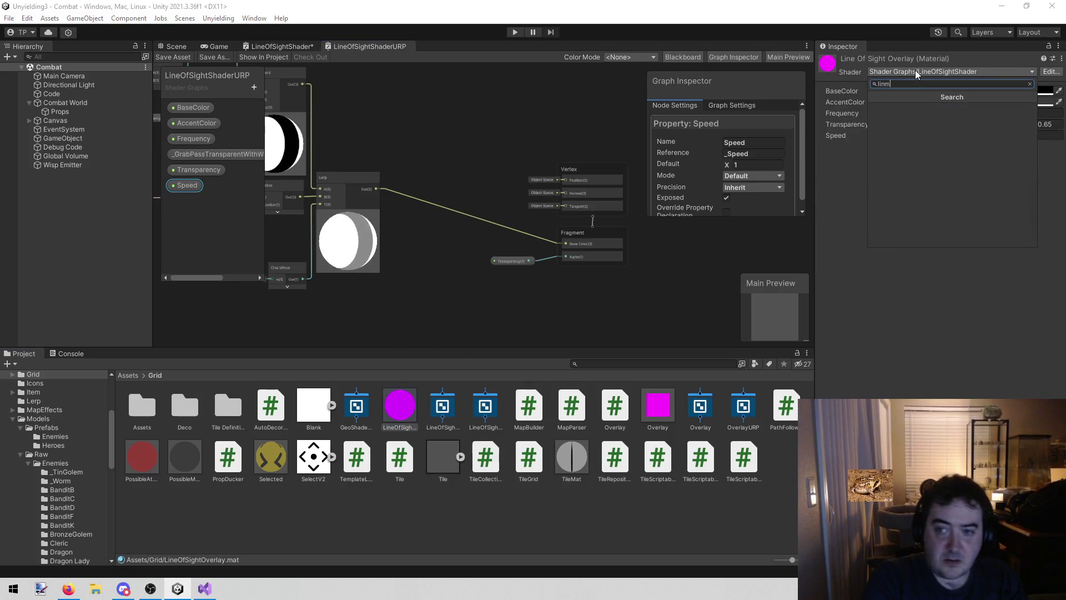
{"action": "key", "text": "BackSpace"}
{"action": "key", "text": "Down"}
{"action": "key", "text": "Return"}
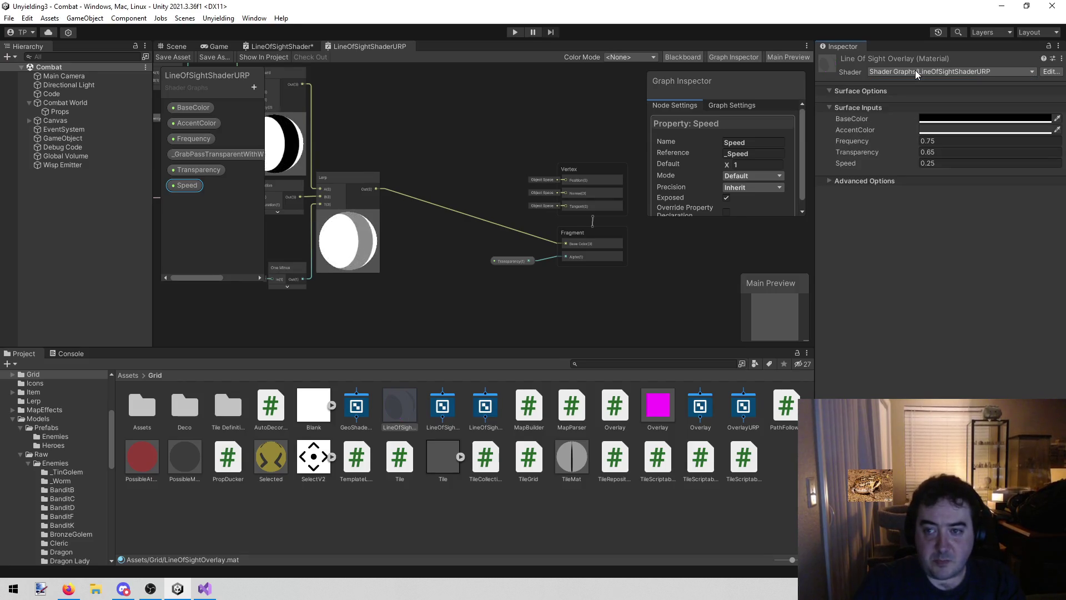
{"action": "left_click_drag", "start_coordinate": [452, 304], "coordinate": [545, 284]}
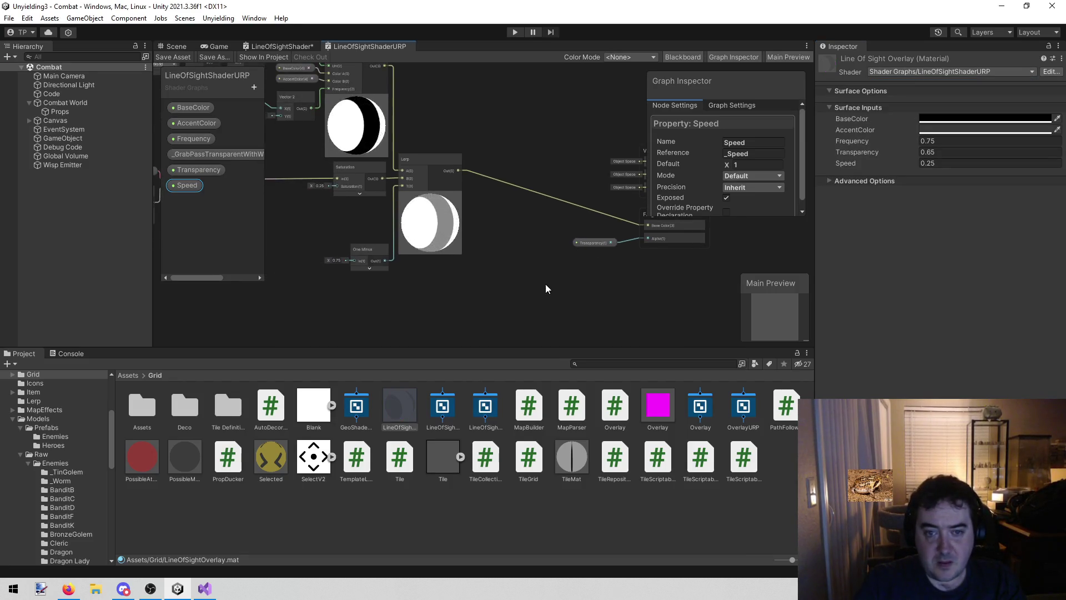
Play the Combat scene, test the line-of-sight overlay on the board, then select the Overlay prefab
{"action": "left_click", "coordinate": [524, 32]}
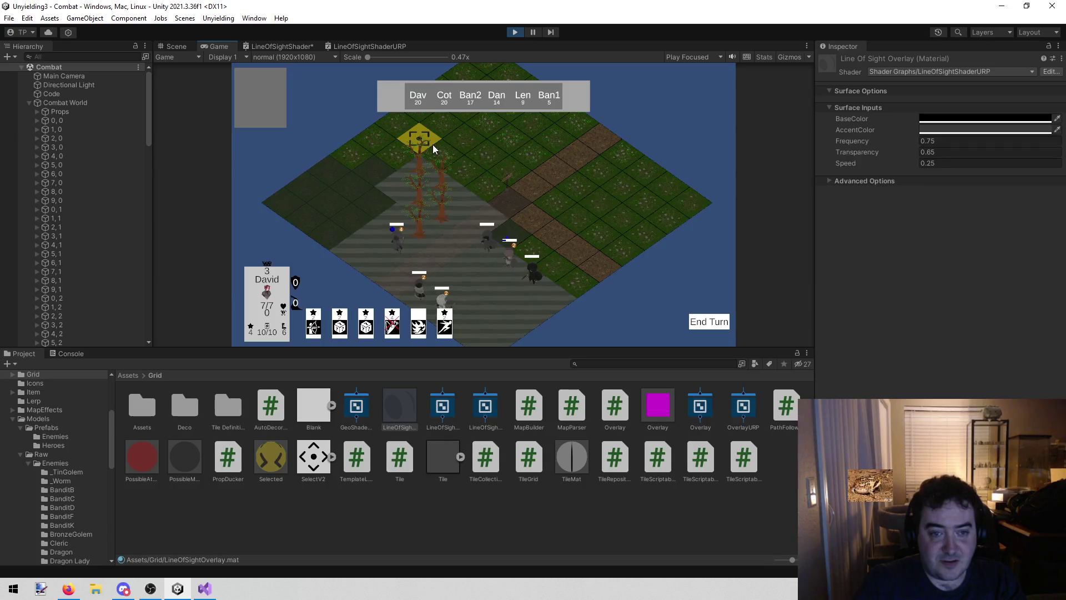
{"action": "left_click", "coordinate": [432, 144]}
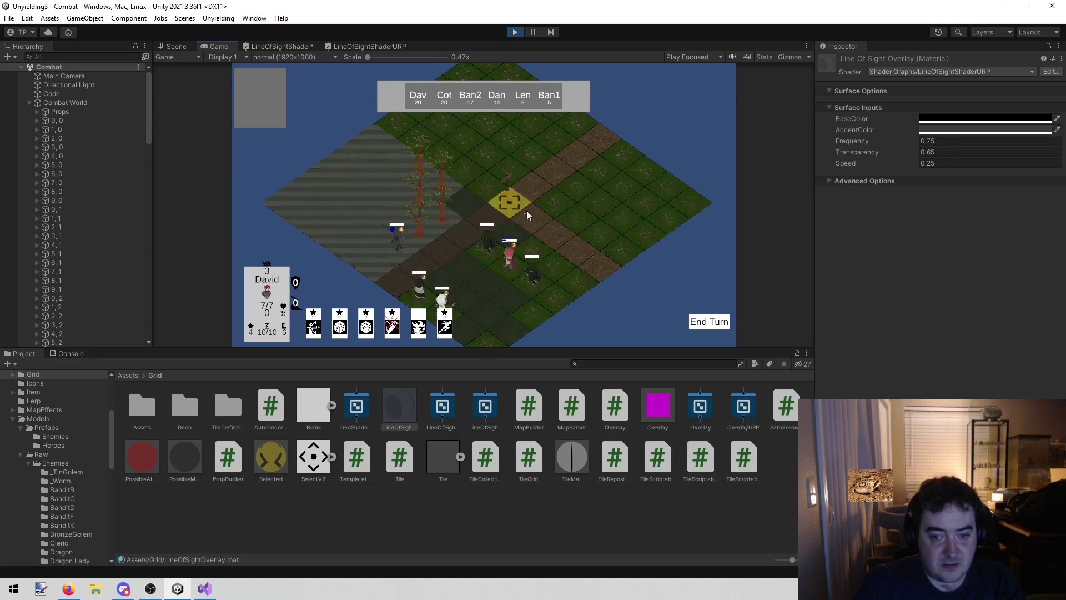
{"action": "left_click", "coordinate": [662, 409]}
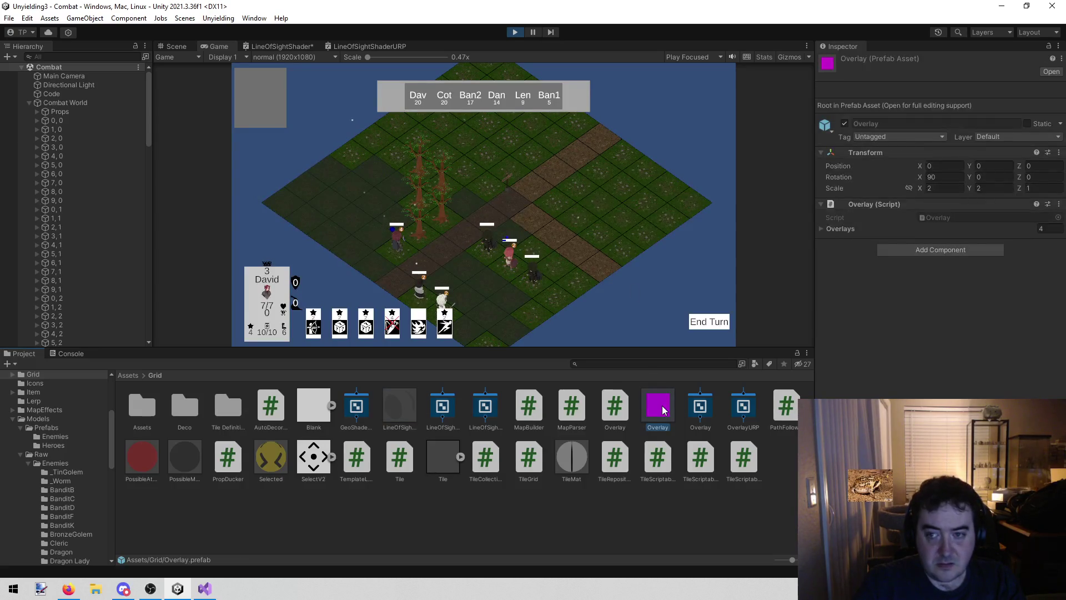
Open the Overlay prefab, stop Play mode, and close both shader graphs discarding changes
{"action": "double_click", "coordinate": [663, 409]}
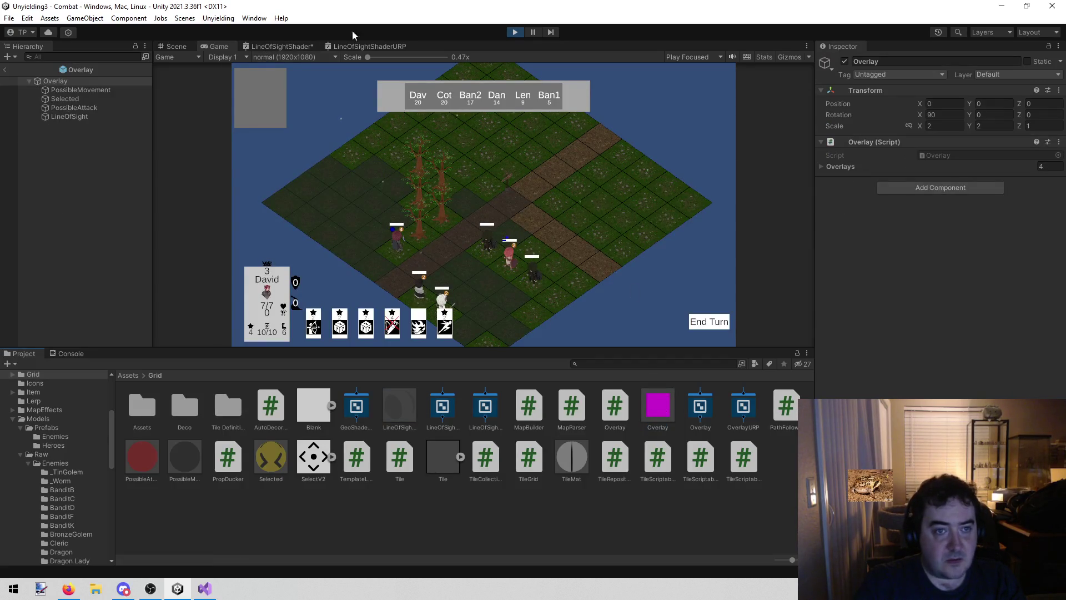
{"action": "left_click", "coordinate": [516, 32]}
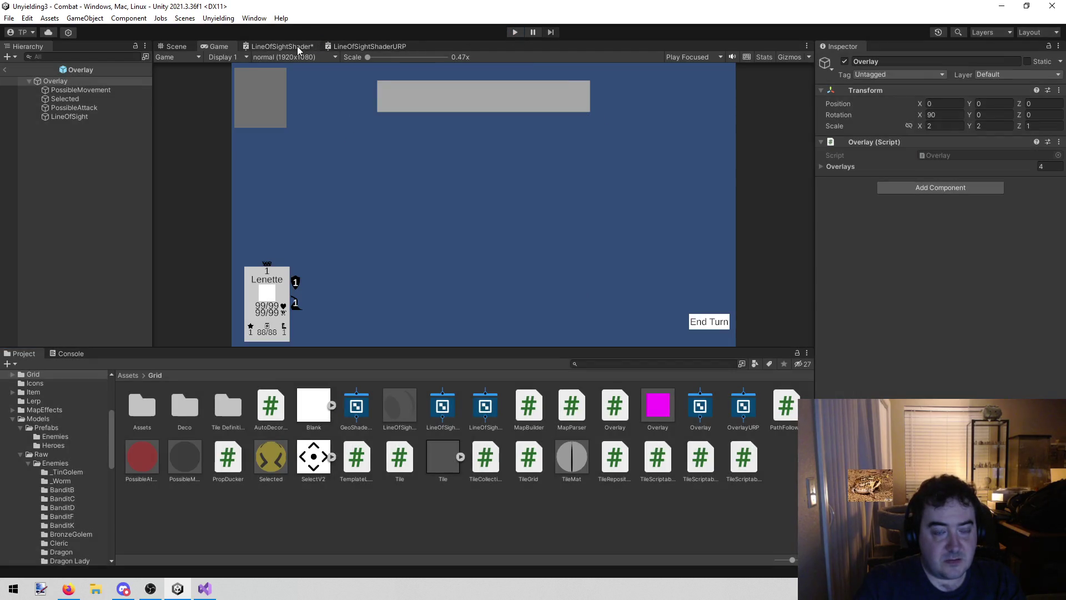
{"action": "left_click", "coordinate": [297, 45]}
{"action": "middle_click", "coordinate": [313, 45]}
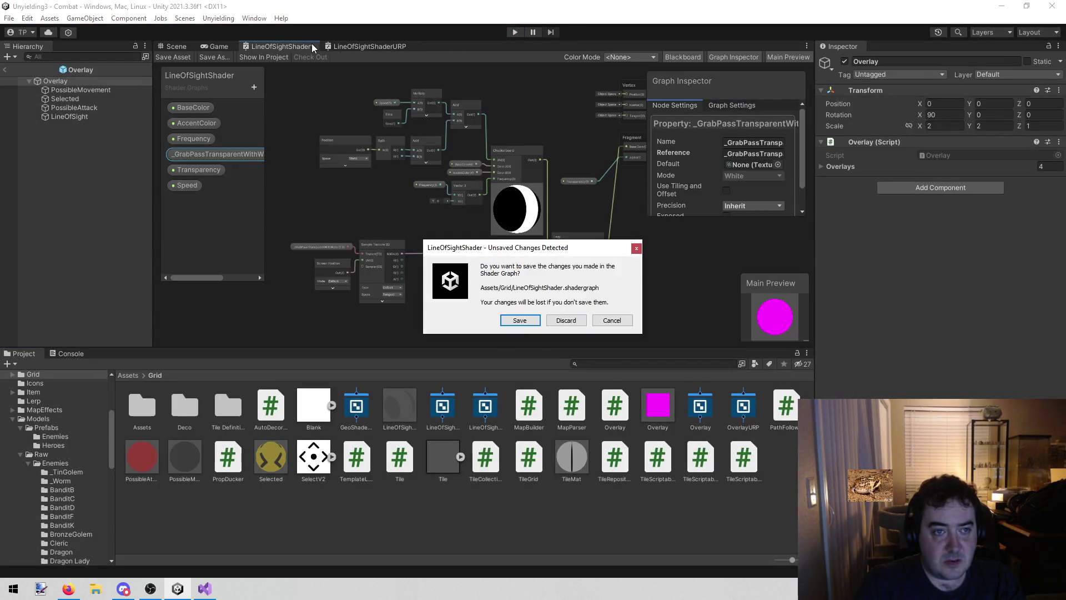
{"action": "left_click", "coordinate": [565, 320]}
{"action": "middle_click", "coordinate": [305, 45]}
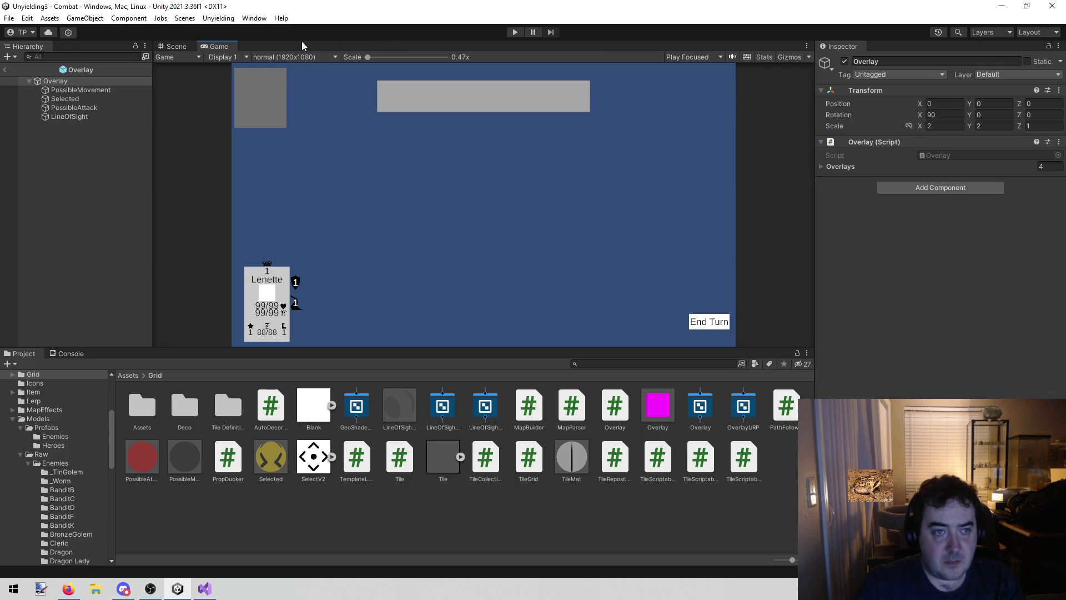
Inspect the Overlay prefab's Selected, PossibleAttack, LineOfSight and PossibleMovement children in Scene view
{"action": "left_click", "coordinate": [171, 47]}
{"action": "left_click", "coordinate": [652, 308]}
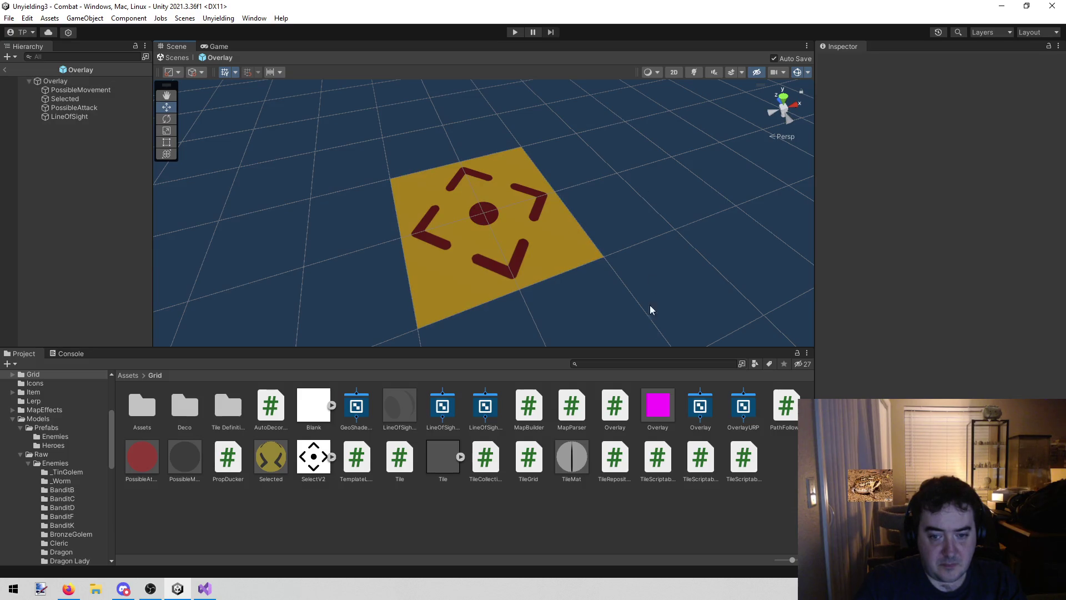
{"action": "left_click", "coordinate": [659, 405]}
{"action": "left_click", "coordinate": [419, 518]}
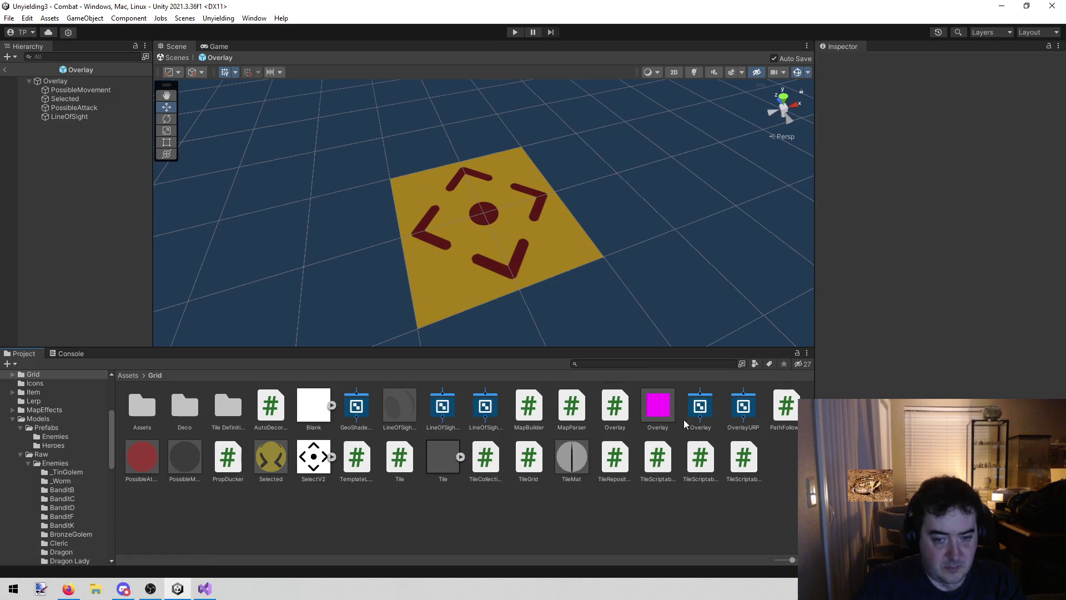
{"action": "left_click", "coordinate": [666, 404]}
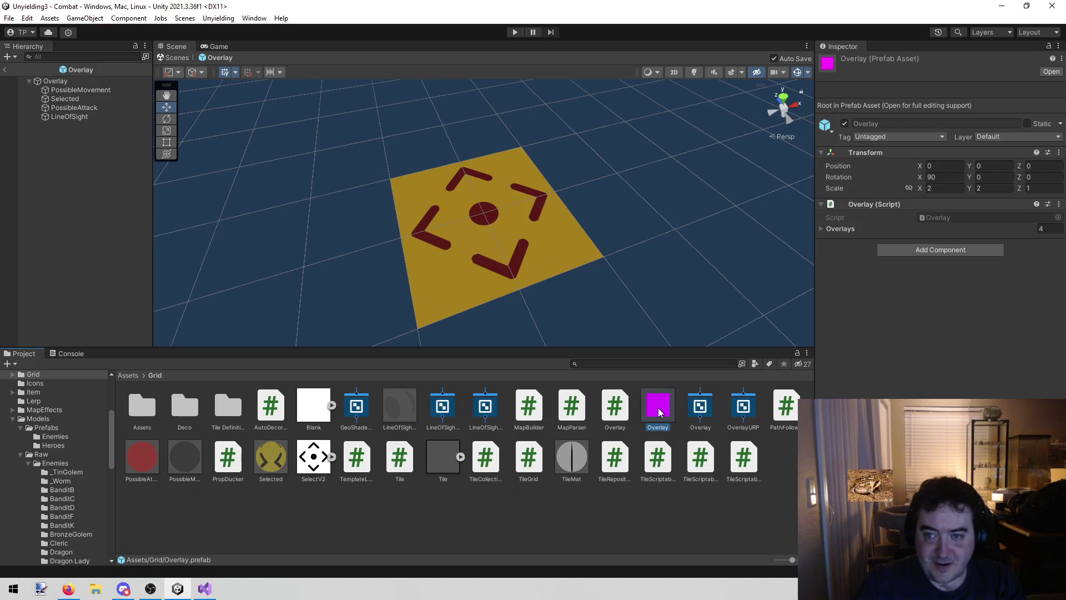
{"action": "left_click", "coordinate": [89, 101]}
{"action": "left_click", "coordinate": [88, 109]}
{"action": "left_click", "coordinate": [76, 117]}
{"action": "left_click", "coordinate": [71, 100]}
{"action": "left_click", "coordinate": [72, 91]}
{"action": "left_click", "coordinate": [71, 165]}
Duplicate the LineOfSight child, delete the copy, and return to the Combat scene
{"action": "left_click", "coordinate": [84, 117]}
{"action": "key", "text": "ctrl+d"}
{"action": "left_click", "coordinate": [81, 125]}
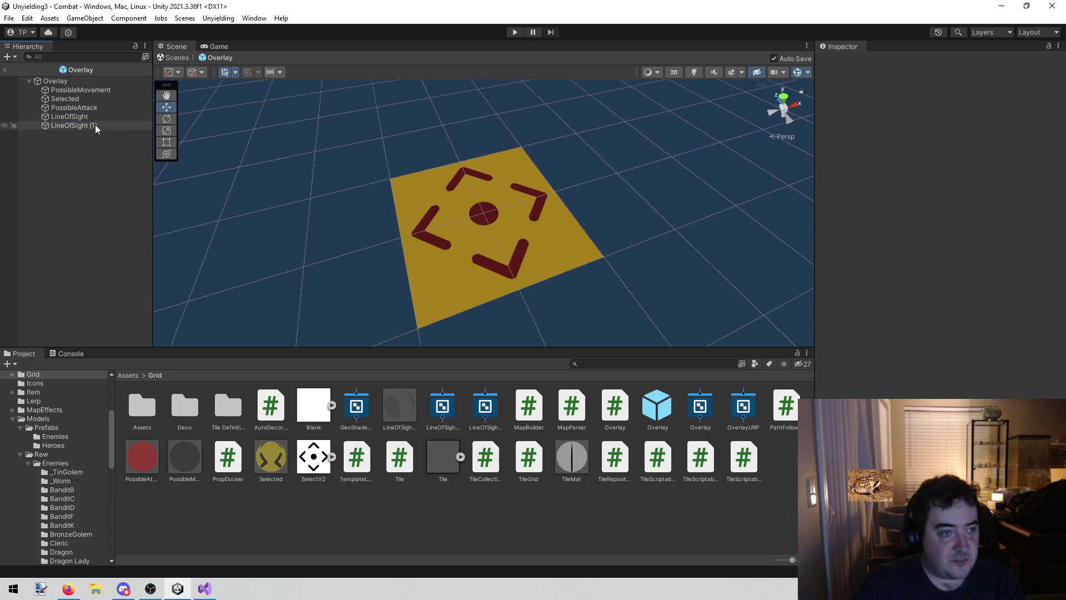
{"action": "right_click", "coordinate": [95, 125]}
{"action": "left_click", "coordinate": [141, 204]}
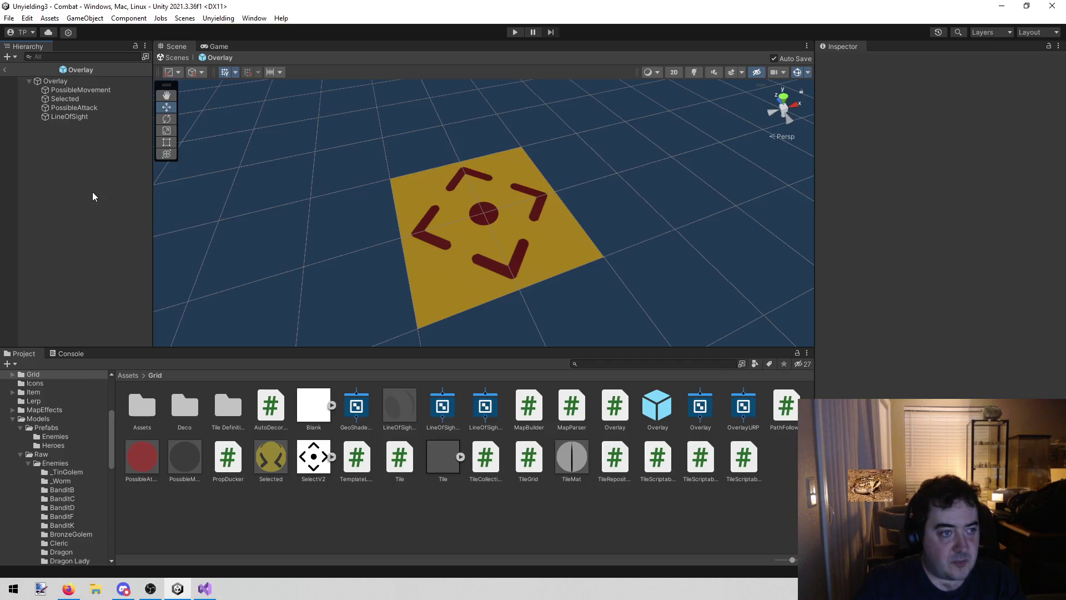
{"action": "left_click", "coordinate": [6, 70]}
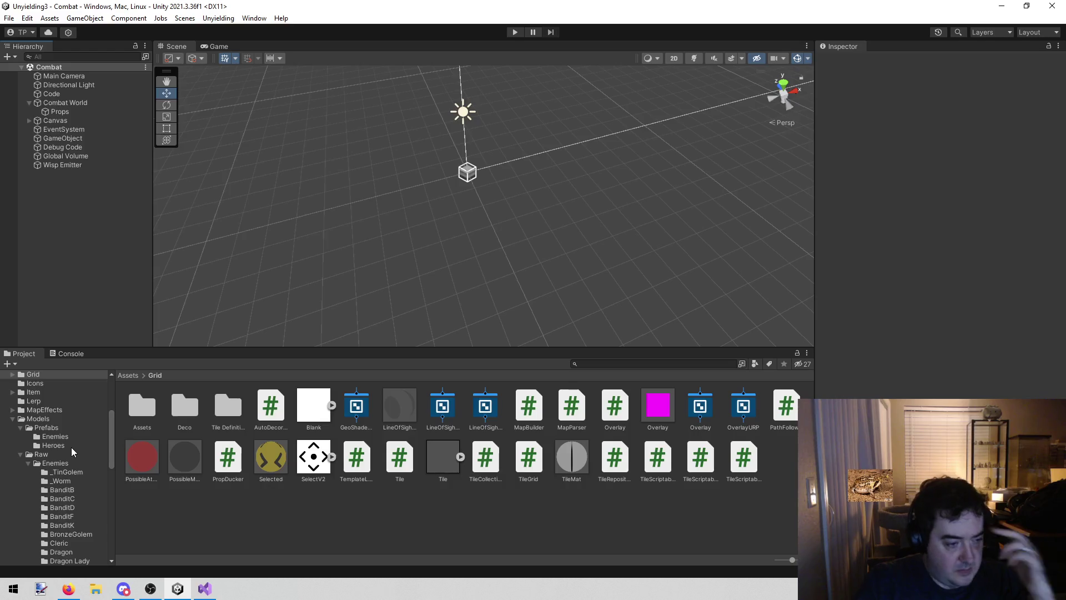
Open the Cotton, Dane and David hero prefabs from the Heroes folder, then exit Prefab Mode
{"action": "left_click", "coordinate": [54, 445]}
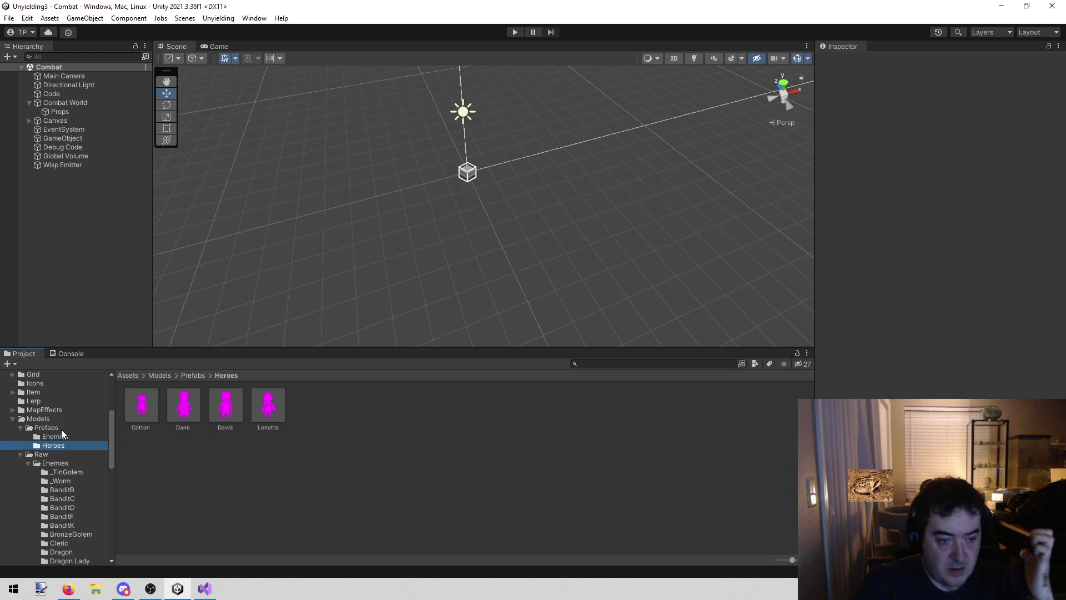
{"action": "double_click", "coordinate": [145, 399]}
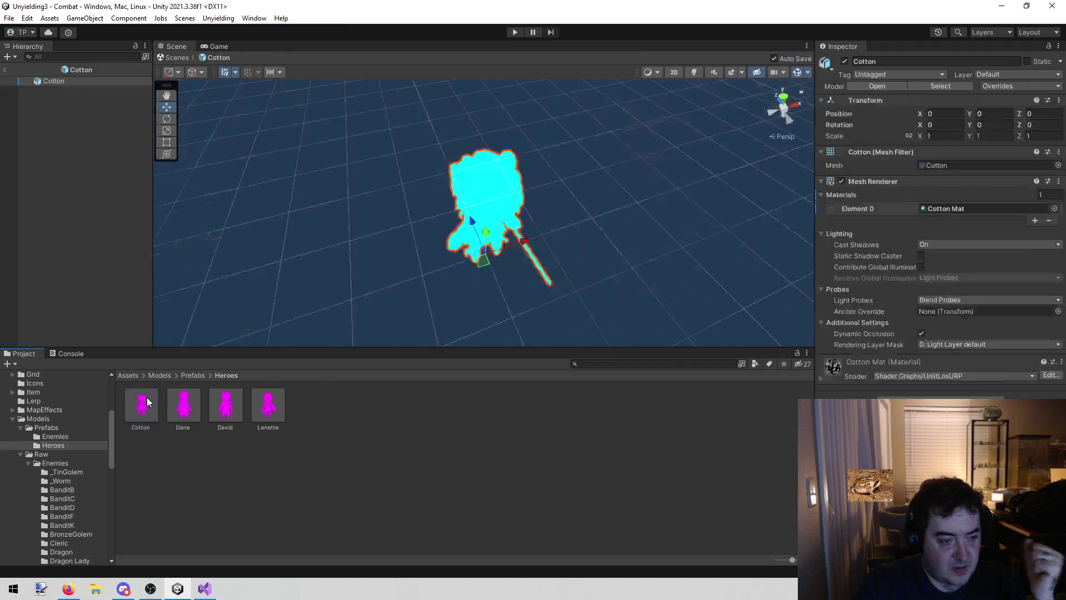
{"action": "left_click", "coordinate": [190, 398]}
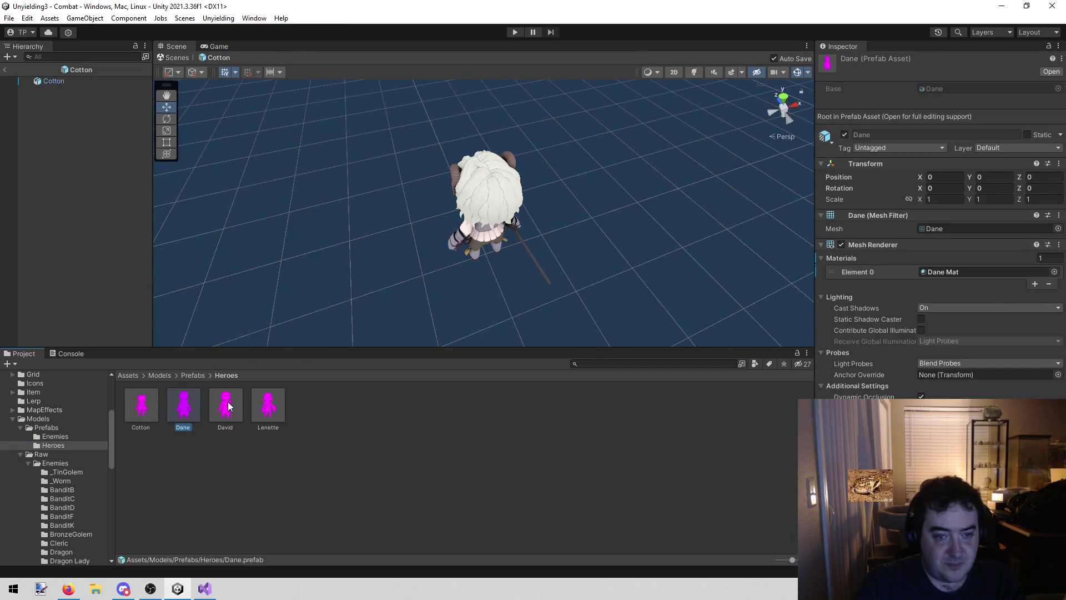
{"action": "double_click", "coordinate": [226, 404]}
{"action": "left_click", "coordinate": [188, 404]}
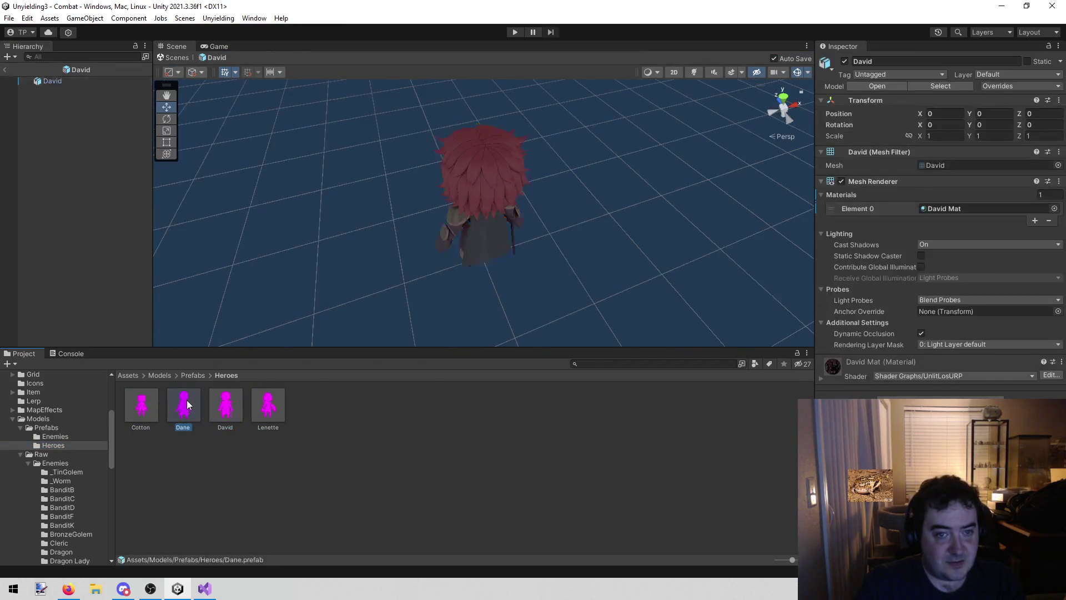
{"action": "double_click", "coordinate": [187, 404]}
{"action": "double_click", "coordinate": [149, 405]}
{"action": "left_click", "coordinate": [4, 70]}
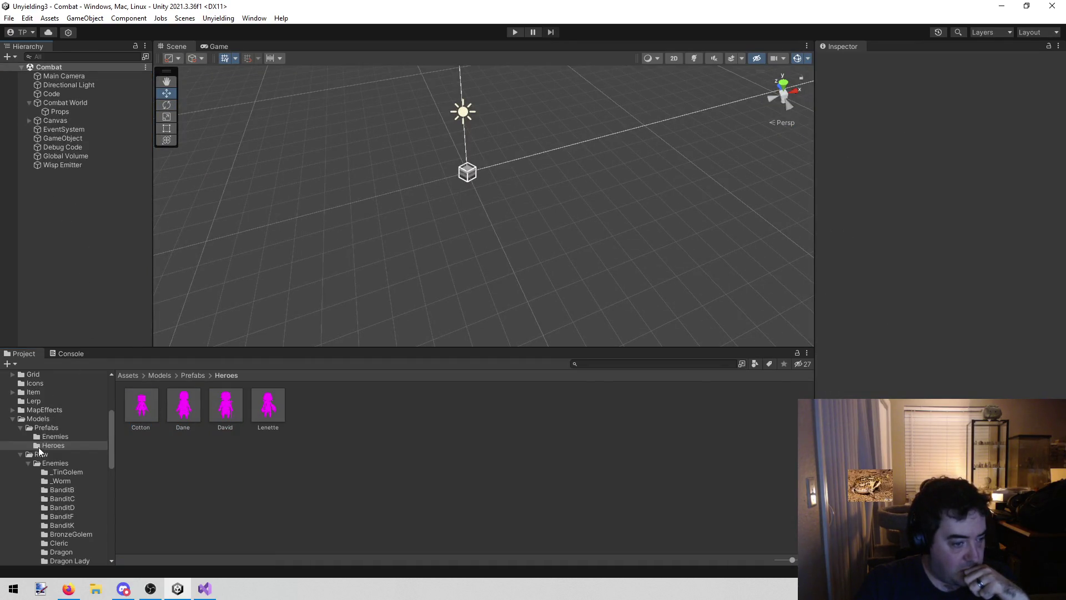
Collapse the Raw models, Prefabs, Models and Props folders and start Play mode
{"action": "left_click", "coordinate": [20, 454]}
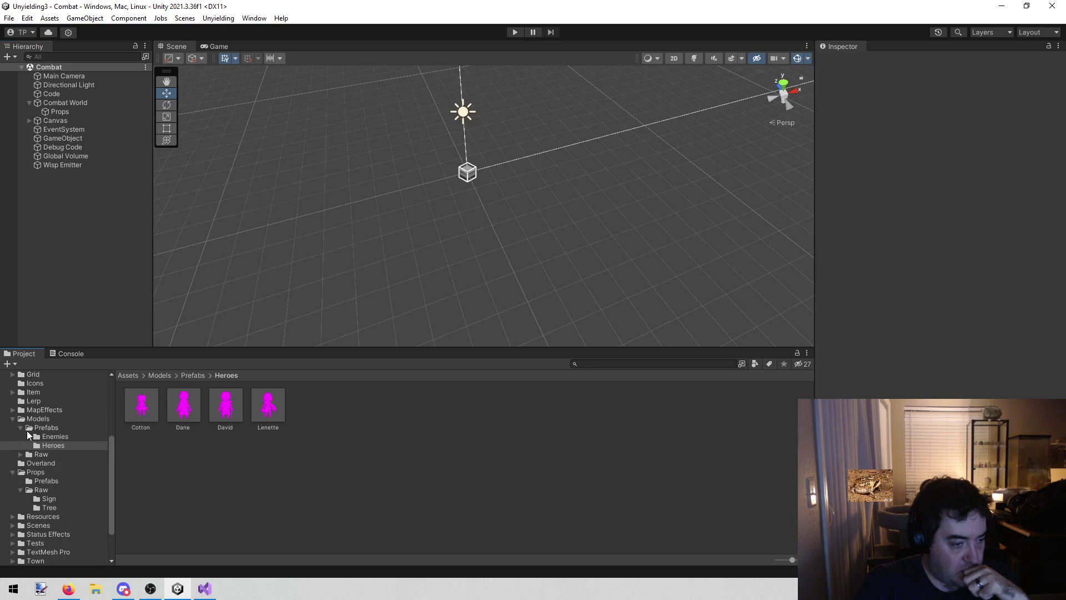
{"action": "left_click", "coordinate": [21, 428]}
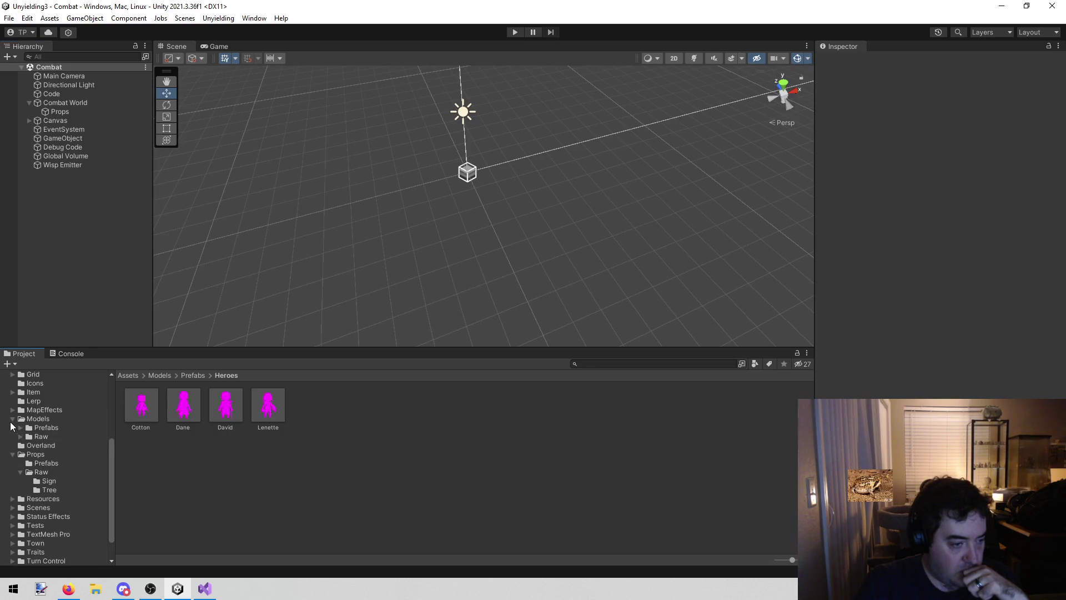
{"action": "left_click", "coordinate": [13, 420]}
{"action": "scroll", "coordinate": [30, 441], "scroll_direction": "up", "scroll_amount": 2}
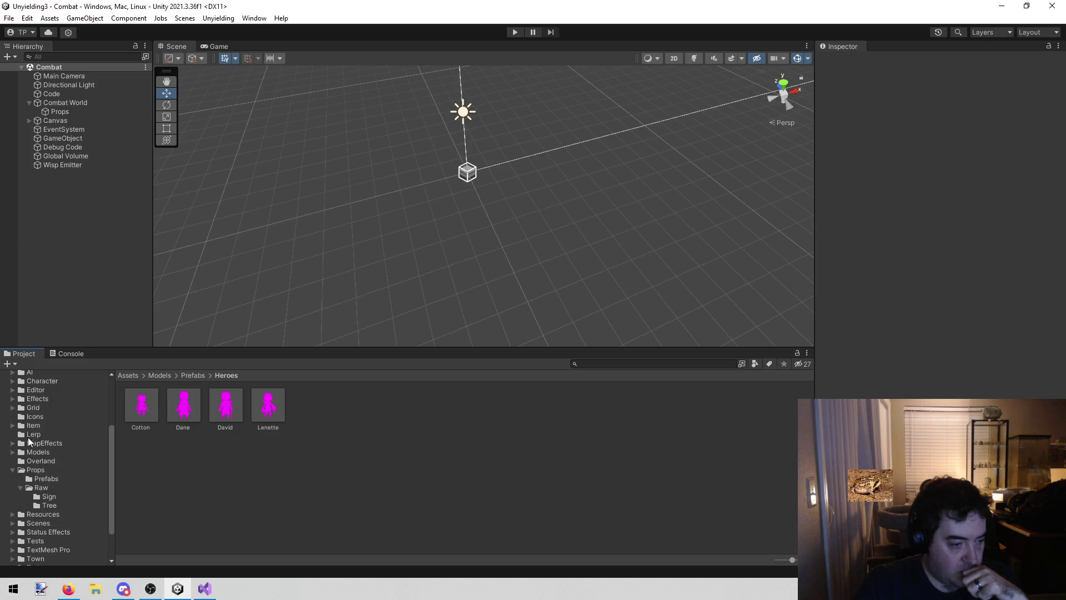
{"action": "left_click", "coordinate": [12, 471]}
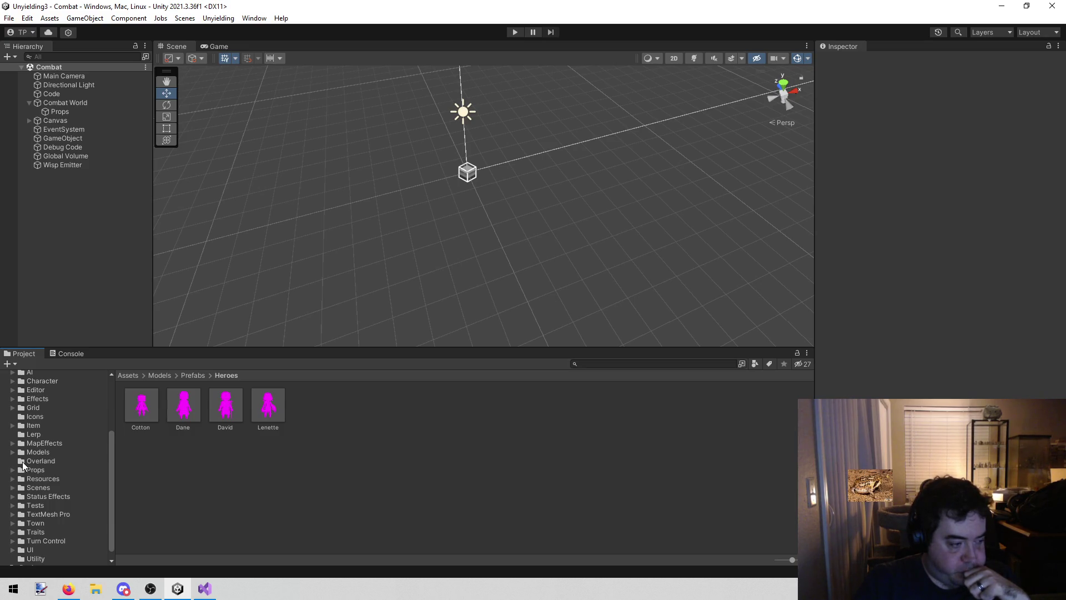
{"action": "scroll", "coordinate": [64, 434], "scroll_direction": "up", "scroll_amount": 3}
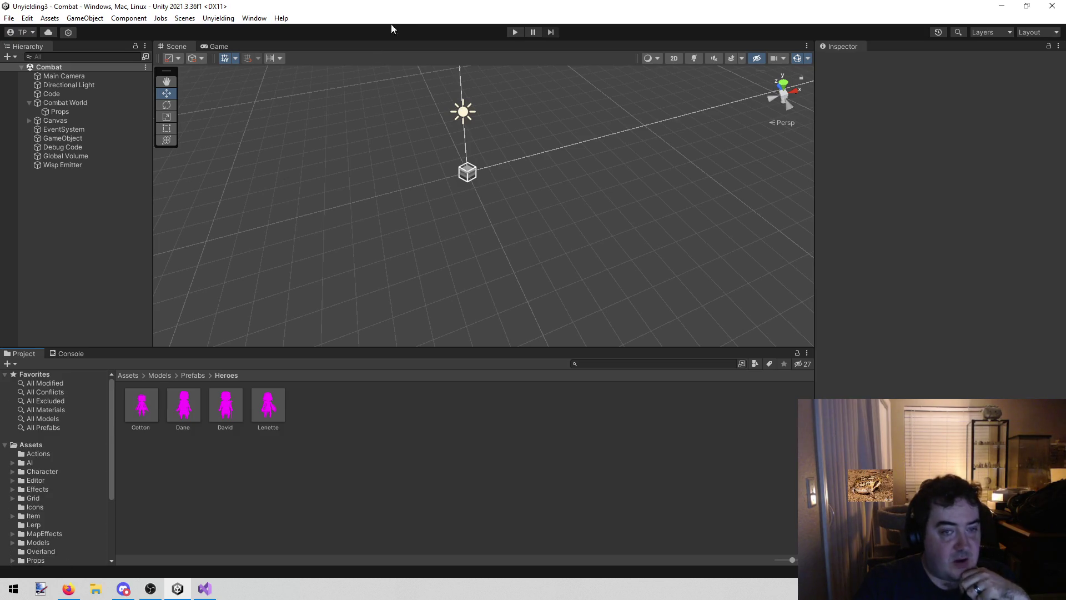
{"action": "left_click", "coordinate": [515, 31]}
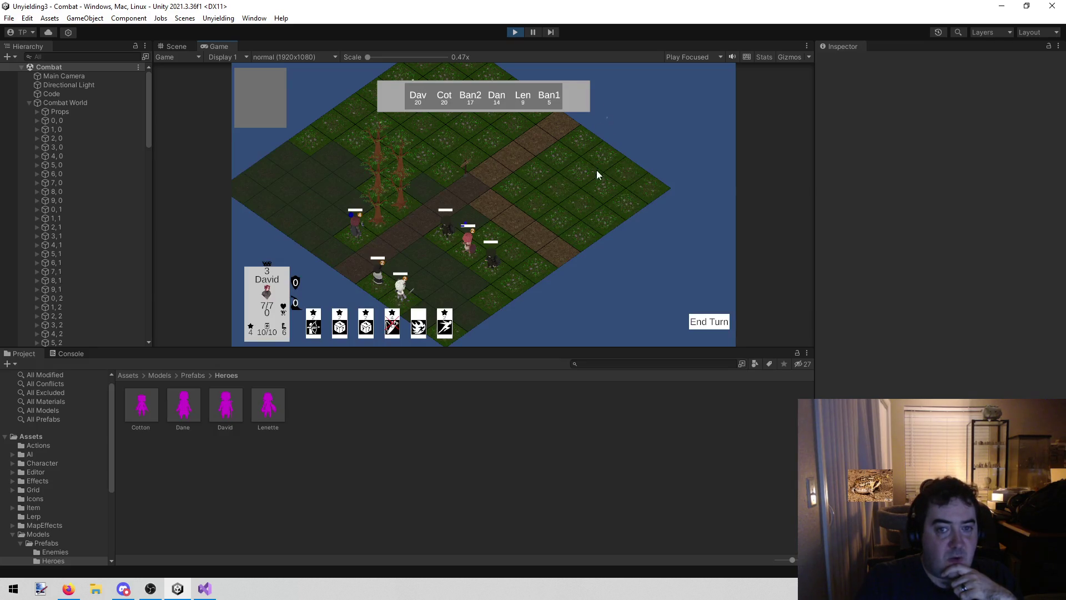
Pan the game camera with A, D and S, reveal the Wisp(Clone) objects, then stop Play
{"action": "key", "text": "a"}
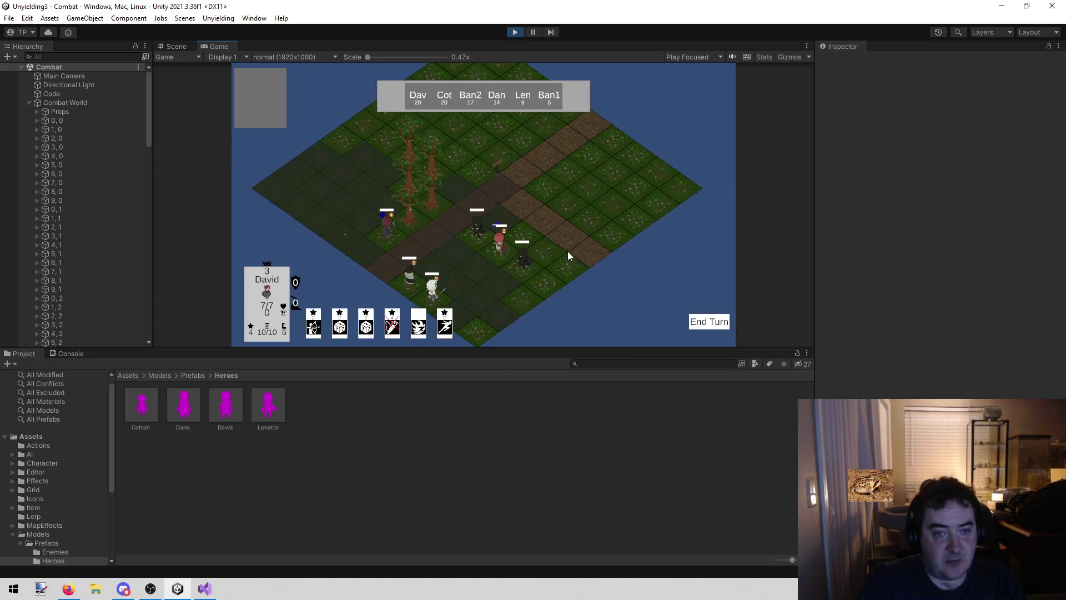
{"action": "scroll", "coordinate": [564, 249], "scroll_direction": "up", "scroll_amount": 3}
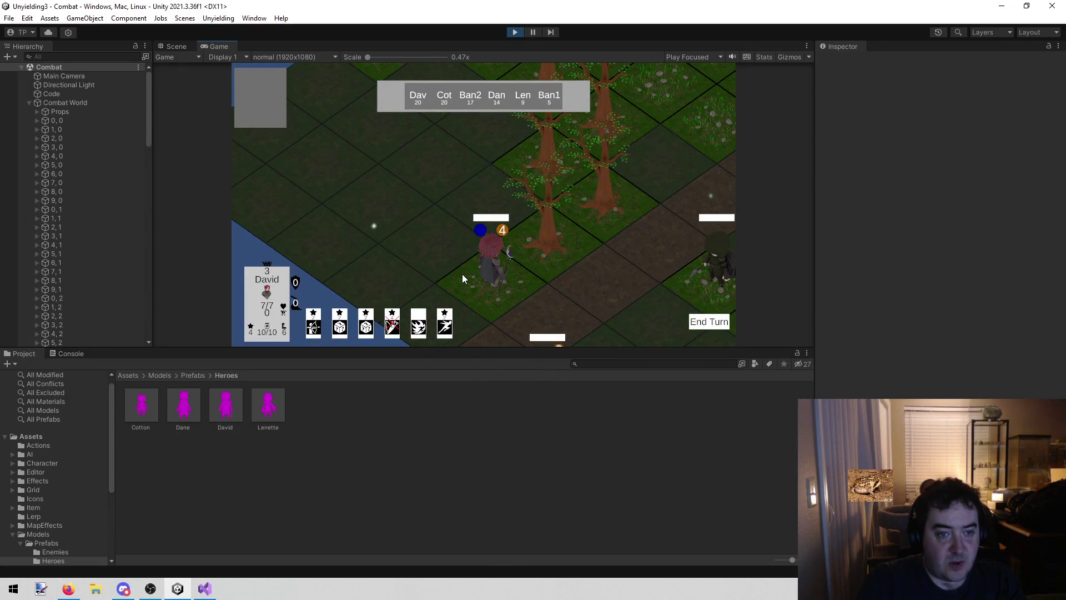
{"action": "key", "text": "d"}
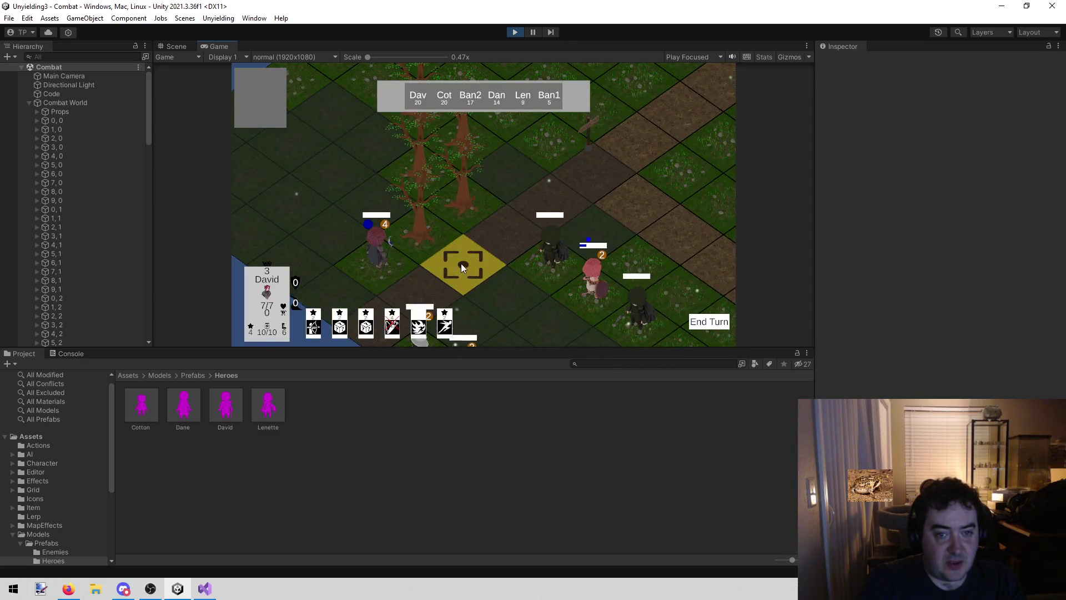
{"action": "key", "text": "s"}
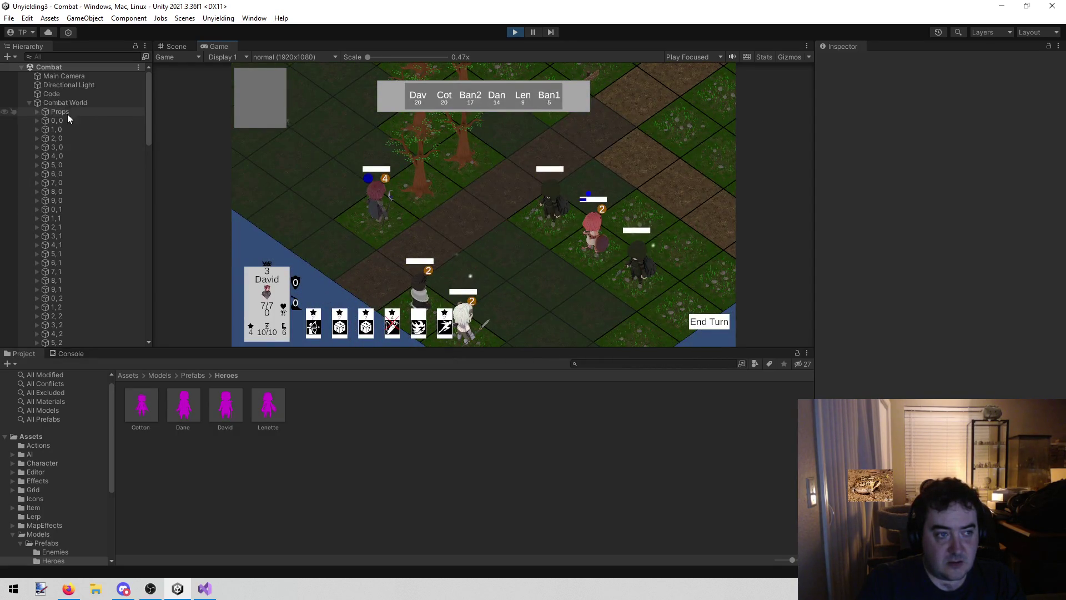
{"action": "left_click", "coordinate": [29, 102]}
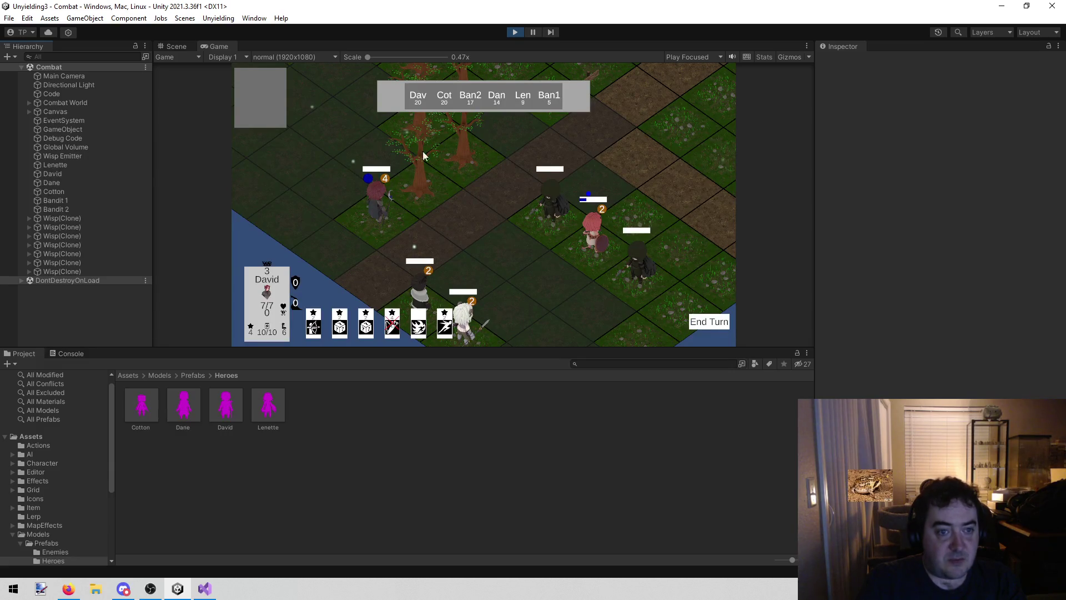
{"action": "left_click", "coordinate": [515, 31]}
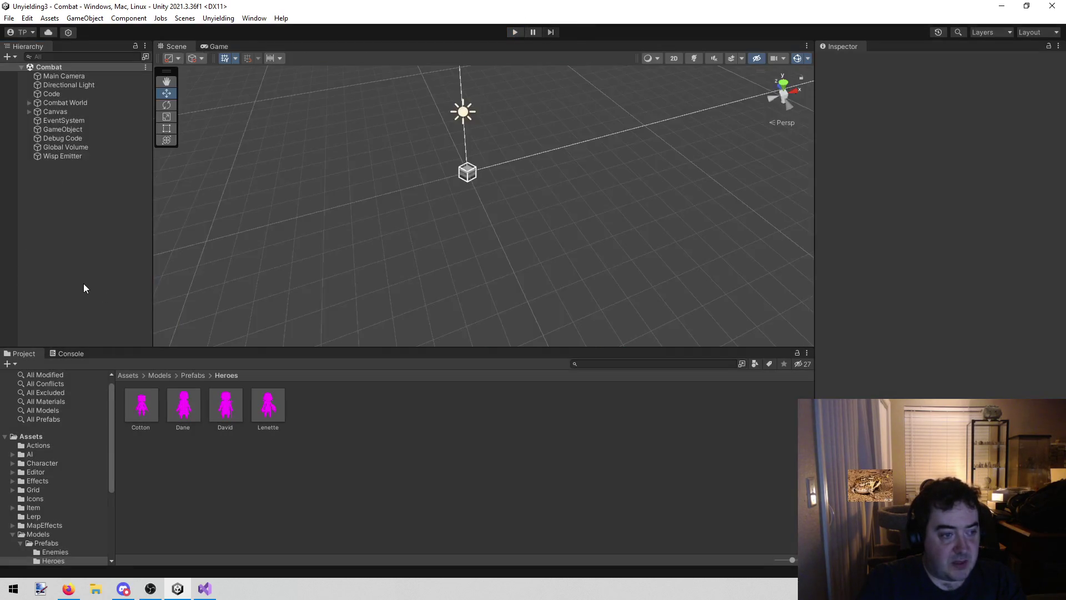
Review Global Volume's Bloom (threshold 1.2, intensity 12, scatter 0.4), then collapse the Models folder
{"action": "left_click", "coordinate": [68, 148]}
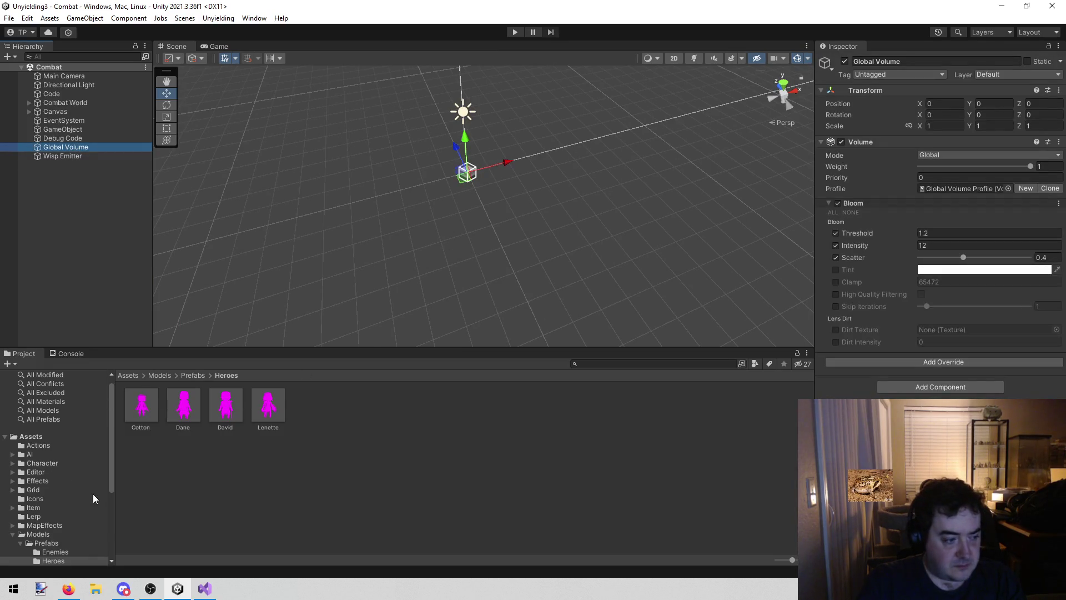
{"action": "scroll", "coordinate": [57, 509], "scroll_direction": "down", "scroll_amount": 5}
{"action": "scroll", "coordinate": [59, 500], "scroll_direction": "up", "scroll_amount": 4}
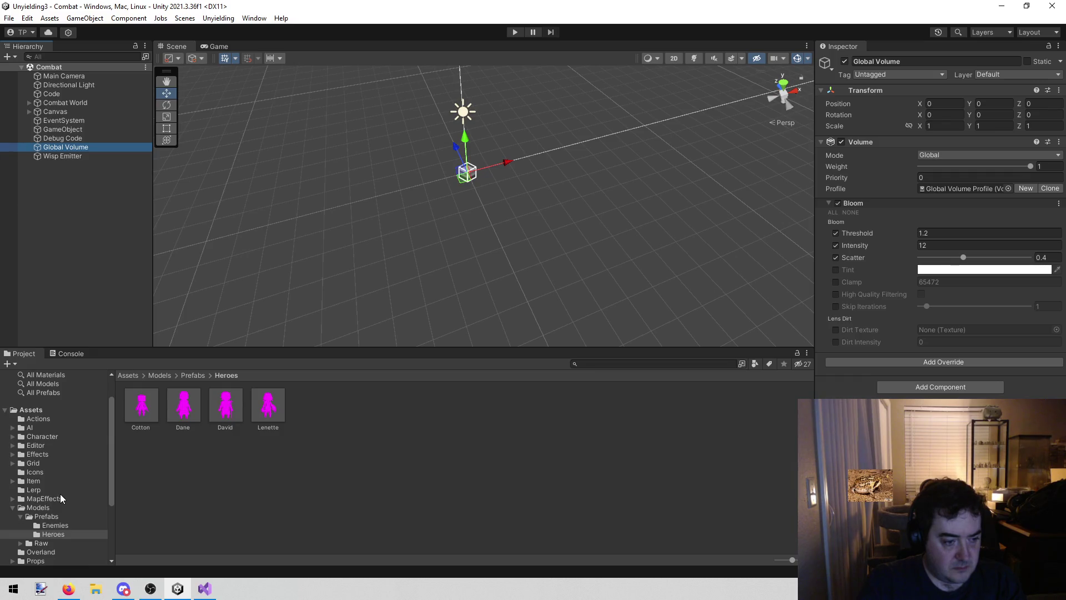
{"action": "scroll", "coordinate": [59, 500], "scroll_direction": "down", "scroll_amount": 3}
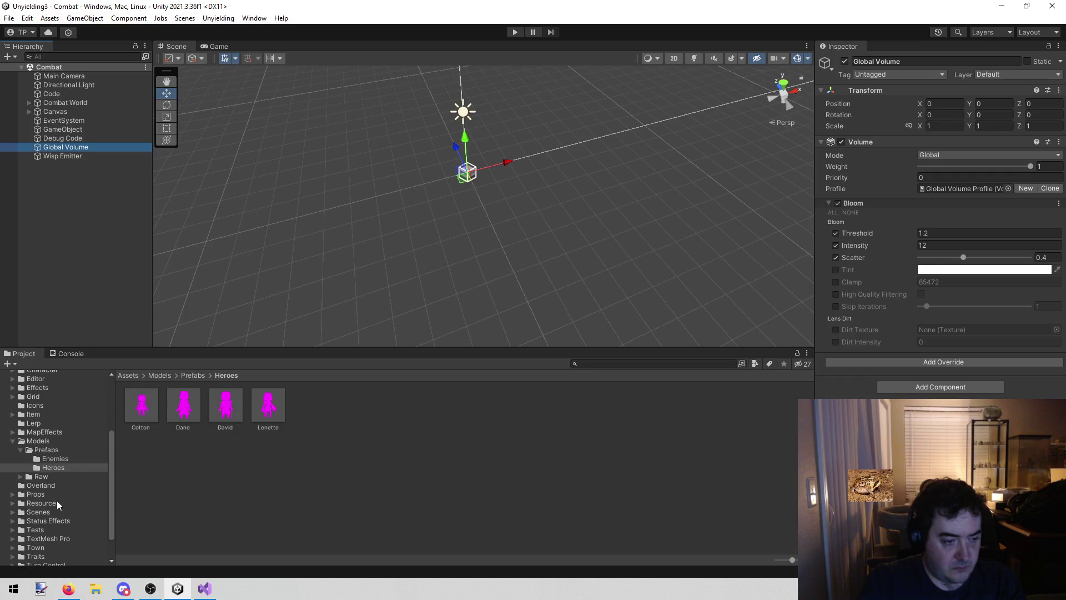
{"action": "left_click", "coordinate": [13, 442]}
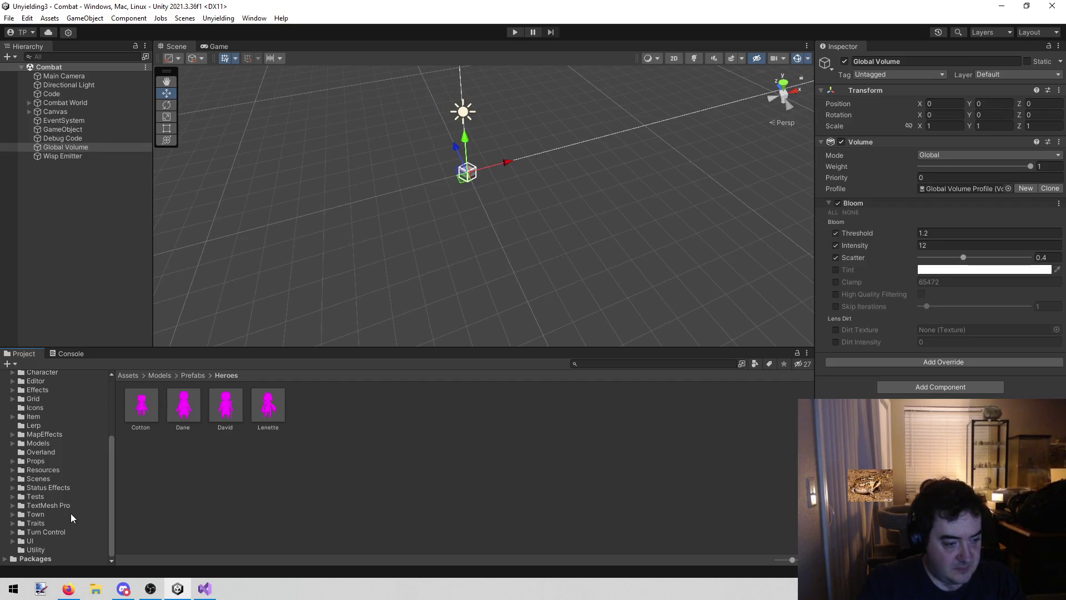
Open MapEffects/Wisps and inspect the Wisp prefab and its green-glow Wisp material
{"action": "left_click", "coordinate": [64, 435]}
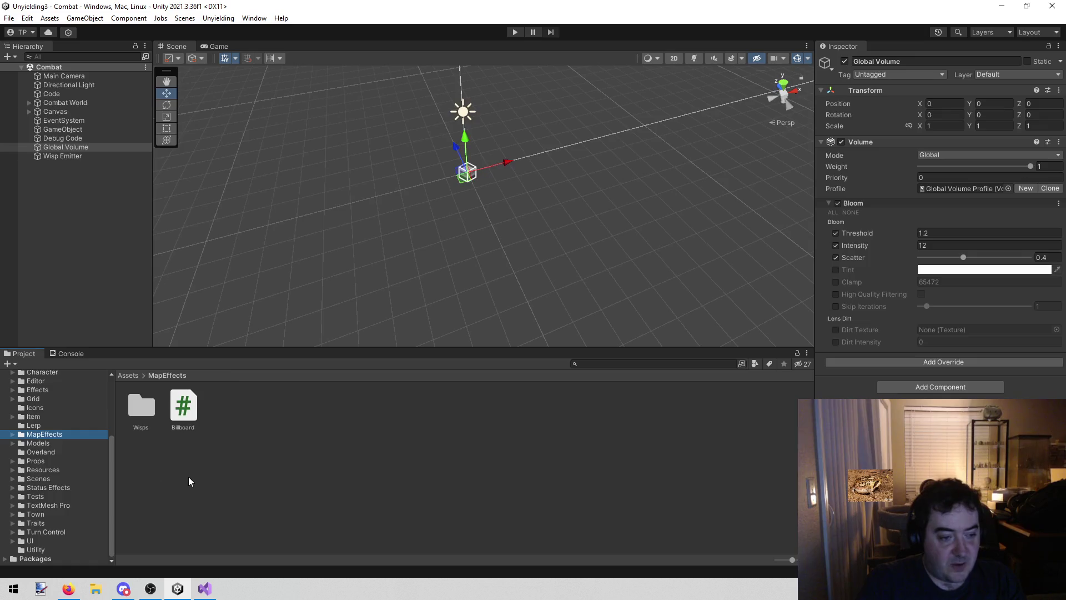
{"action": "double_click", "coordinate": [143, 409]}
{"action": "left_click", "coordinate": [336, 440]}
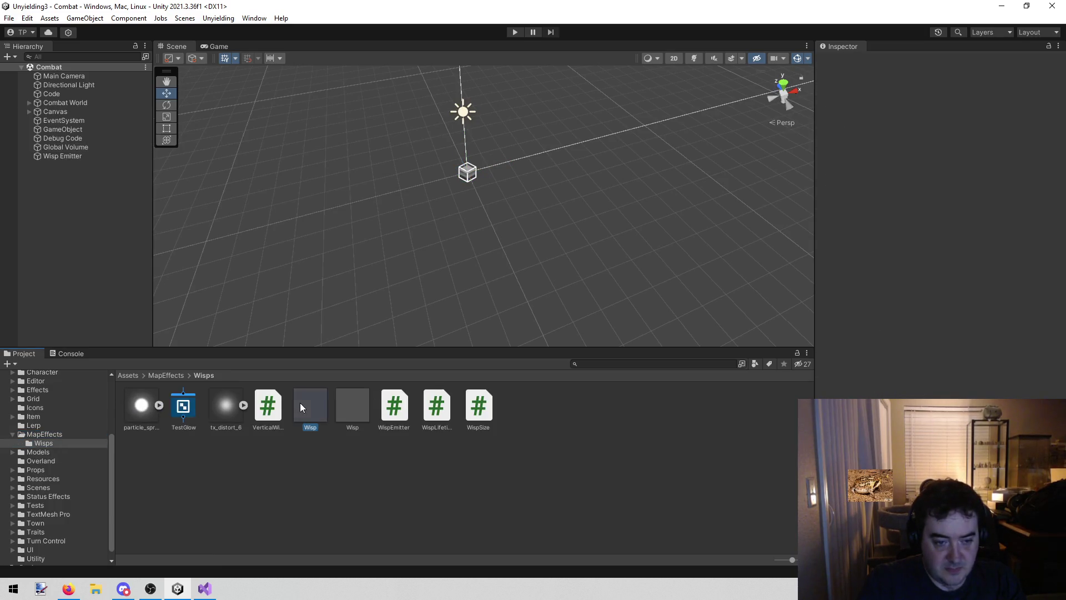
{"action": "left_click", "coordinate": [359, 409]}
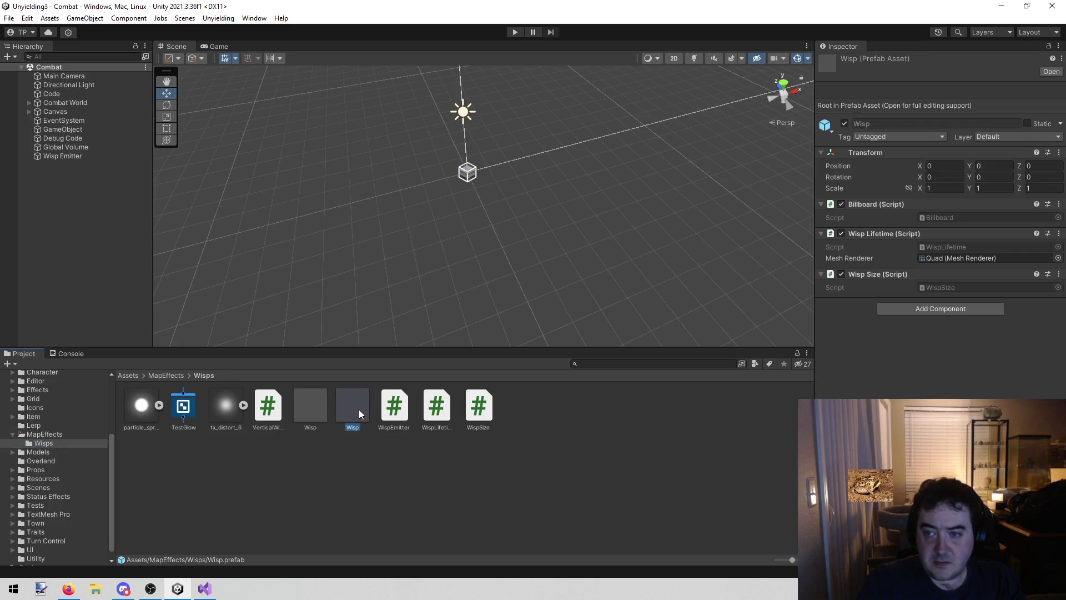
{"action": "left_click", "coordinate": [309, 406]}
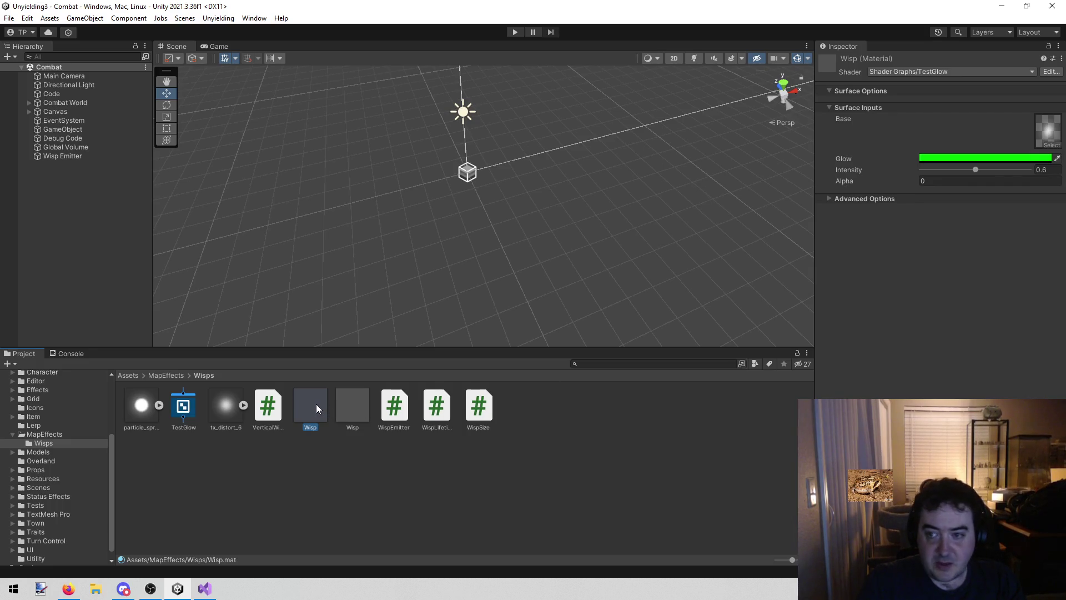
{"action": "left_click", "coordinate": [352, 398]}
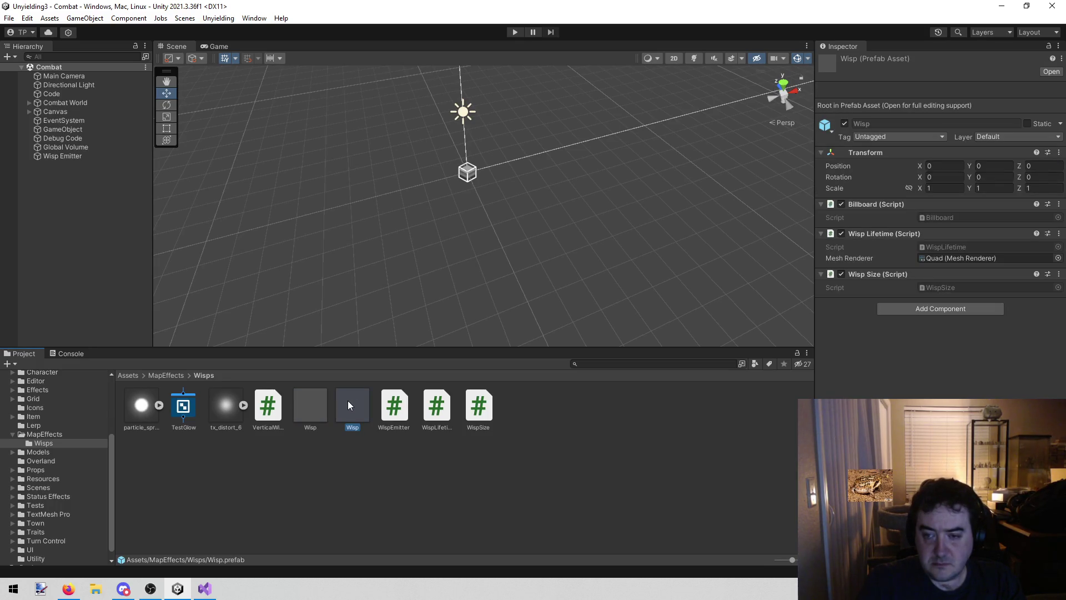
{"action": "left_click", "coordinate": [308, 394]}
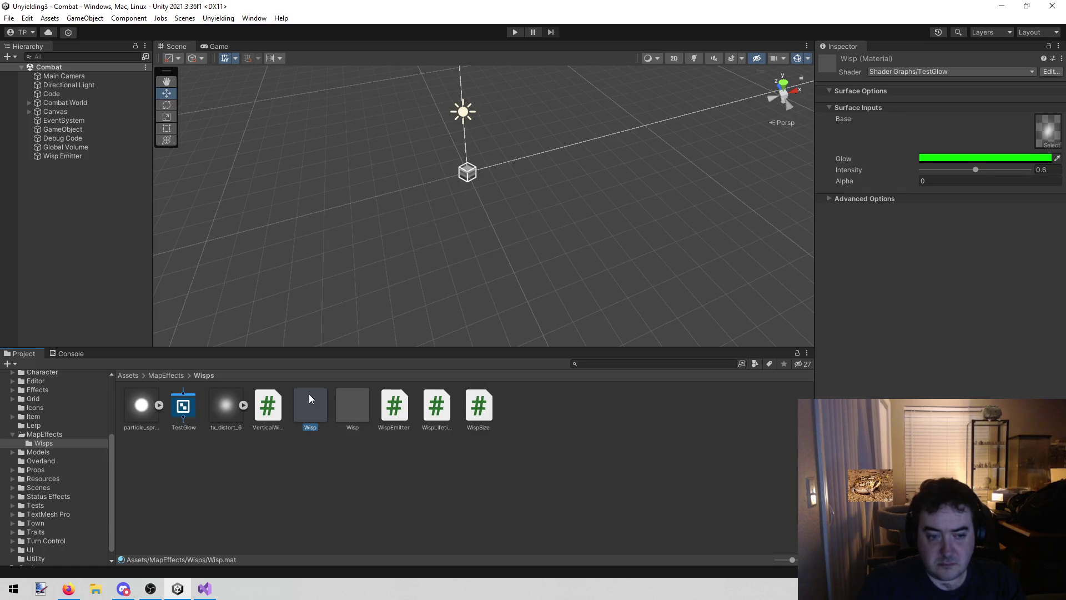
Add a Wisp prefab instance to the Combat scene and frame it in the Scene view
{"action": "mouse_move", "coordinate": [309, 397]}
{"action": "left_mouse_down"}
{"action": "mouse_move", "coordinate": [19, 226]}
{"action": "mouse_move", "coordinate": [108, 180]}
{"action": "left_mouse_up"}
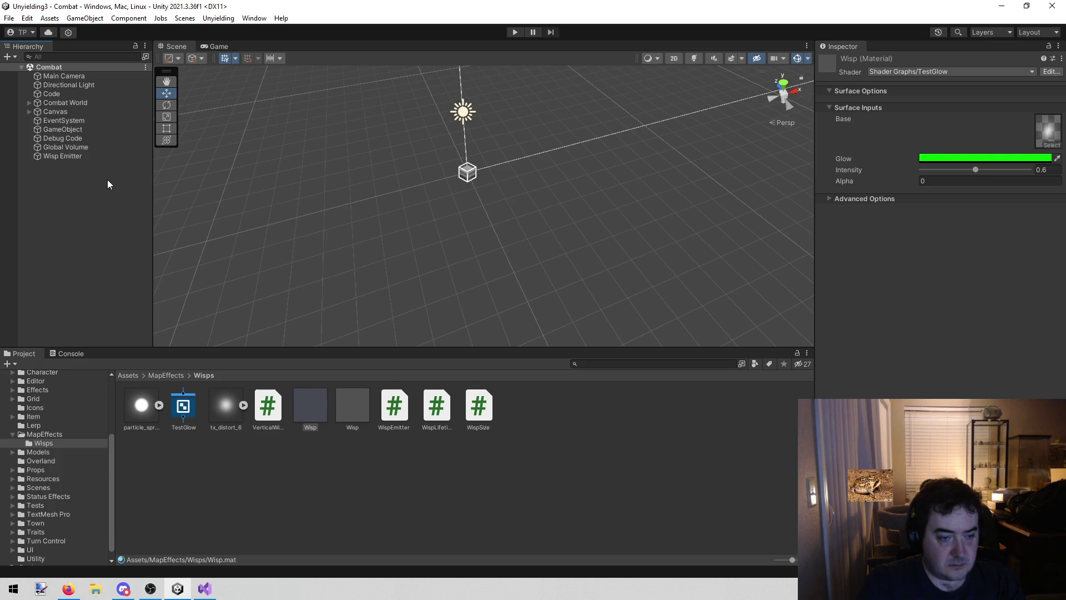
{"action": "mouse_move", "coordinate": [338, 398]}
{"action": "left_mouse_down"}
{"action": "mouse_move", "coordinate": [53, 182]}
{"action": "mouse_move", "coordinate": [66, 185]}
{"action": "left_mouse_up"}
{"action": "key", "text": "f"}
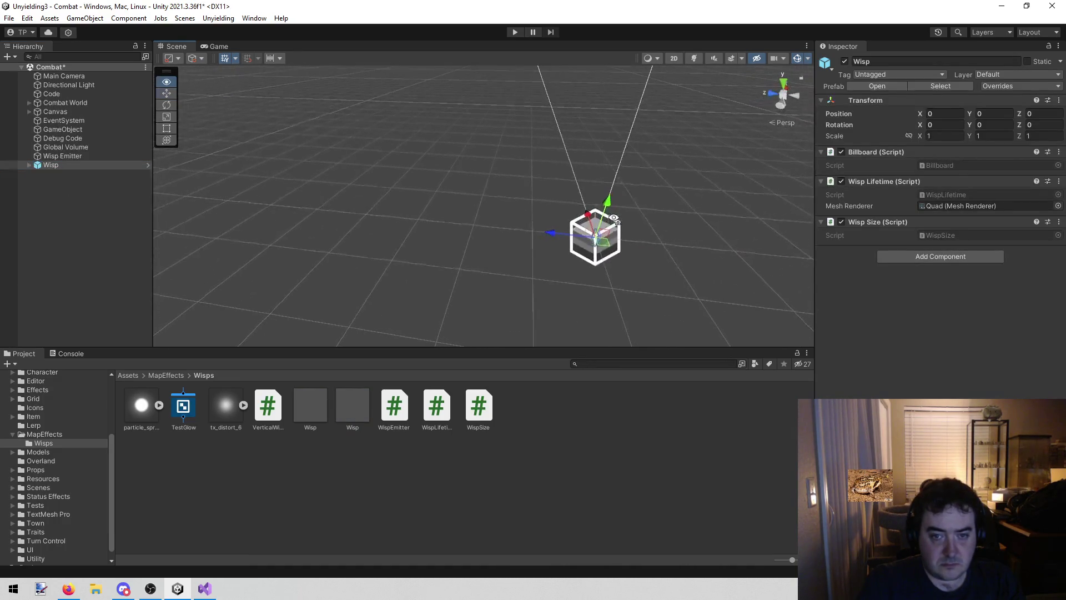
Raise the Wisp to about Y 1.533 above the ground and check it in the Game view
{"action": "left_click_drag", "start_coordinate": [611, 217], "coordinate": [639, 111]}
{"action": "mouse_move", "coordinate": [666, 218]}
{"action": "left_mouse_down"}
{"action": "mouse_move", "coordinate": [626, 178]}
{"action": "mouse_move", "coordinate": [519, 197]}
{"action": "mouse_move", "coordinate": [417, 162]}
{"action": "mouse_move", "coordinate": [299, 153]}
{"action": "left_mouse_up"}
{"action": "key", "text": "f"}
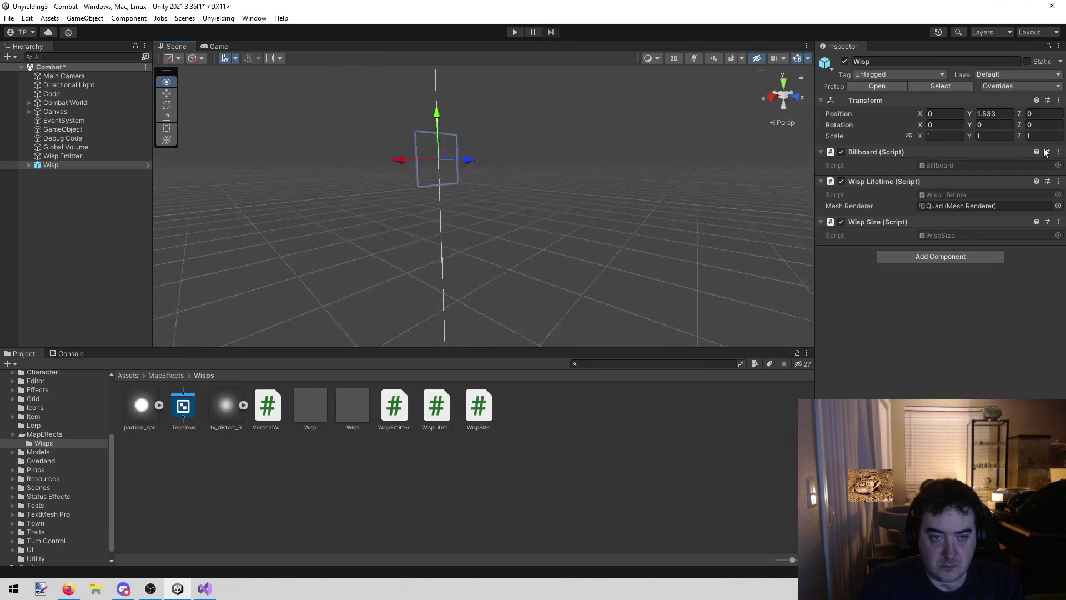
{"action": "mouse_move", "coordinate": [555, 183]}
{"action": "left_mouse_down"}
{"action": "mouse_move", "coordinate": [288, 143]}
{"action": "mouse_move", "coordinate": [436, 148]}
{"action": "mouse_move", "coordinate": [477, 161]}
{"action": "mouse_move", "coordinate": [524, 150]}
{"action": "mouse_move", "coordinate": [528, 135]}
{"action": "mouse_move", "coordinate": [512, 143]}
{"action": "left_mouse_up"}
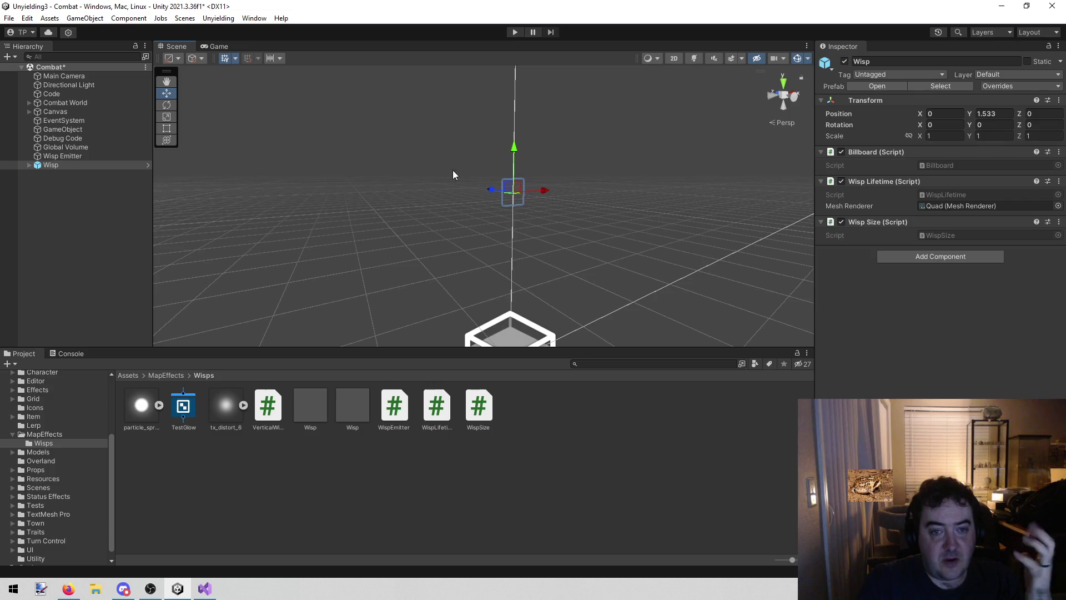
{"action": "left_click", "coordinate": [224, 46]}
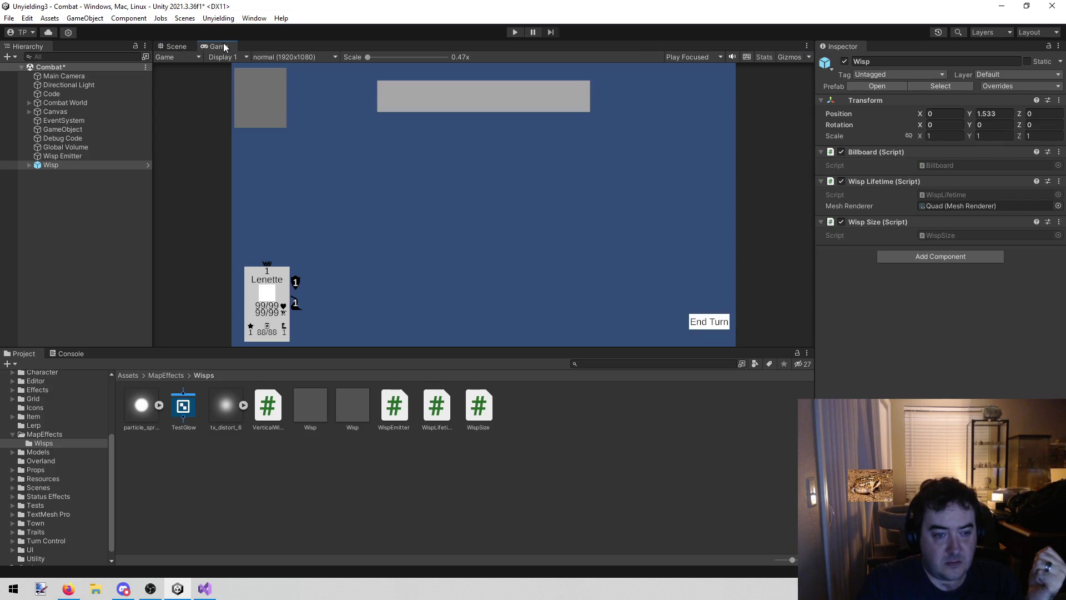
{"action": "left_click", "coordinate": [172, 45]}
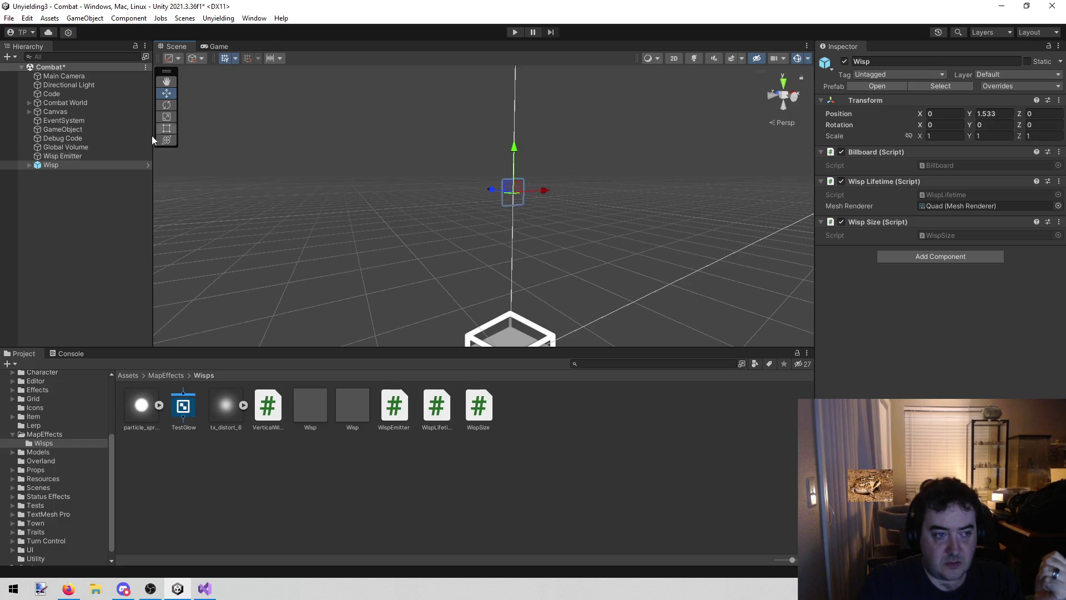
{"action": "left_click", "coordinate": [119, 192]}
{"action": "left_click_drag", "start_coordinate": [476, 160], "coordinate": [380, 169]}
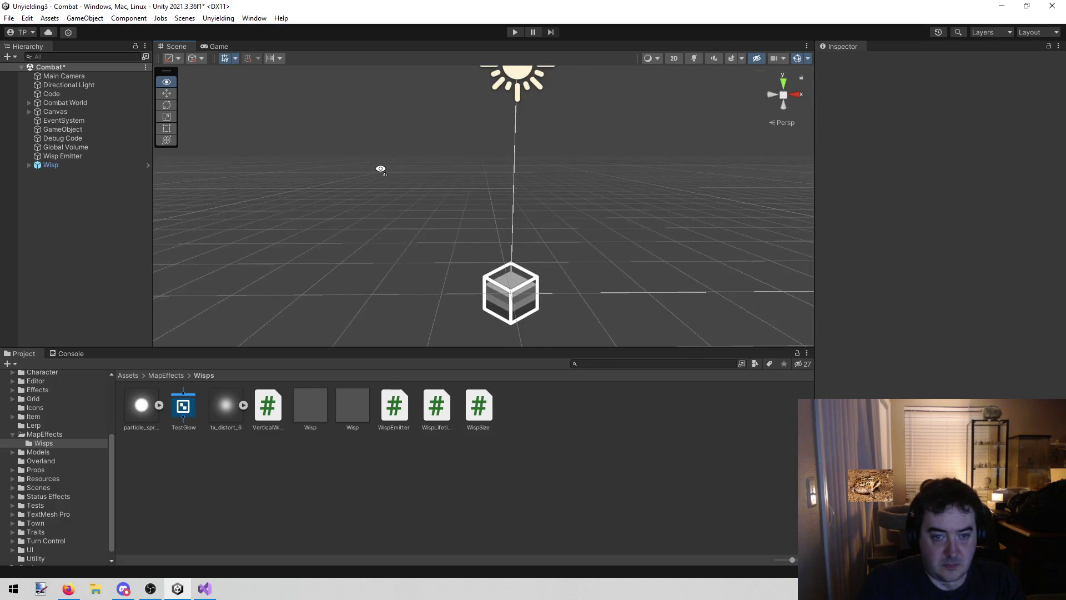
{"action": "left_click", "coordinate": [219, 46]}
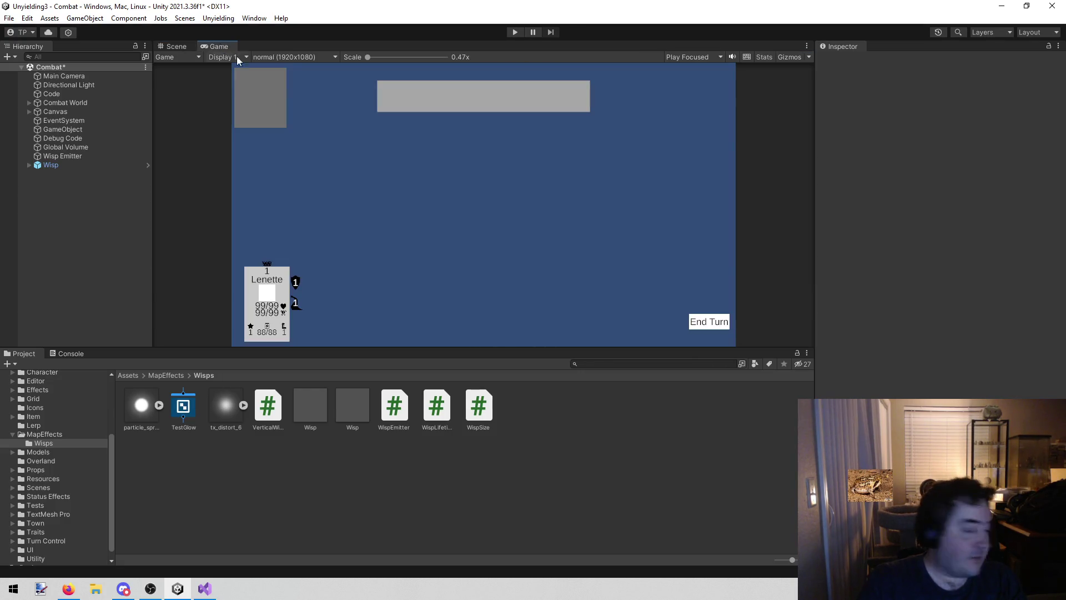
{"action": "left_click", "coordinate": [182, 46]}
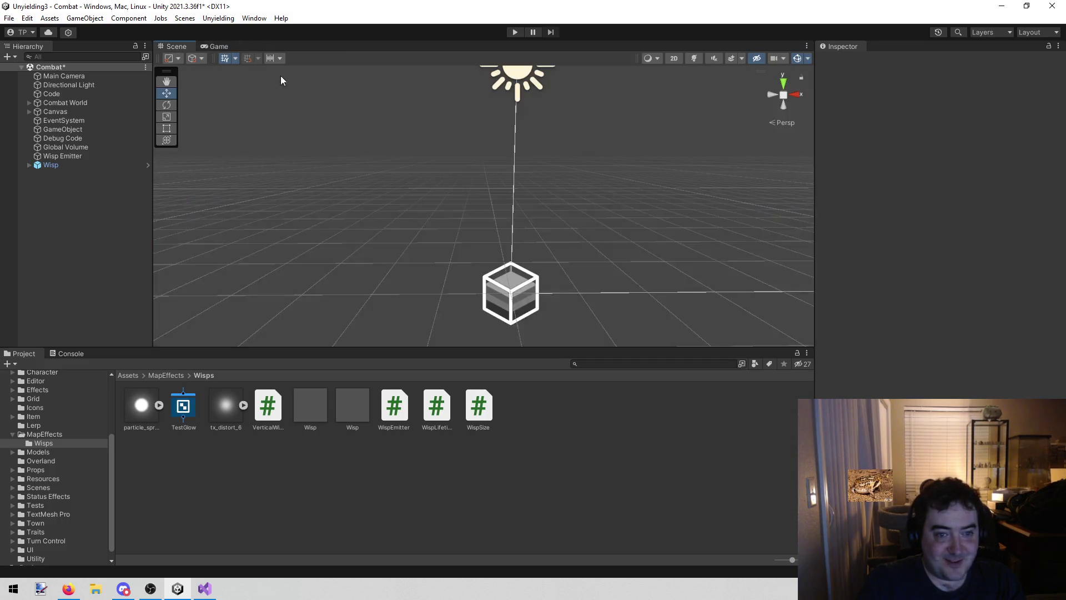
Reframe the Wisp and nudge it to about X 0.893, Y 1.537, rechecking the Game view
{"action": "left_click", "coordinate": [94, 165]}
{"action": "double_click", "coordinate": [95, 165]}
{"action": "mouse_move", "coordinate": [424, 162]}
{"action": "left_mouse_down"}
{"action": "mouse_move", "coordinate": [357, 158]}
{"action": "mouse_move", "coordinate": [427, 92]}
{"action": "mouse_move", "coordinate": [448, 38]}
{"action": "mouse_move", "coordinate": [396, 140]}
{"action": "mouse_move", "coordinate": [390, 109]}
{"action": "left_mouse_up"}
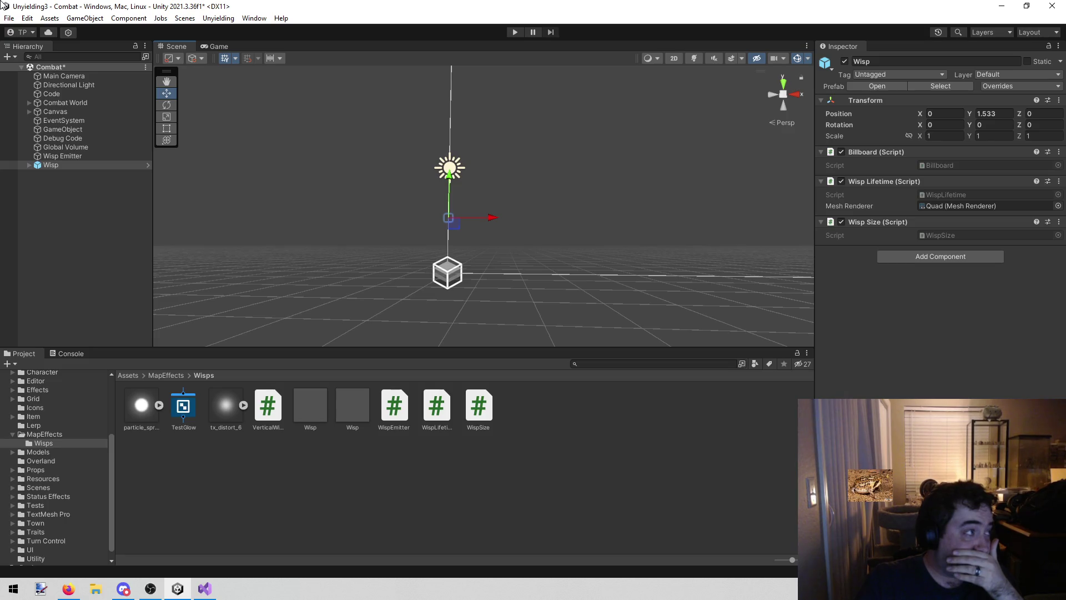
{"action": "key", "text": "alt+Tab"}
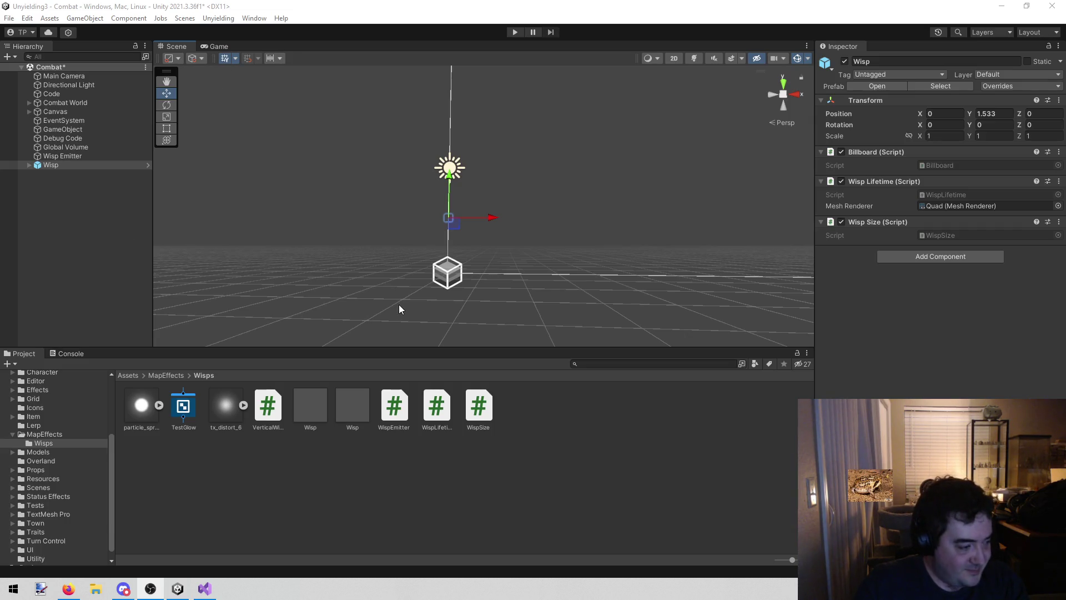
{"action": "mouse_move", "coordinate": [387, 256]}
{"action": "left_mouse_down"}
{"action": "mouse_move", "coordinate": [381, 173]}
{"action": "mouse_move", "coordinate": [398, 155]}
{"action": "mouse_move", "coordinate": [407, 200]}
{"action": "mouse_move", "coordinate": [381, 211]}
{"action": "left_mouse_up"}
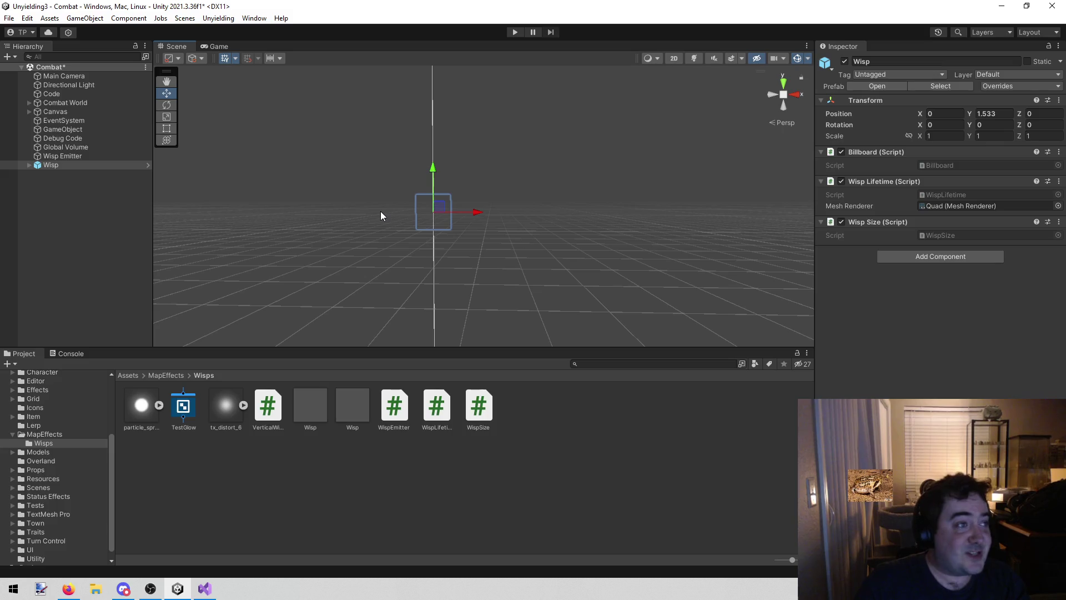
{"action": "left_click_drag", "start_coordinate": [445, 206], "coordinate": [525, 157]}
{"action": "left_click", "coordinate": [225, 48]}
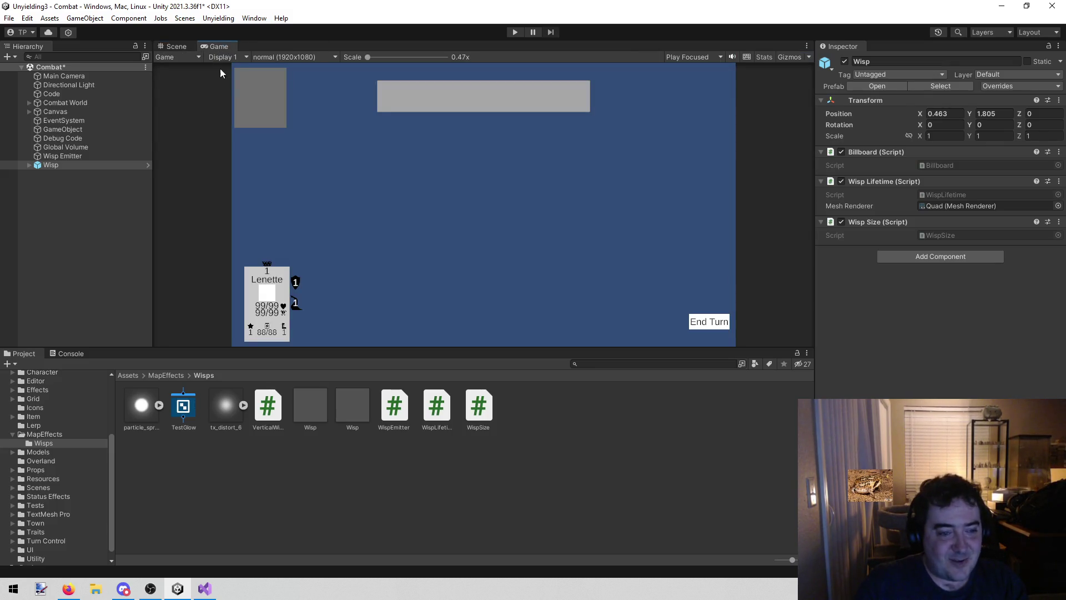
{"action": "left_click", "coordinate": [179, 46]}
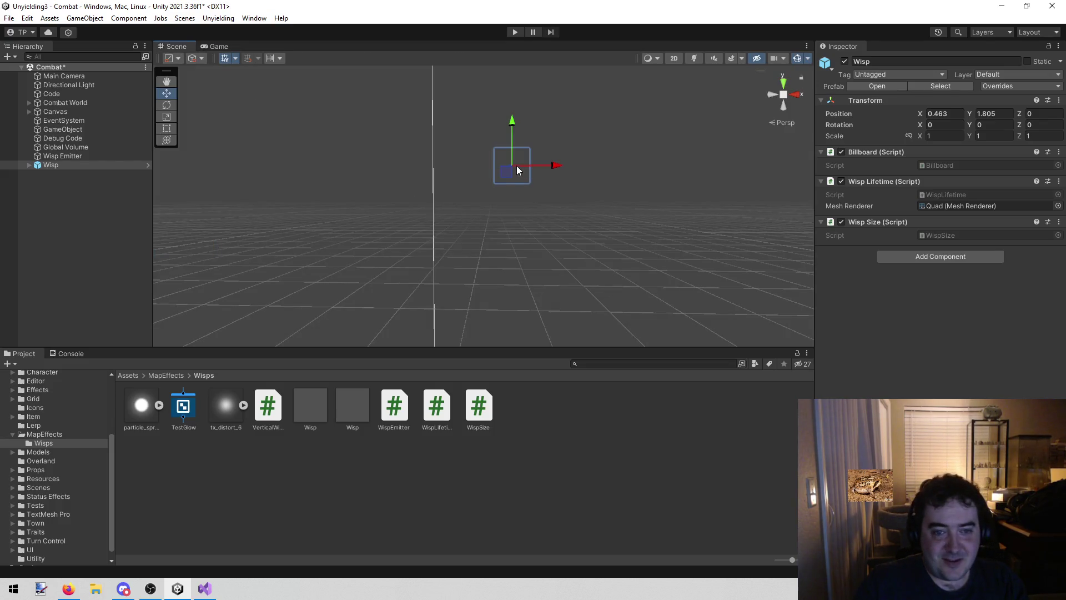
{"action": "left_click_drag", "start_coordinate": [512, 170], "coordinate": [549, 220]}
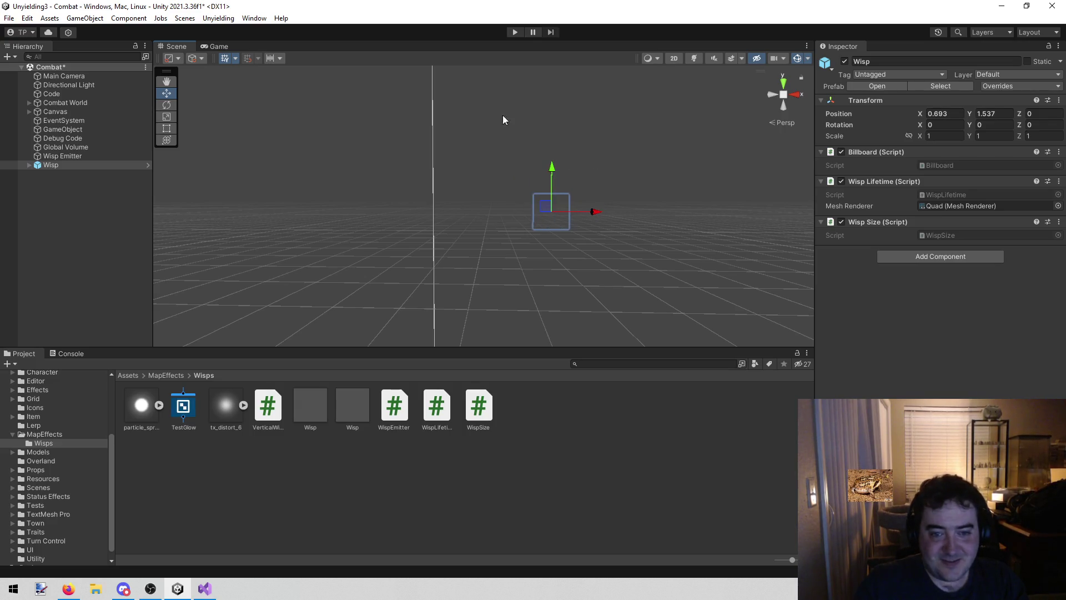
Disable Wisp Lifetime on the Wisp, then run Combat and look over the battlefield in both views
{"action": "left_click", "coordinate": [842, 180]}
{"action": "left_click", "coordinate": [515, 32]}
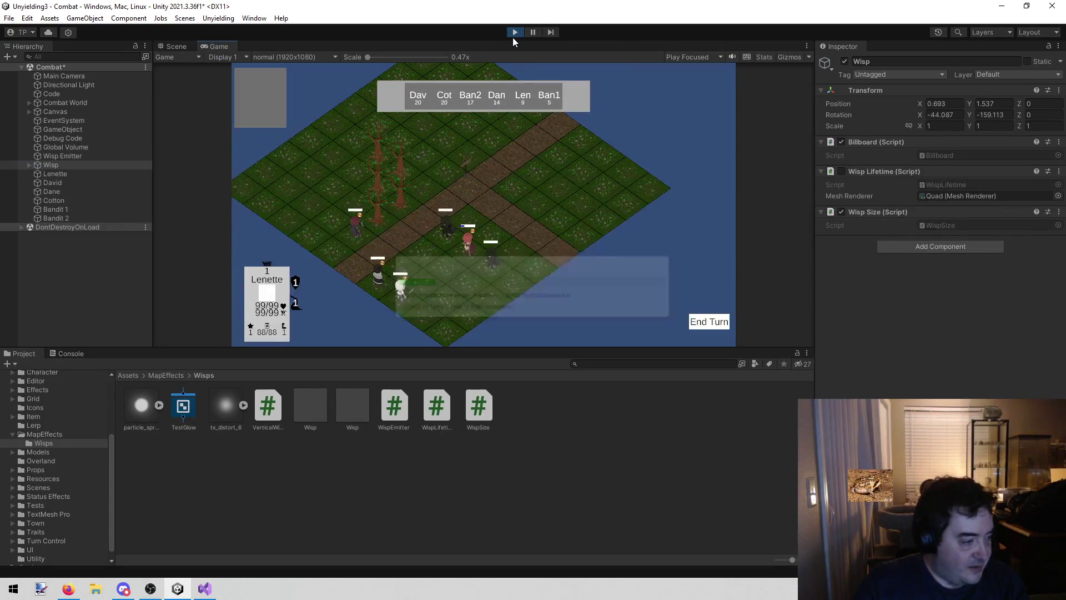
{"action": "left_click", "coordinate": [173, 47]}
{"action": "mouse_move", "coordinate": [362, 142]}
{"action": "left_mouse_down"}
{"action": "mouse_move", "coordinate": [369, 134]}
{"action": "mouse_move", "coordinate": [315, 167]}
{"action": "mouse_move", "coordinate": [326, 170]}
{"action": "mouse_move", "coordinate": [403, 118]}
{"action": "mouse_move", "coordinate": [600, 193]}
{"action": "left_mouse_up"}
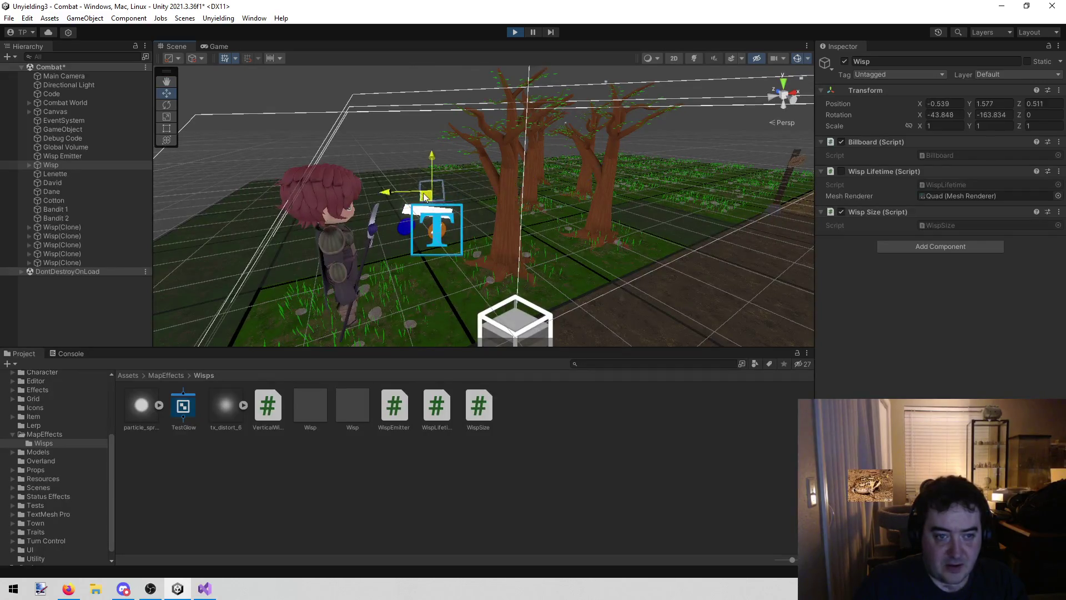
{"action": "left_click", "coordinate": [218, 47]}
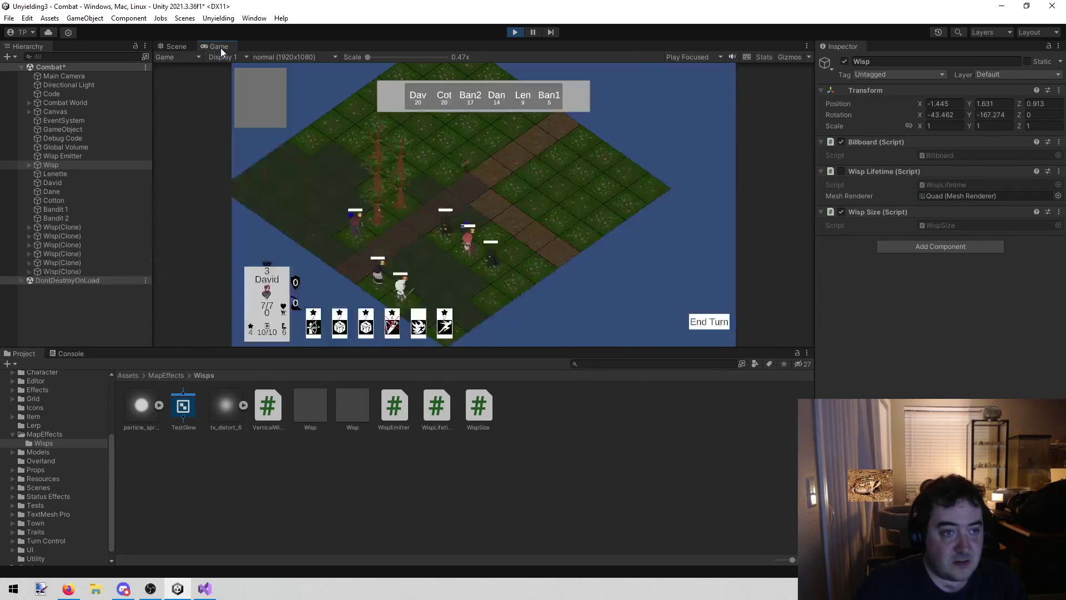
{"action": "scroll", "coordinate": [359, 236], "scroll_direction": "up", "scroll_amount": 1}
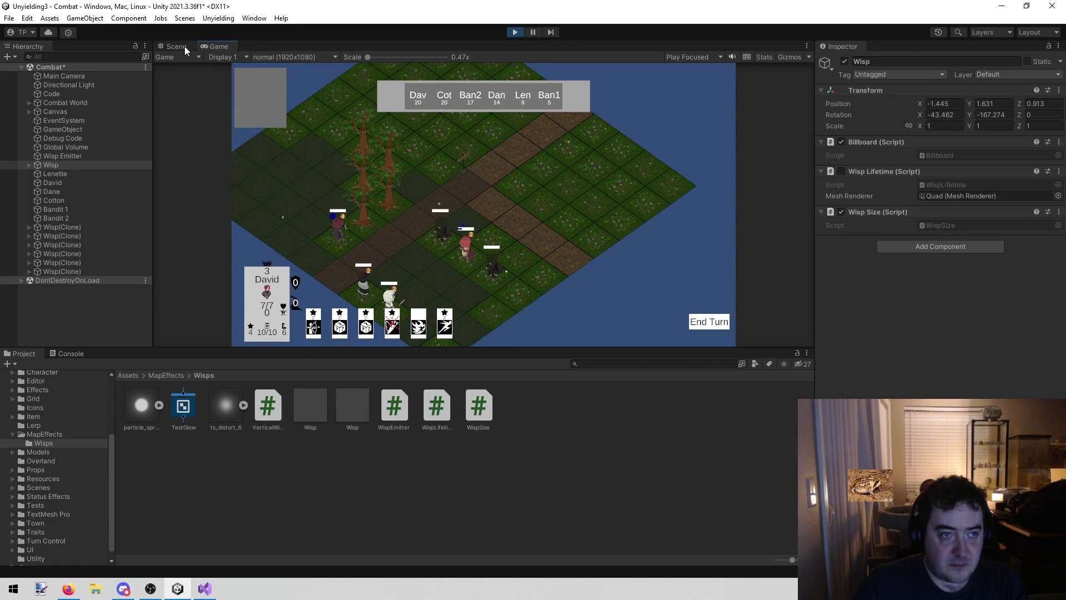
{"action": "left_click", "coordinate": [177, 46]}
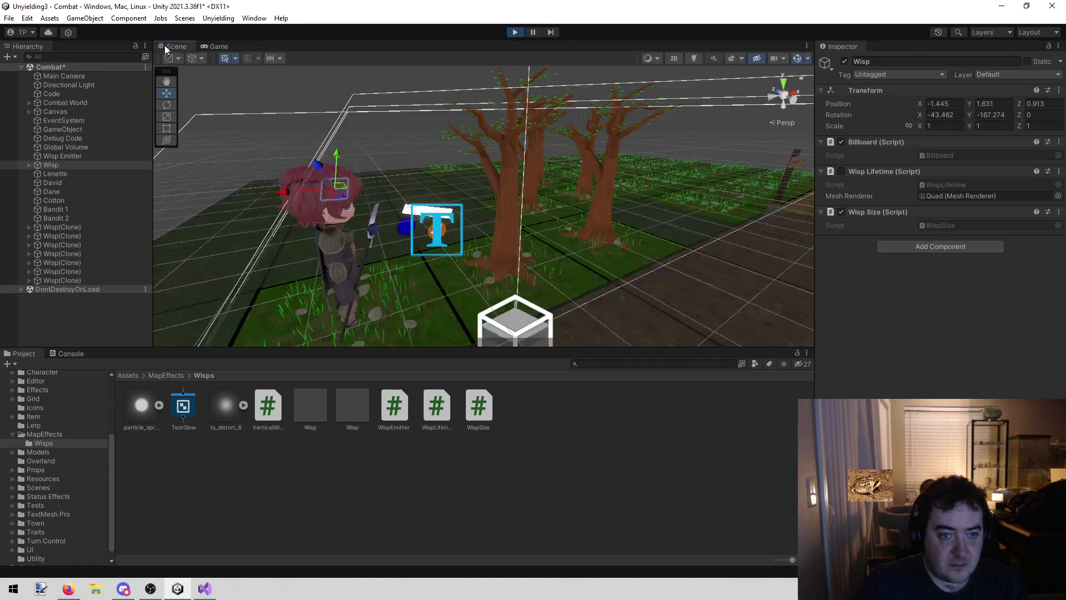
{"action": "scroll", "coordinate": [464, 181], "scroll_direction": "down", "scroll_amount": 3}
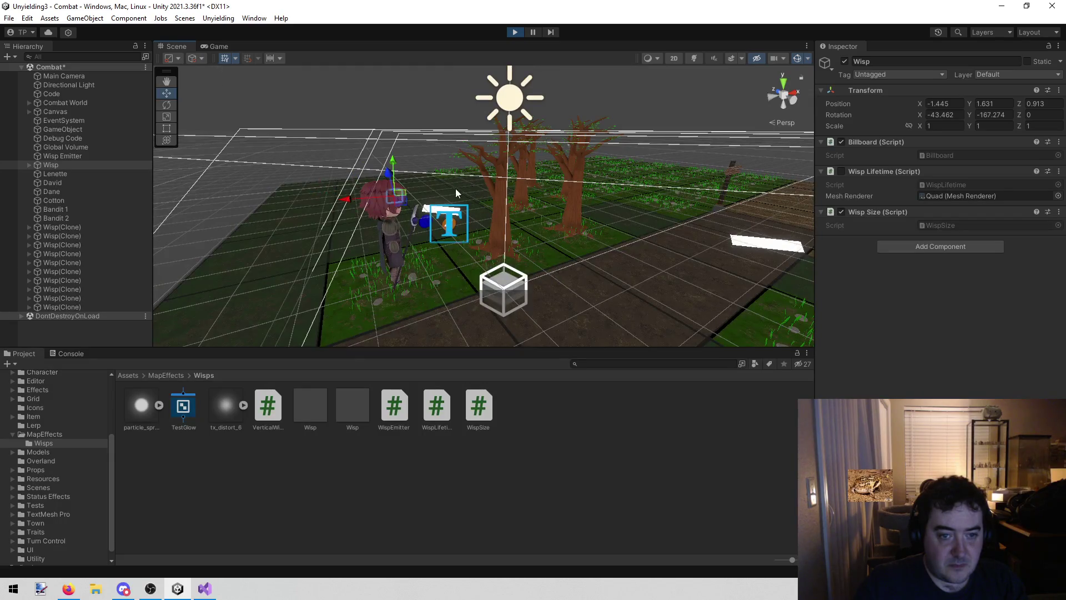
{"action": "scroll", "coordinate": [455, 189], "scroll_direction": "up", "scroll_amount": 3}
Enable Wisp Lifetime on the Wisp during play, watch the wisps, then stop the game
{"action": "left_click", "coordinate": [72, 155]}
{"action": "left_click", "coordinate": [66, 166]}
{"action": "left_click", "coordinate": [219, 42]}
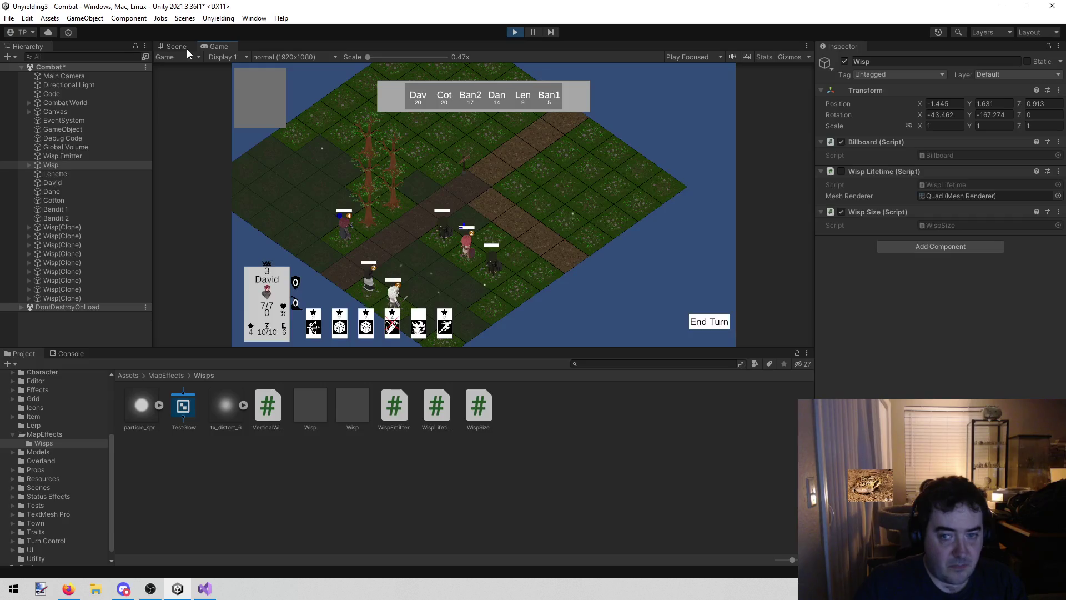
{"action": "left_click", "coordinate": [840, 171]}
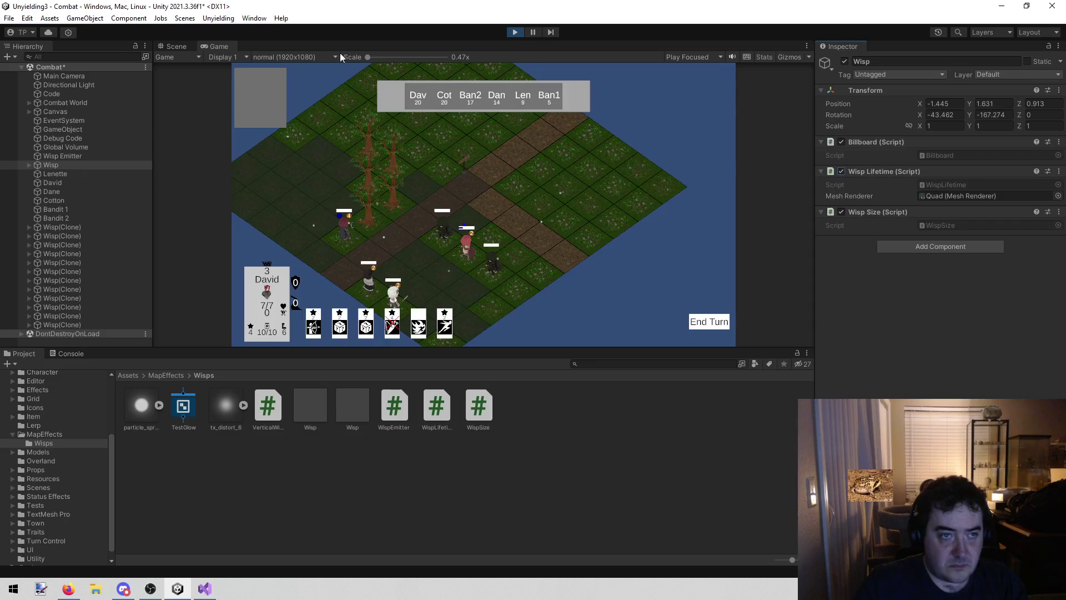
{"action": "left_click", "coordinate": [187, 48]}
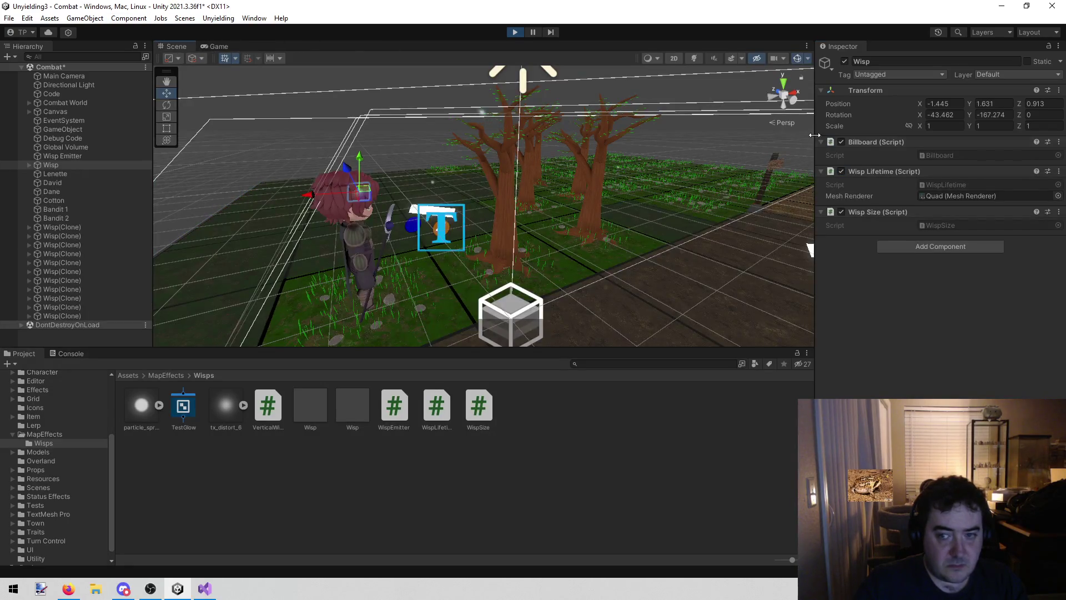
{"action": "left_click_drag", "start_coordinate": [567, 167], "coordinate": [677, 147]}
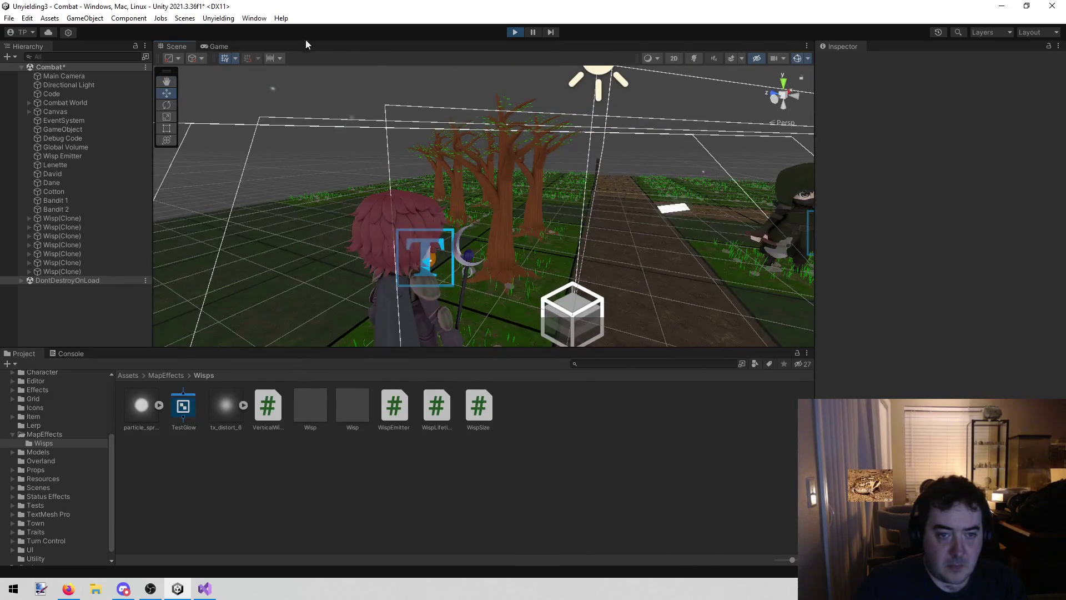
{"action": "left_click", "coordinate": [514, 31]}
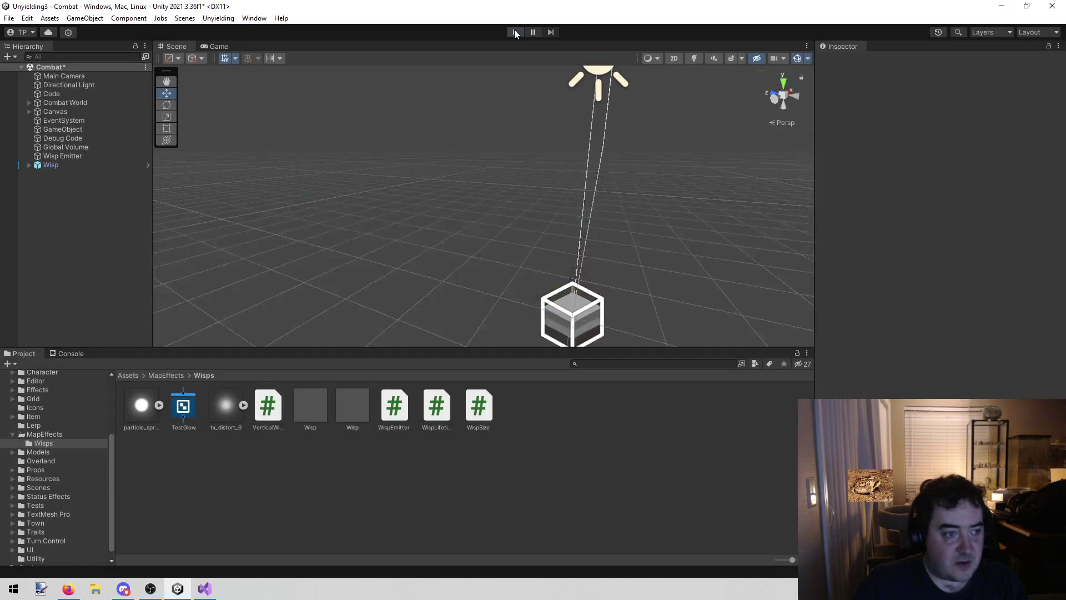
{"action": "left_click", "coordinate": [515, 31]}
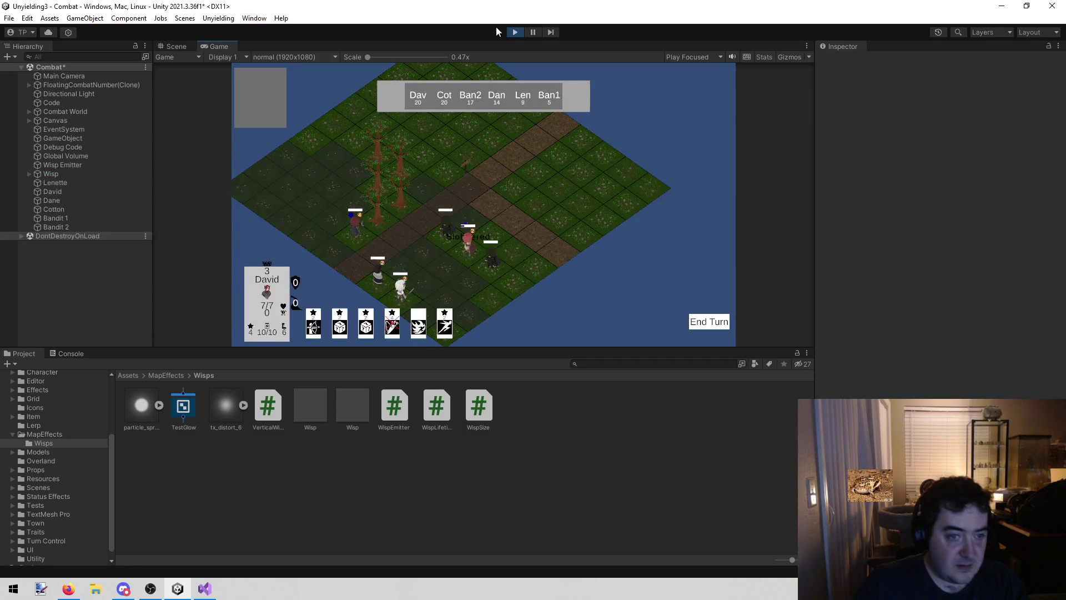
{"action": "left_click", "coordinate": [174, 46]}
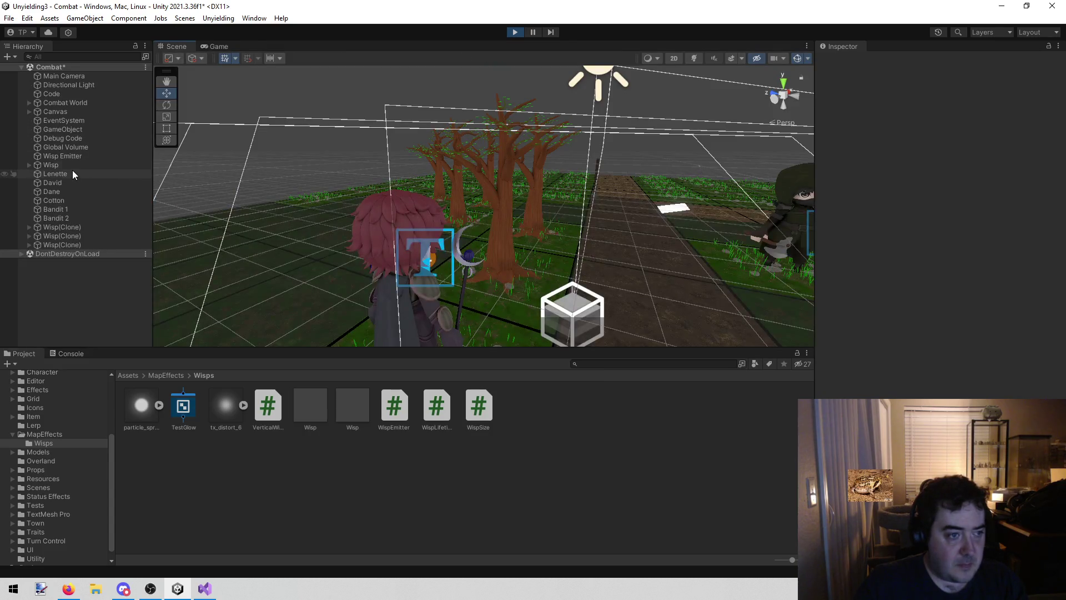
{"action": "left_click", "coordinate": [62, 165]}
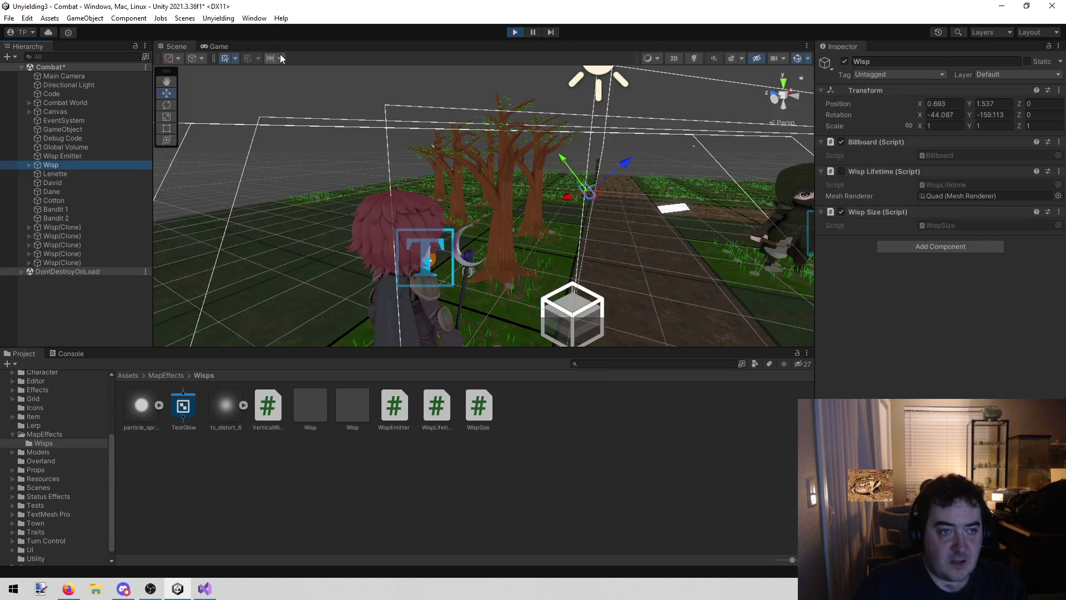
{"action": "left_click", "coordinate": [841, 171]}
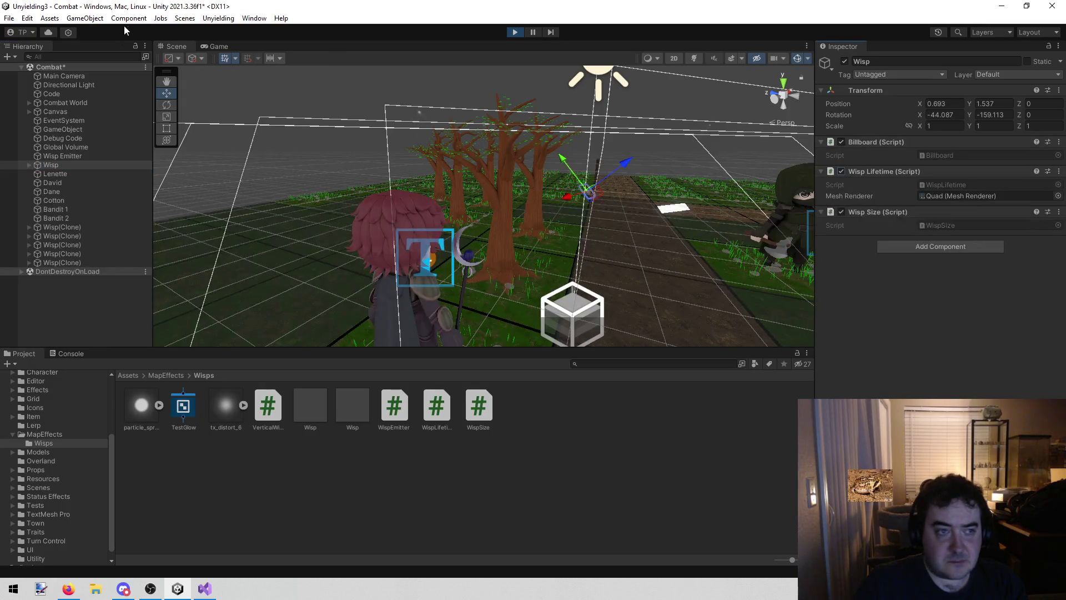
{"action": "left_click", "coordinate": [221, 47]}
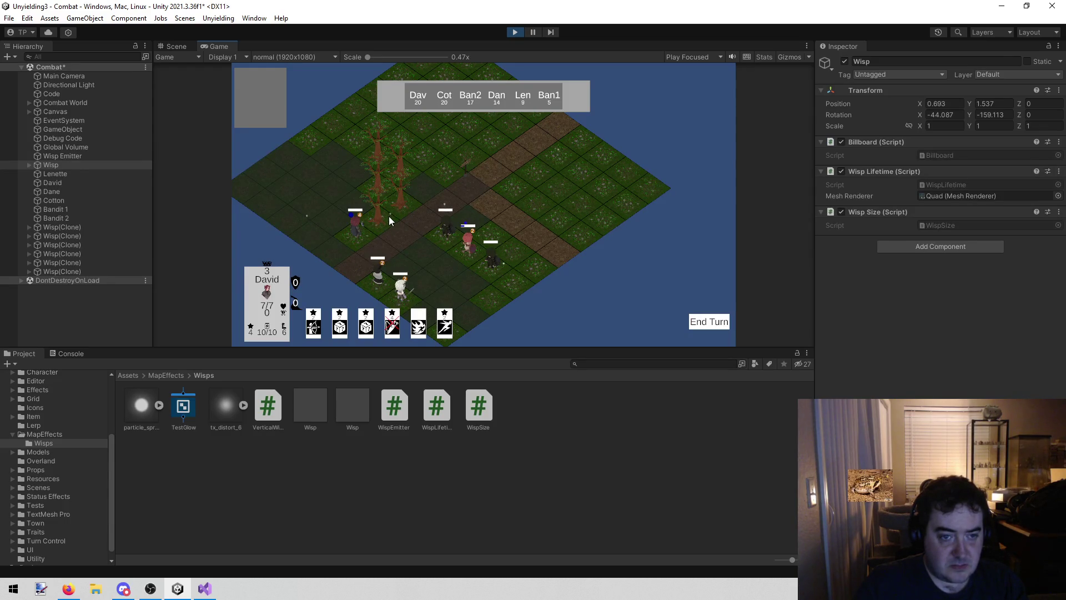
{"action": "left_click", "coordinate": [516, 31]}
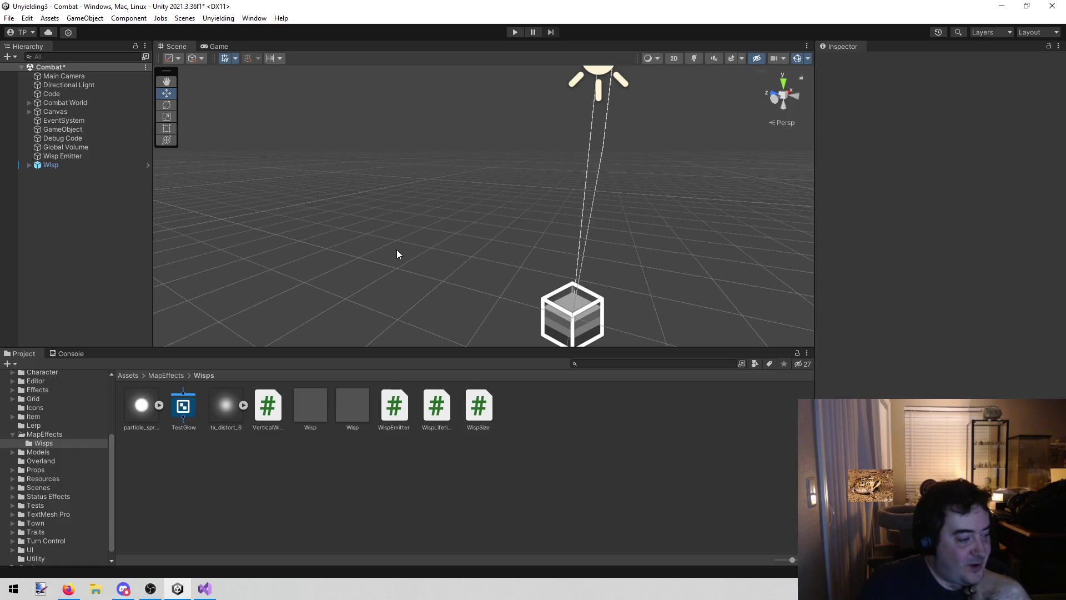
Select the Wisp prefab and its Wisp material to view the glow settings, then move to Visual Studio
{"action": "scroll", "coordinate": [362, 179], "scroll_direction": "down", "scroll_amount": 5}
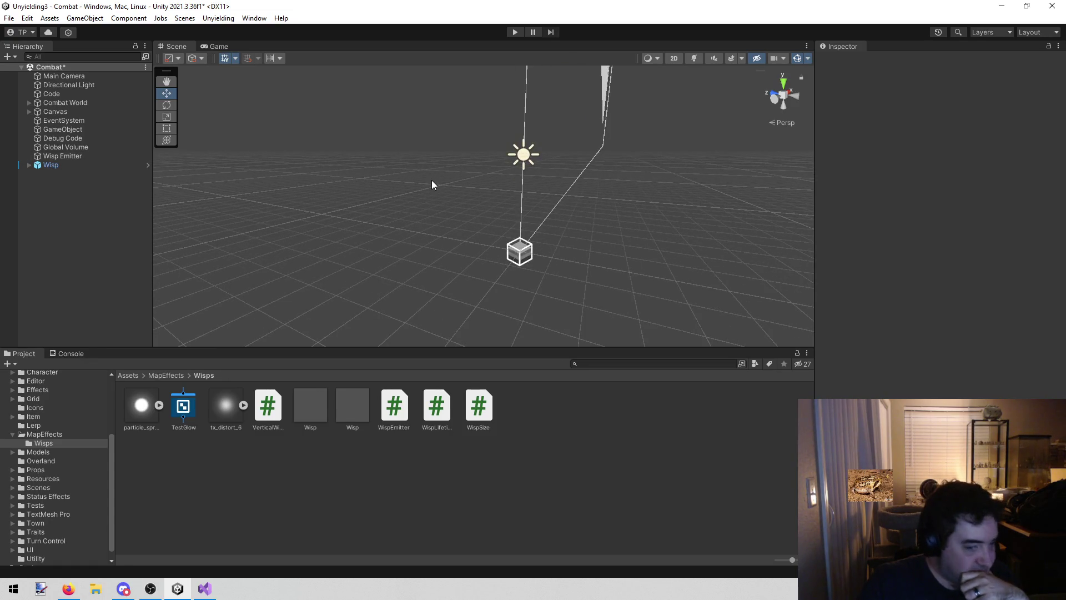
{"action": "left_click", "coordinate": [356, 414]}
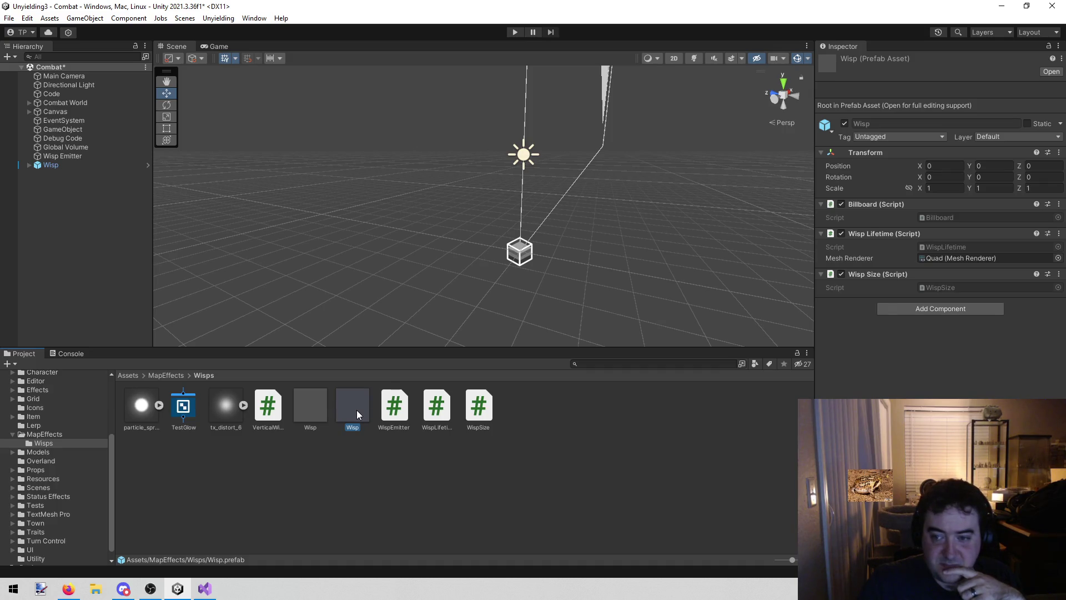
{"action": "left_click", "coordinate": [310, 407]}
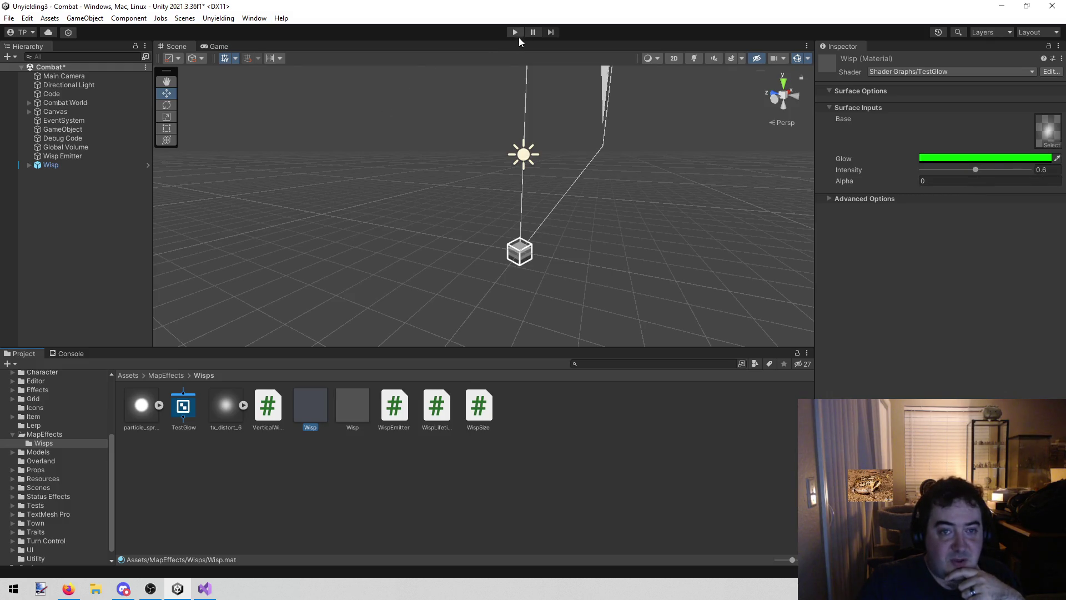
{"action": "left_click", "coordinate": [205, 590]}
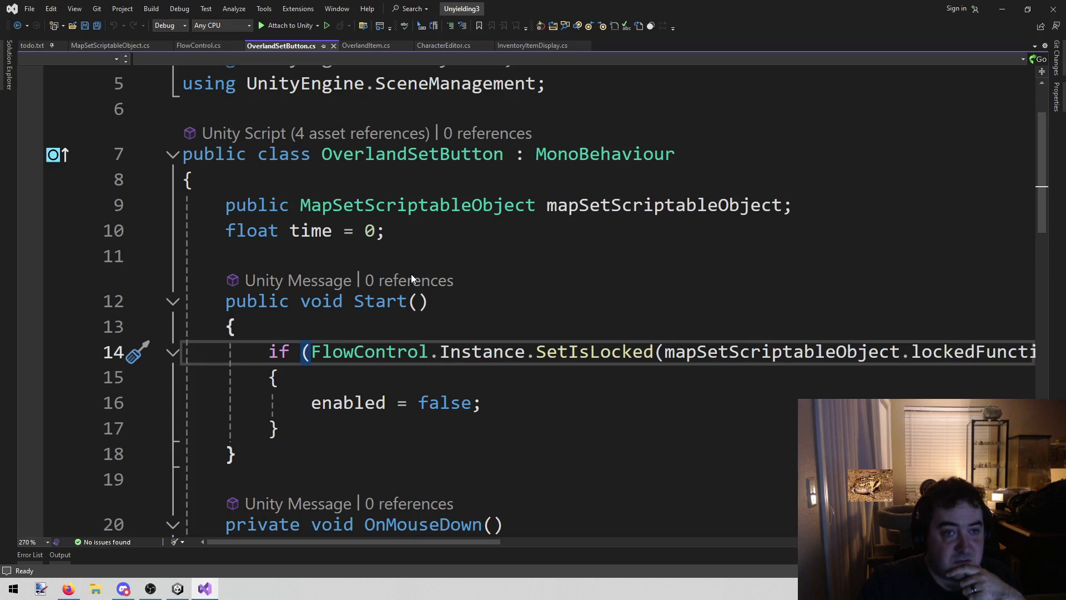
Open WispLifetime.cs through the solution file search using 'li'
{"action": "key", "text": "Up"}
{"action": "left_click", "coordinate": [514, 282]}
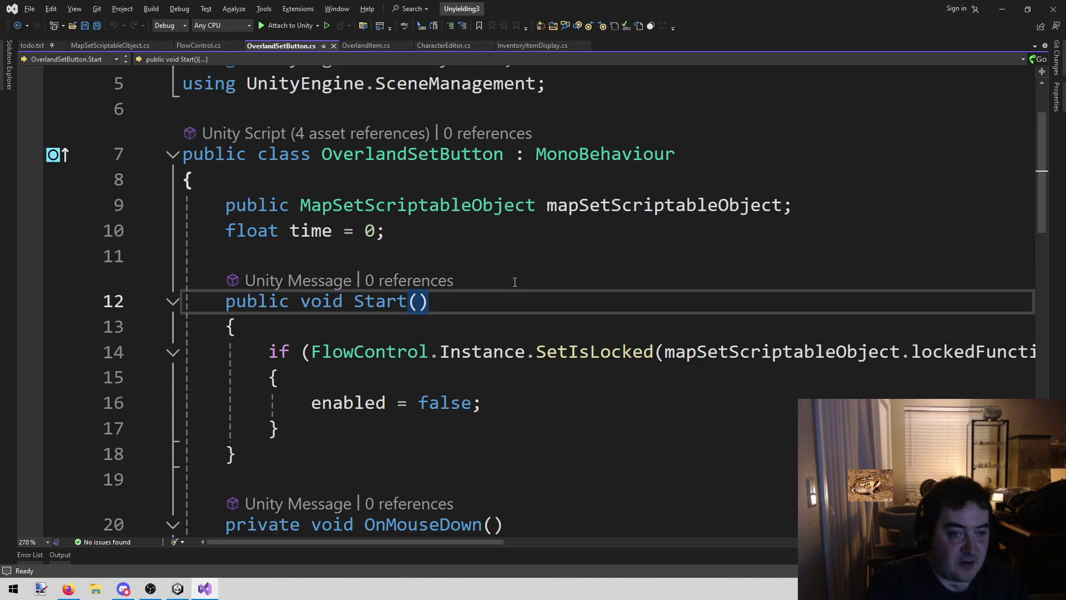
{"action": "key", "text": "shift+alt+o"}
{"action": "type", "text": "li"}
{"action": "key", "text": "Down"}
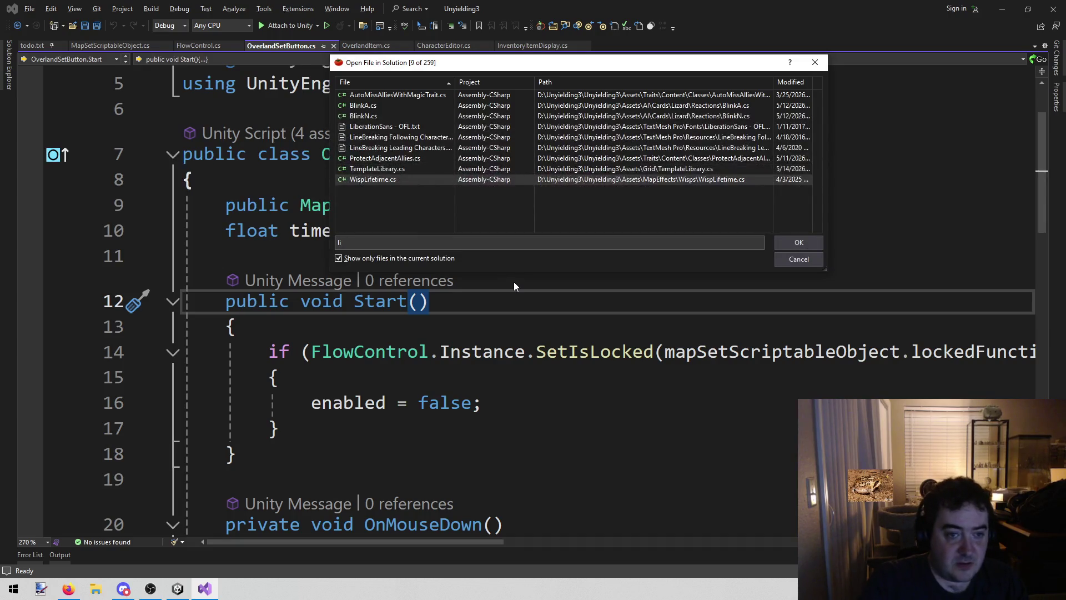
{"action": "key", "text": "Return"}
Change lifeTime on line 17 to 2 * Mathf.PI * 1000, save the script, and return to Unity
{"action": "scroll", "coordinate": [511, 298], "scroll_direction": "down", "scroll_amount": 3}
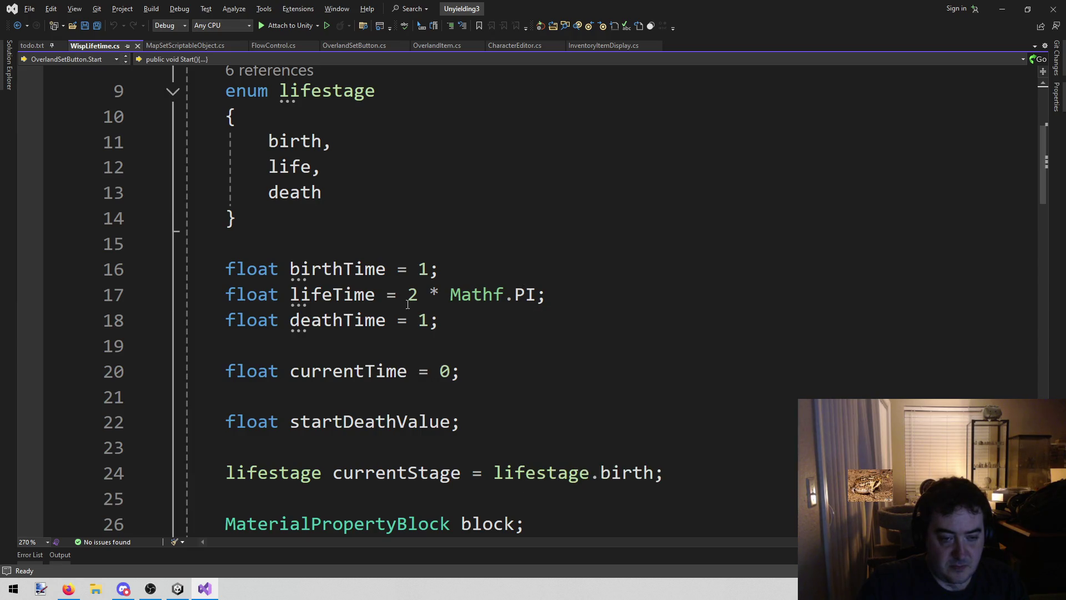
{"action": "mouse_move", "coordinate": [258, 294]}
{"action": "left_mouse_down"}
{"action": "mouse_move", "coordinate": [757, 285]}
{"action": "mouse_move", "coordinate": [631, 314]}
{"action": "mouse_move", "coordinate": [185, 242]}
{"action": "mouse_move", "coordinate": [507, 294]}
{"action": "mouse_move", "coordinate": [583, 291]}
{"action": "left_mouse_up"}
{"action": "scroll", "coordinate": [583, 291], "scroll_direction": "down", "scroll_amount": 9}
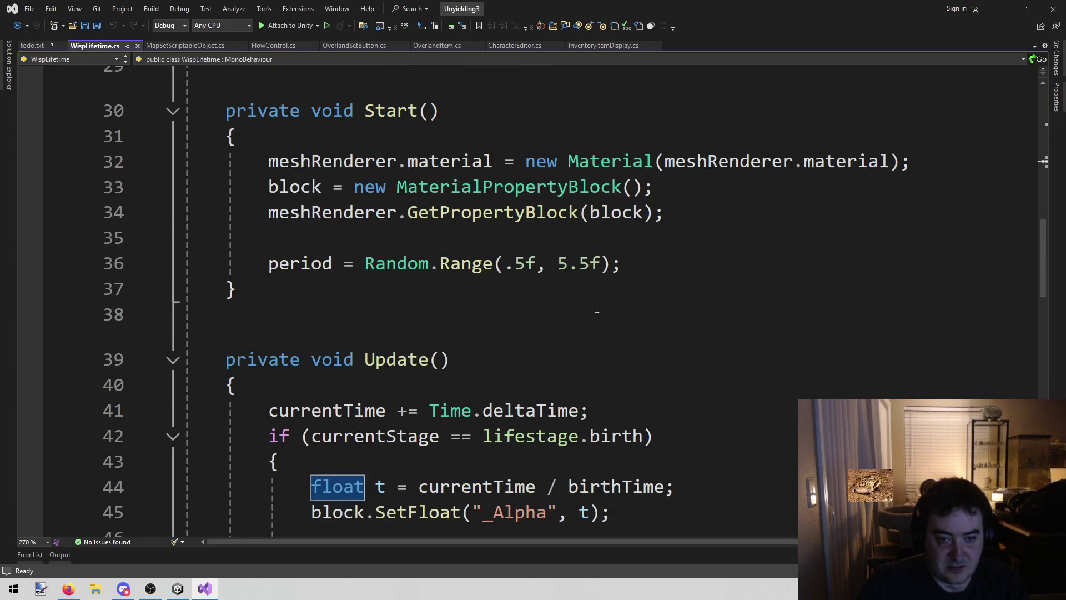
{"action": "scroll", "coordinate": [618, 368], "scroll_direction": "down", "scroll_amount": 5}
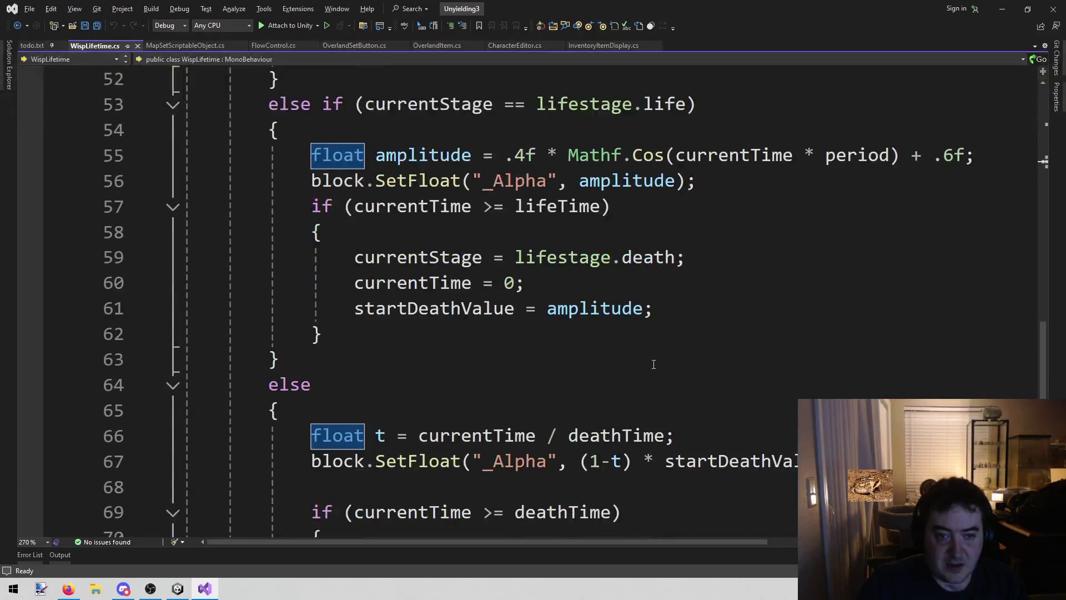
{"action": "scroll", "coordinate": [654, 364], "scroll_direction": "down", "scroll_amount": 5}
{"action": "scroll", "coordinate": [654, 361], "scroll_direction": "up", "scroll_amount": 6}
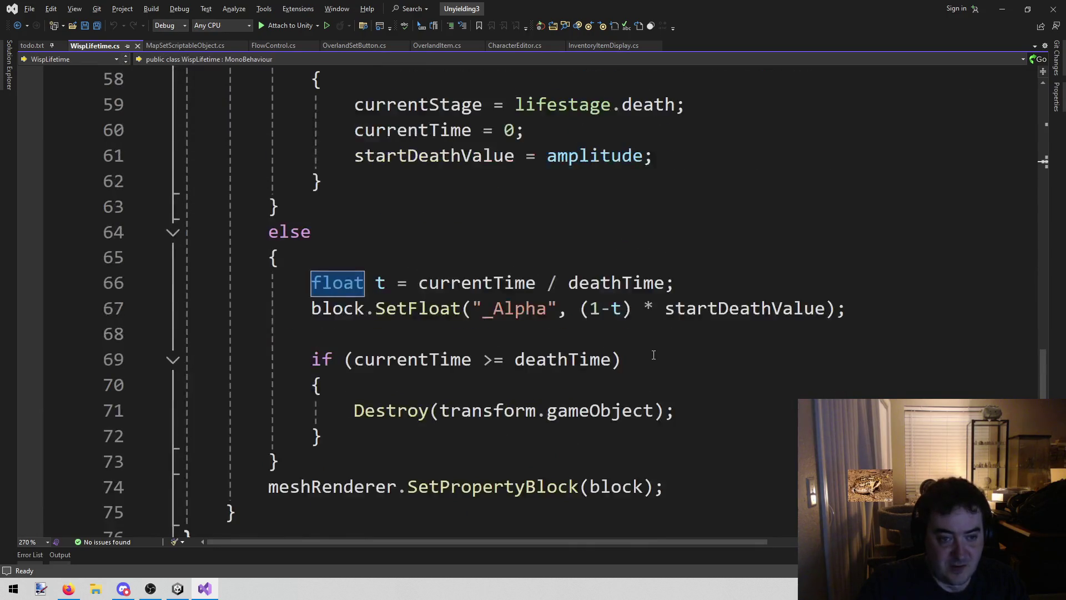
{"action": "scroll", "coordinate": [655, 346], "scroll_direction": "up", "scroll_amount": 15}
{"action": "scroll", "coordinate": [654, 345], "scroll_direction": "down", "scroll_amount": 3}
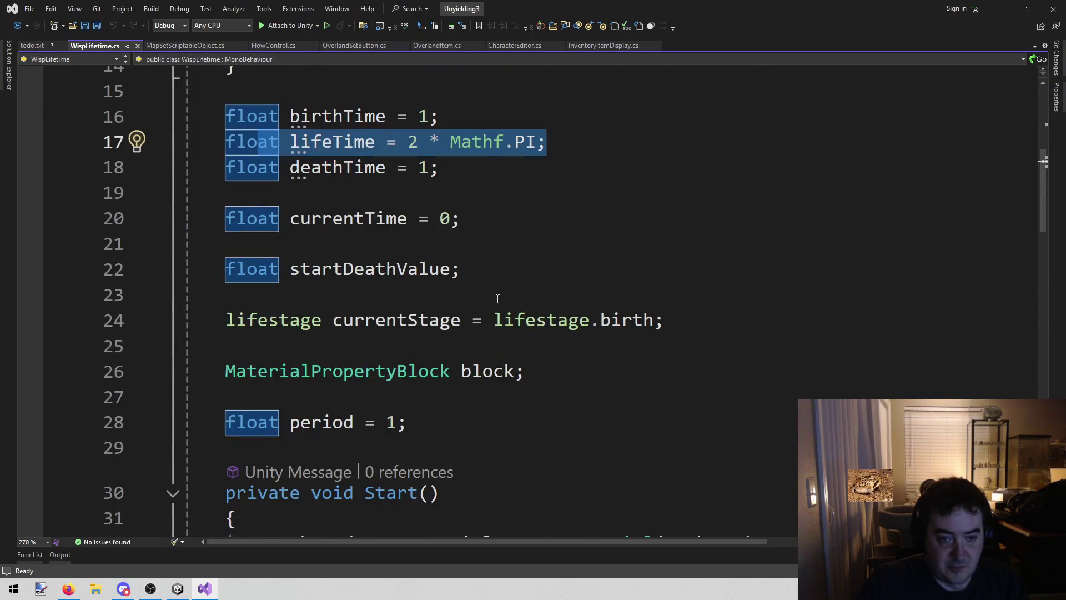
{"action": "scroll", "coordinate": [575, 235], "scroll_direction": "up", "scroll_amount": 1}
{"action": "left_click", "coordinate": [537, 217]}
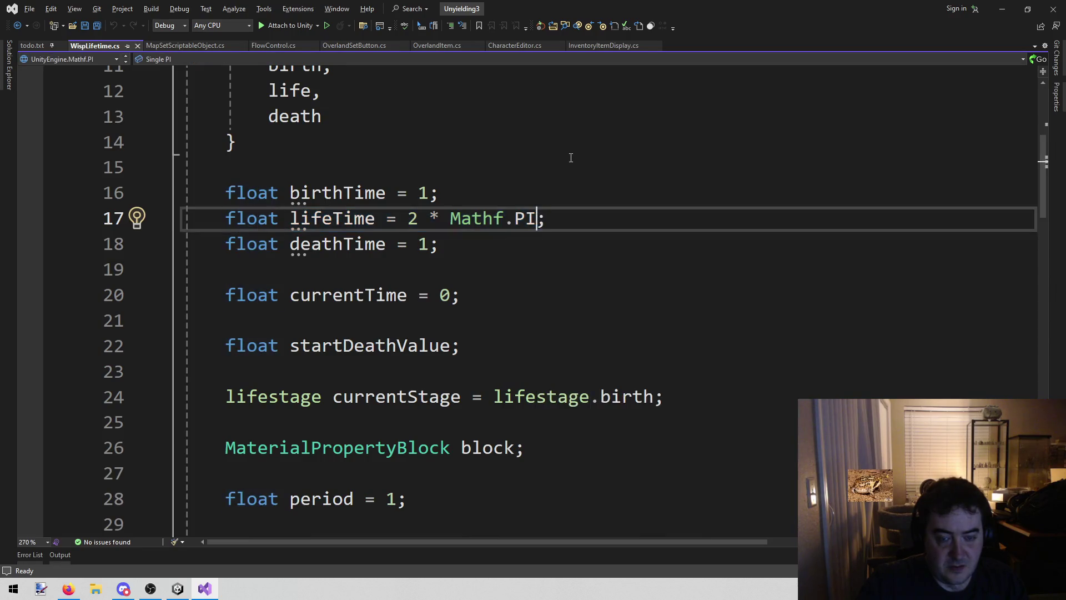
{"action": "left_click_drag", "start_coordinate": [408, 218], "coordinate": [537, 218]}
{"action": "left_click", "coordinate": [566, 166]}
{"action": "left_click", "coordinate": [539, 218]}
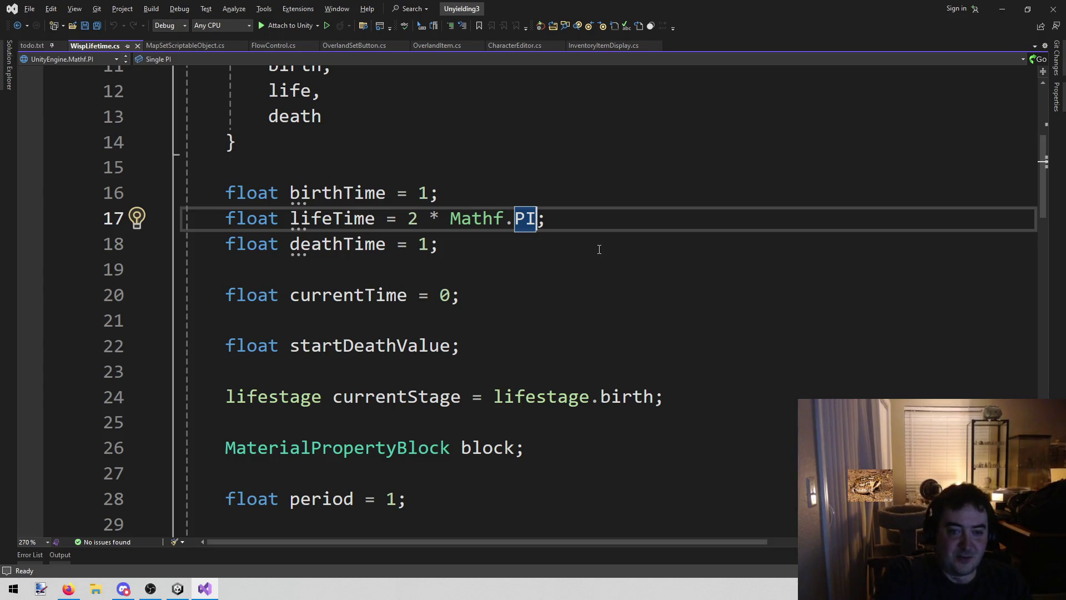
{"action": "type", "text": "* 1000"}
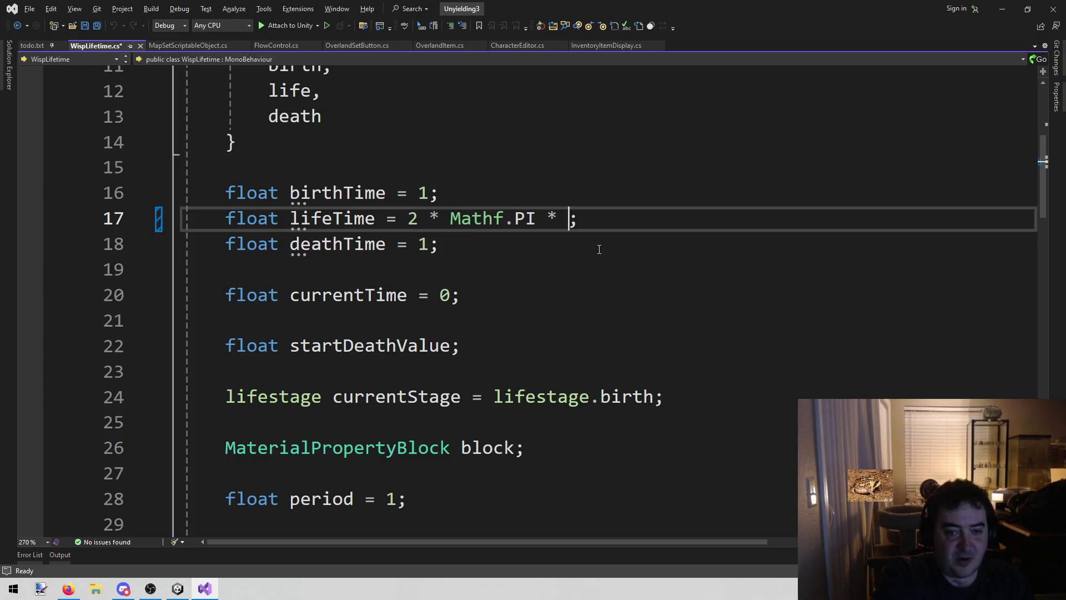
{"action": "key", "text": "ctrl+s"}
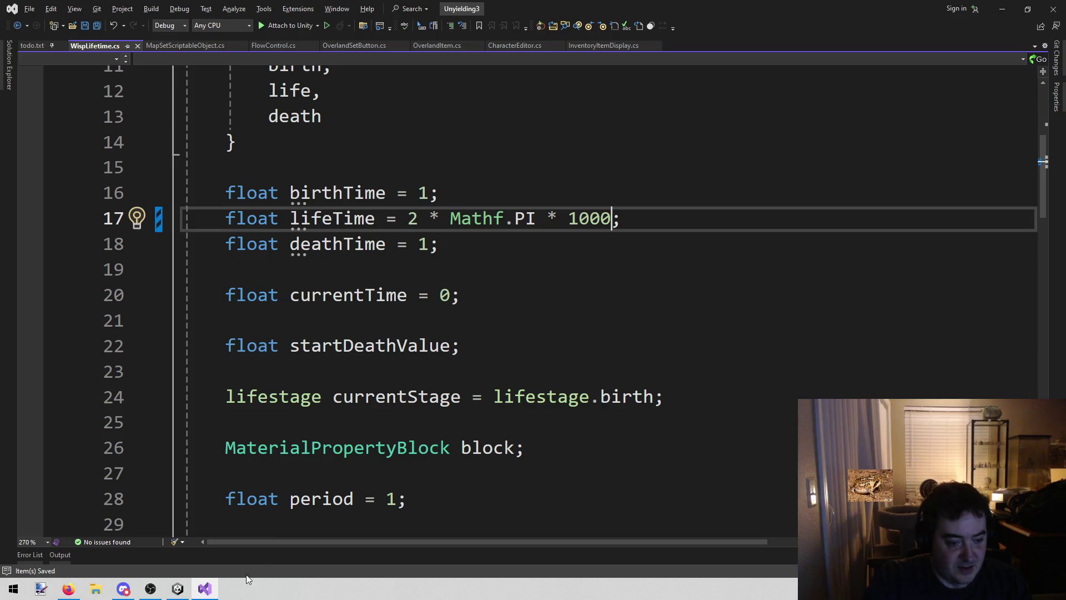
{"action": "left_click", "coordinate": [187, 589]}
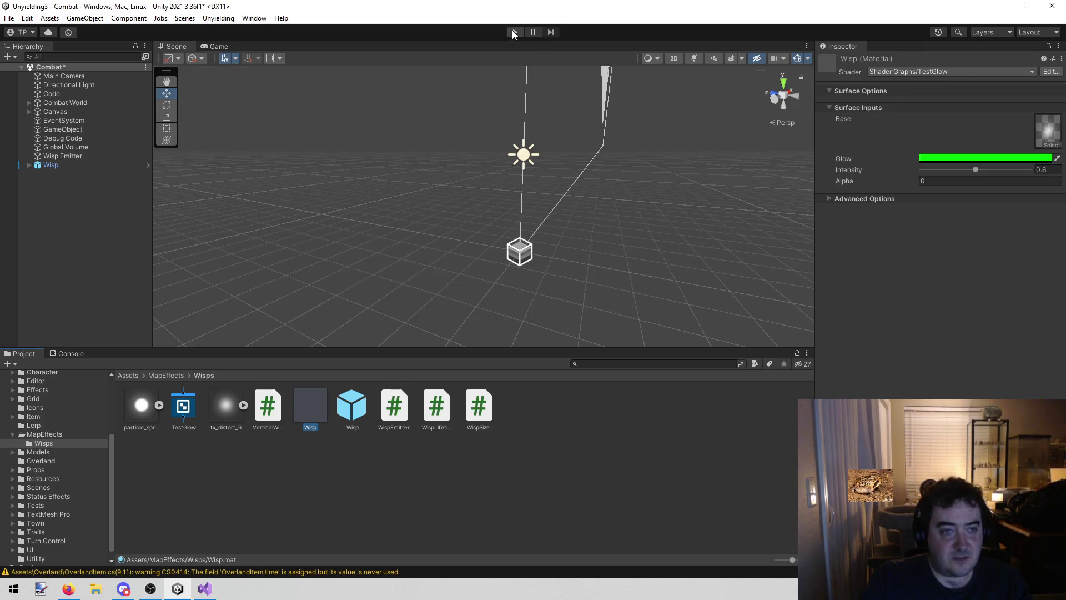
Enable Wisp Lifetime on the Wisp and start the Combat scene playing
{"action": "left_click", "coordinate": [78, 165]}
{"action": "left_click", "coordinate": [842, 182]}
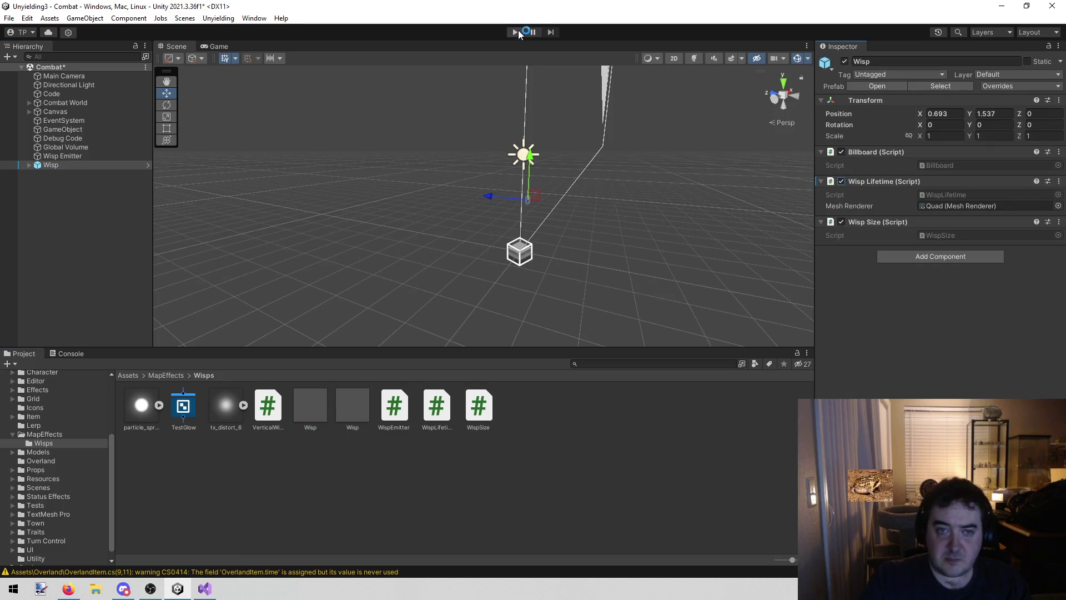
{"action": "left_click", "coordinate": [515, 31]}
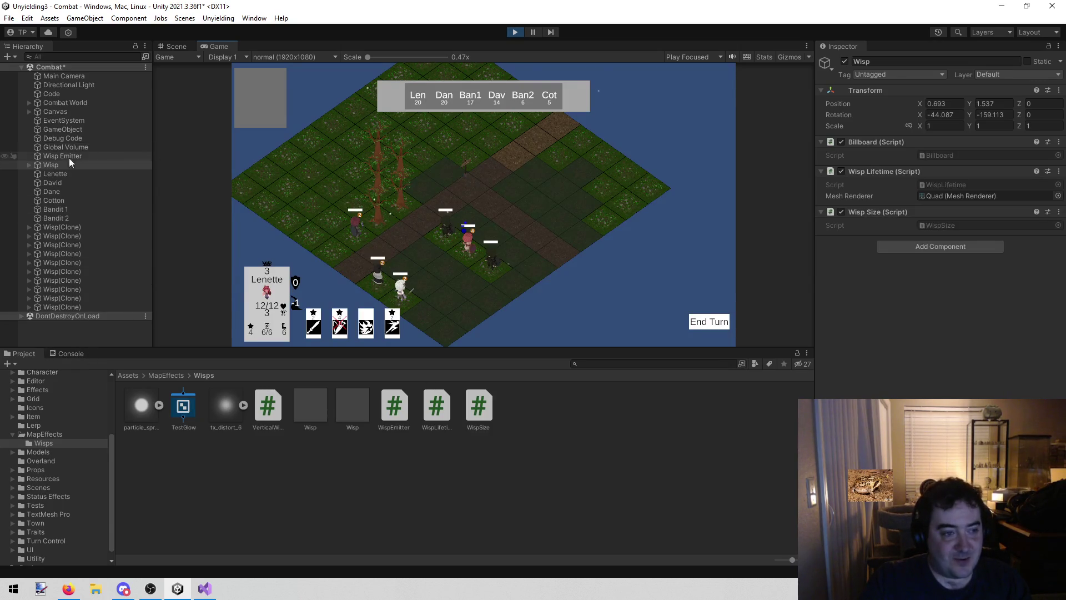
Inspect the Wisp's Quad child and the Wisp glow material, then view the quad in the Scene view
{"action": "left_click", "coordinate": [29, 165]}
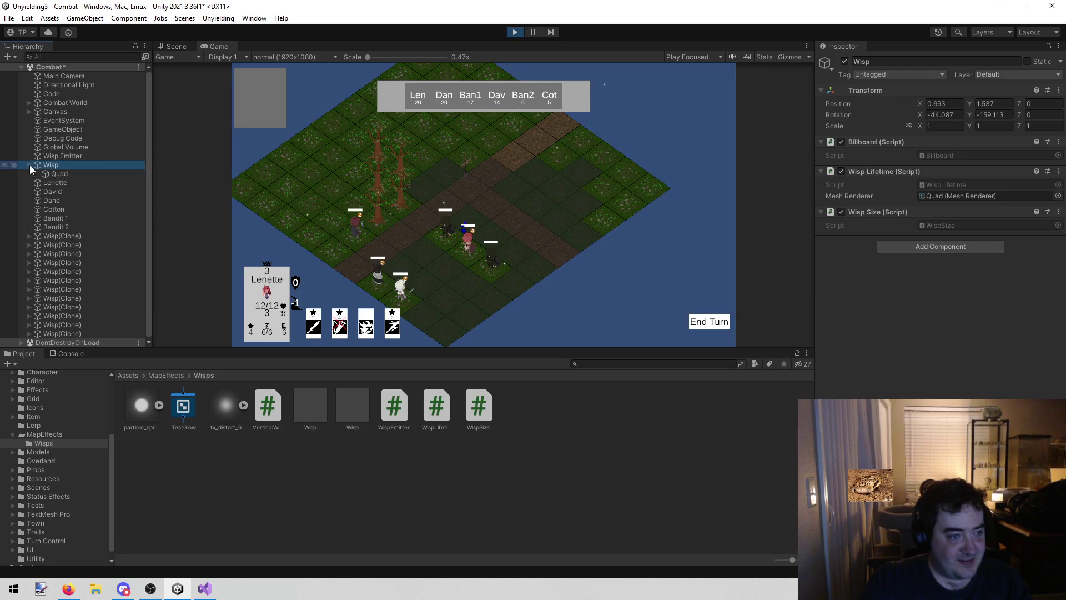
{"action": "left_click", "coordinate": [66, 174]}
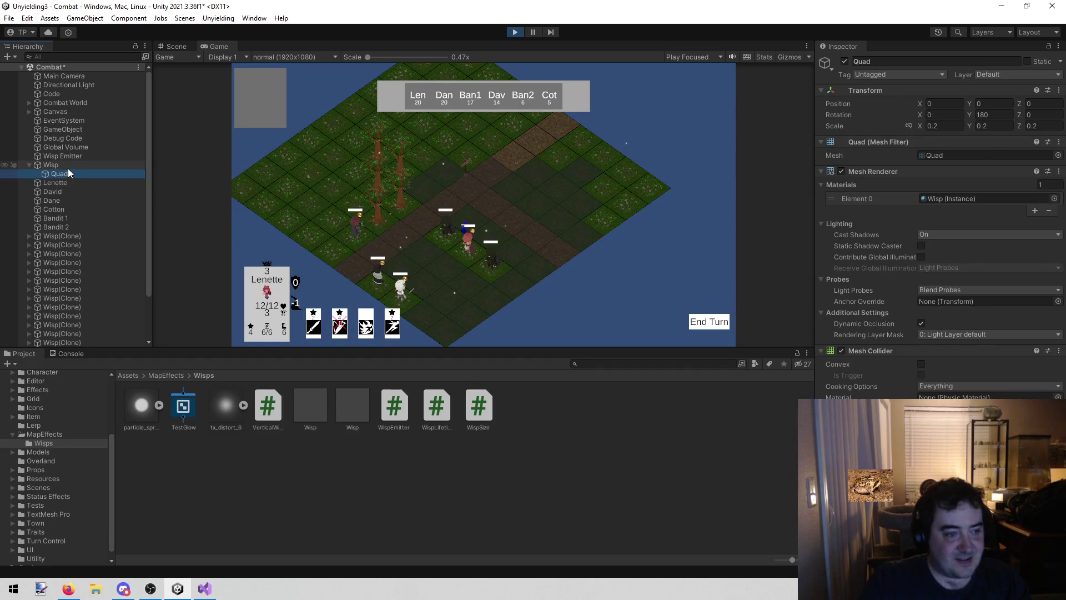
{"action": "left_click", "coordinate": [68, 168]}
{"action": "left_click", "coordinate": [64, 172]}
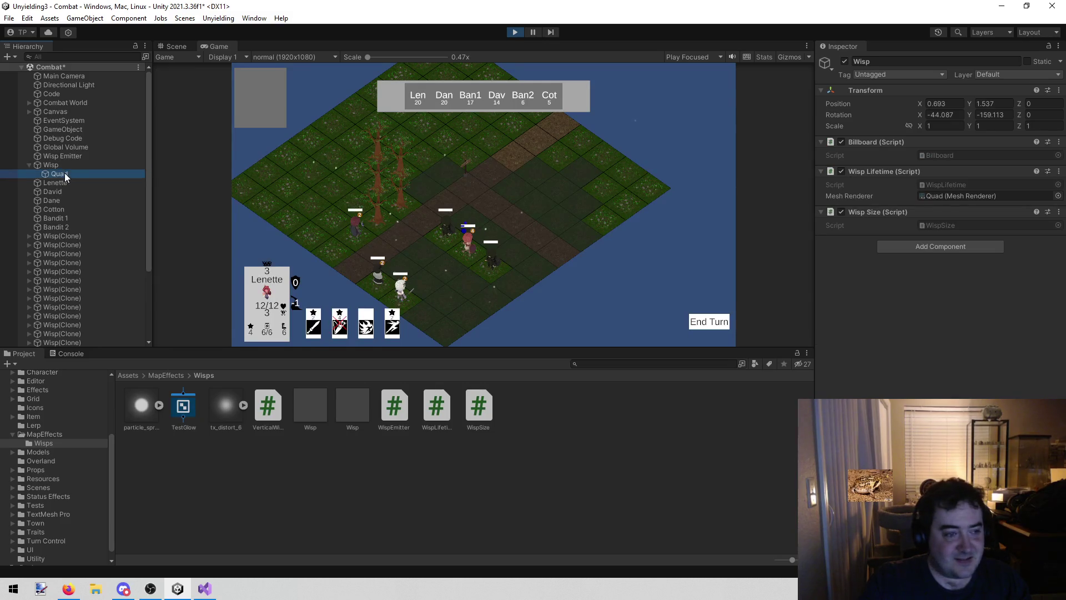
{"action": "left_click", "coordinate": [65, 167]}
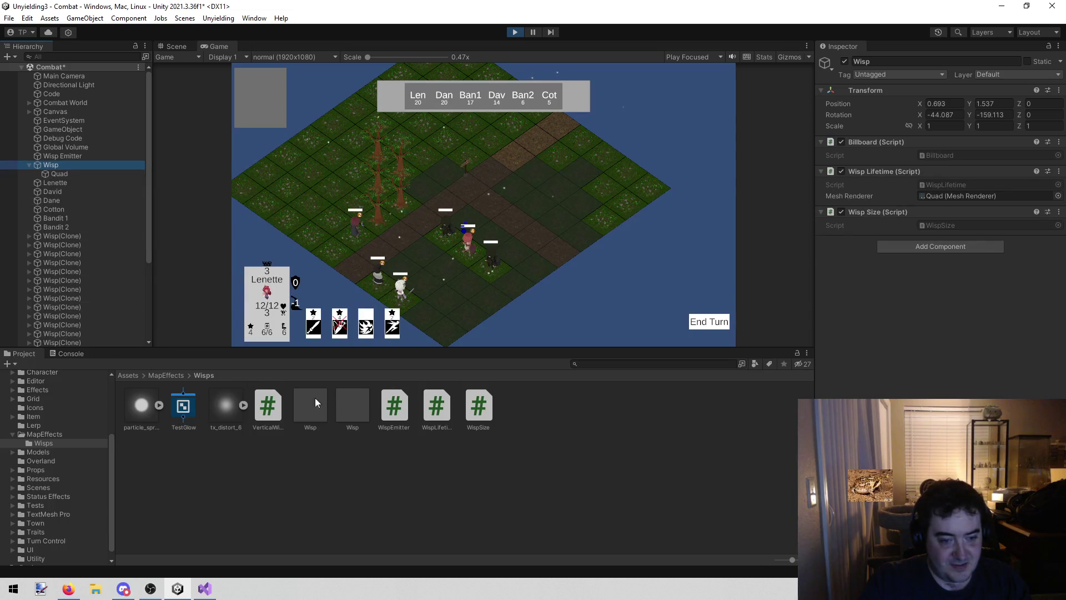
{"action": "left_click", "coordinate": [355, 413]}
{"action": "left_click", "coordinate": [301, 399]}
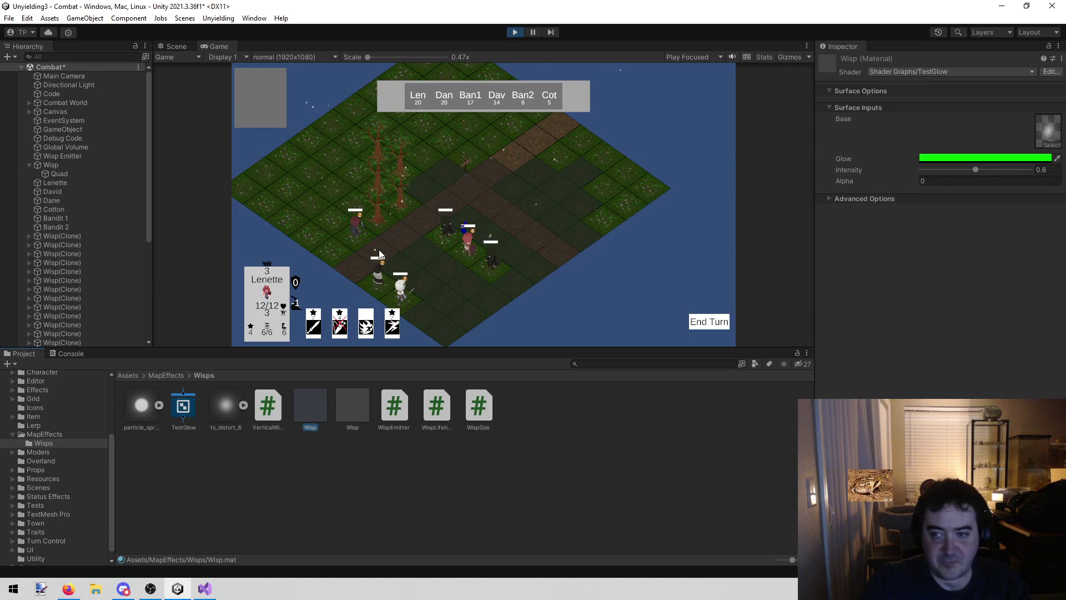
{"action": "left_click", "coordinate": [87, 165]}
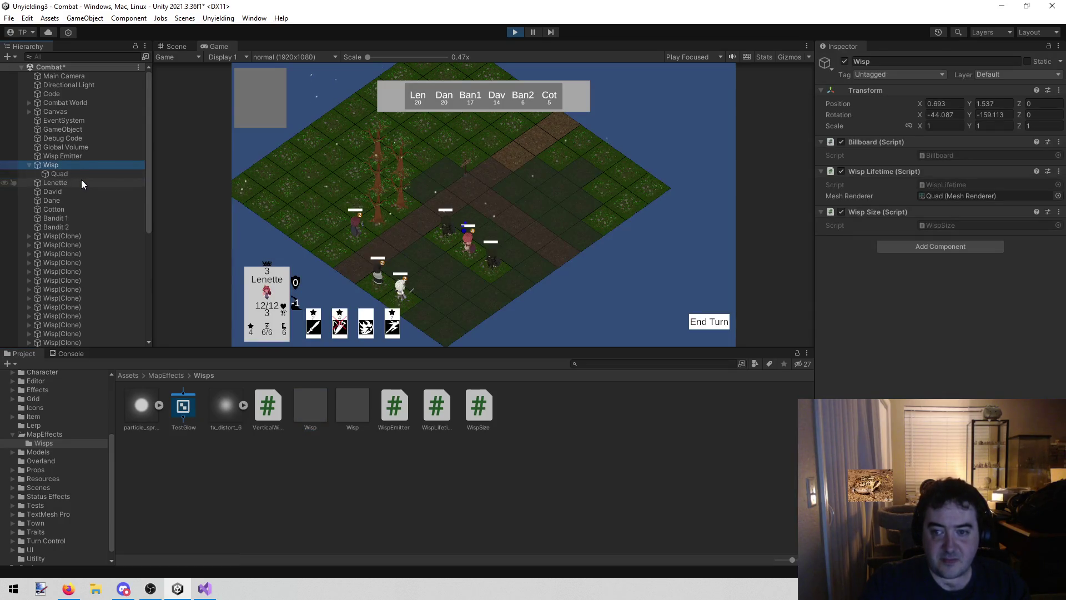
{"action": "left_click", "coordinate": [78, 174]}
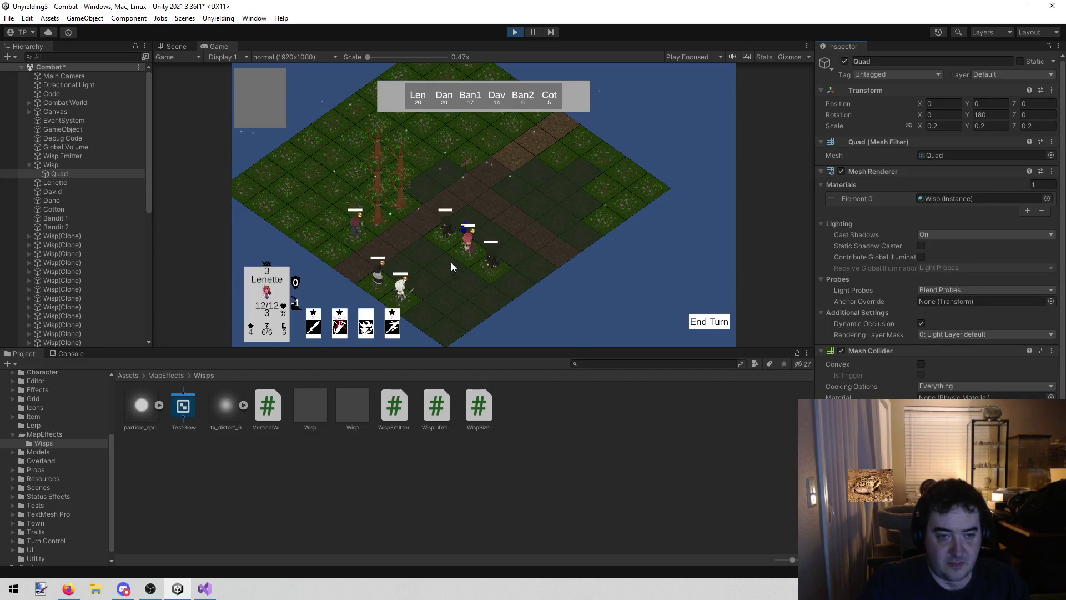
{"action": "left_click", "coordinate": [191, 46]}
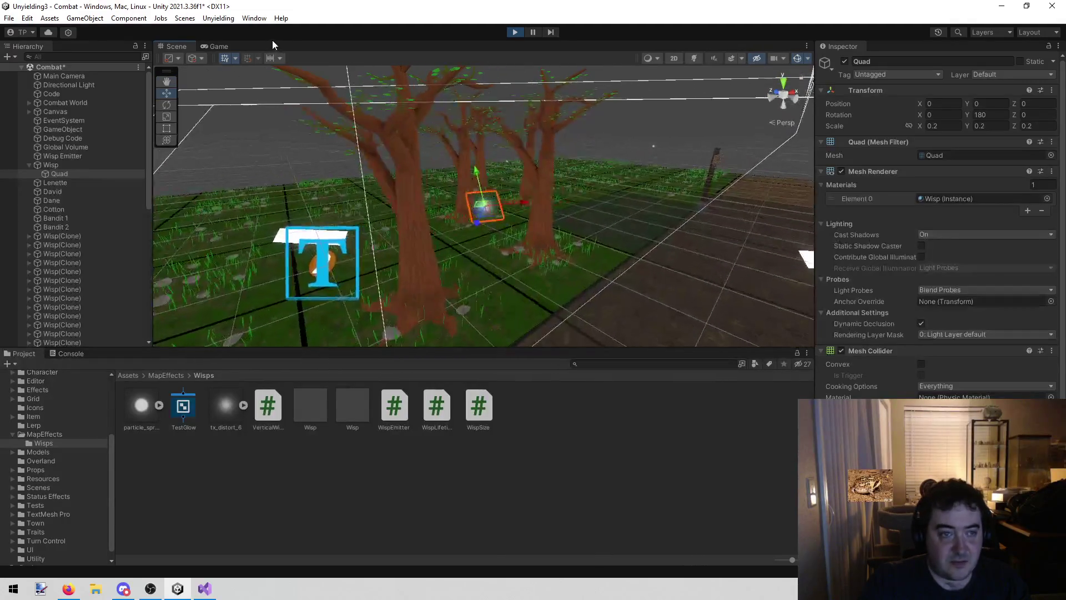
Zoom in on the board in the running Game view and select the Global Volume
{"action": "left_click", "coordinate": [219, 46]}
{"action": "scroll", "coordinate": [368, 233], "scroll_direction": "up", "scroll_amount": 5}
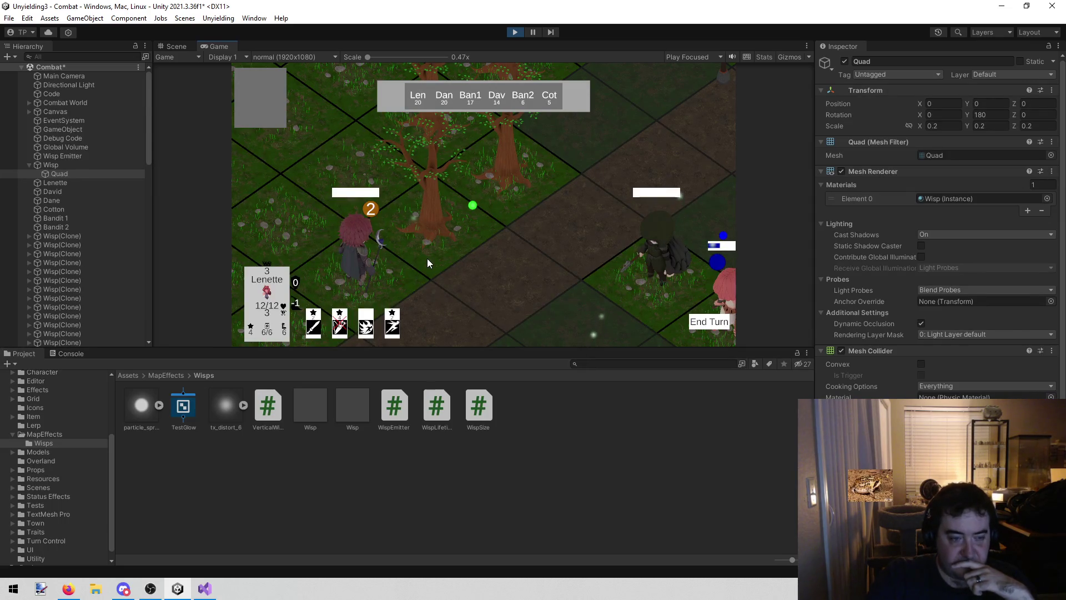
{"action": "left_click", "coordinate": [75, 147]}
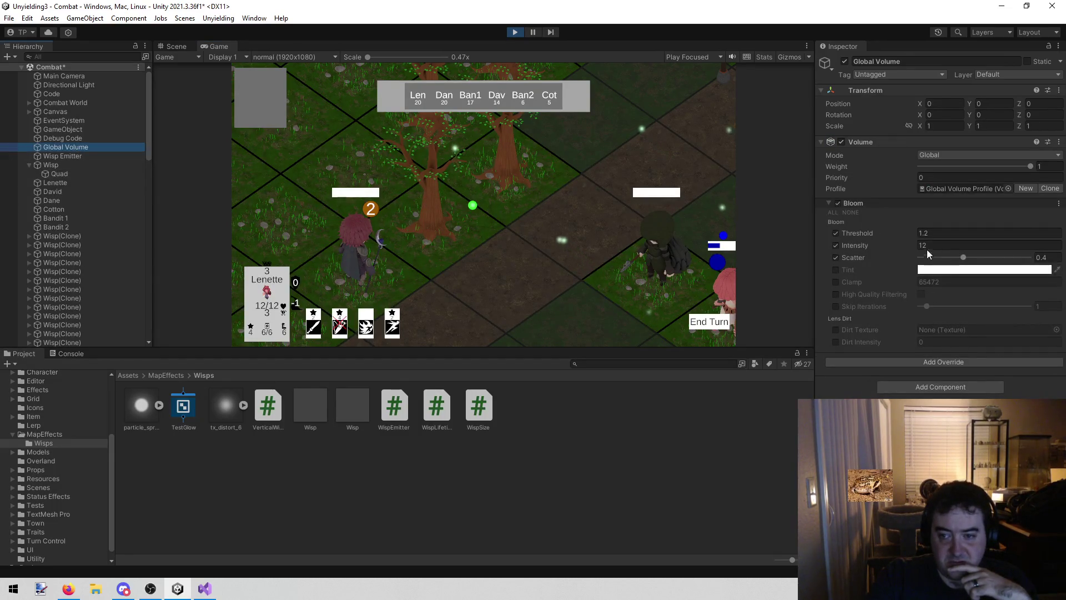
Lower the bloom scatter to 0.184 and set the bloom intensity to 13.1
{"action": "mouse_move", "coordinate": [963, 257]}
{"action": "left_mouse_down"}
{"action": "mouse_move", "coordinate": [901, 258]}
{"action": "mouse_move", "coordinate": [1040, 260]}
{"action": "mouse_move", "coordinate": [903, 244]}
{"action": "mouse_move", "coordinate": [1049, 246]}
{"action": "mouse_move", "coordinate": [883, 245]}
{"action": "left_mouse_up"}
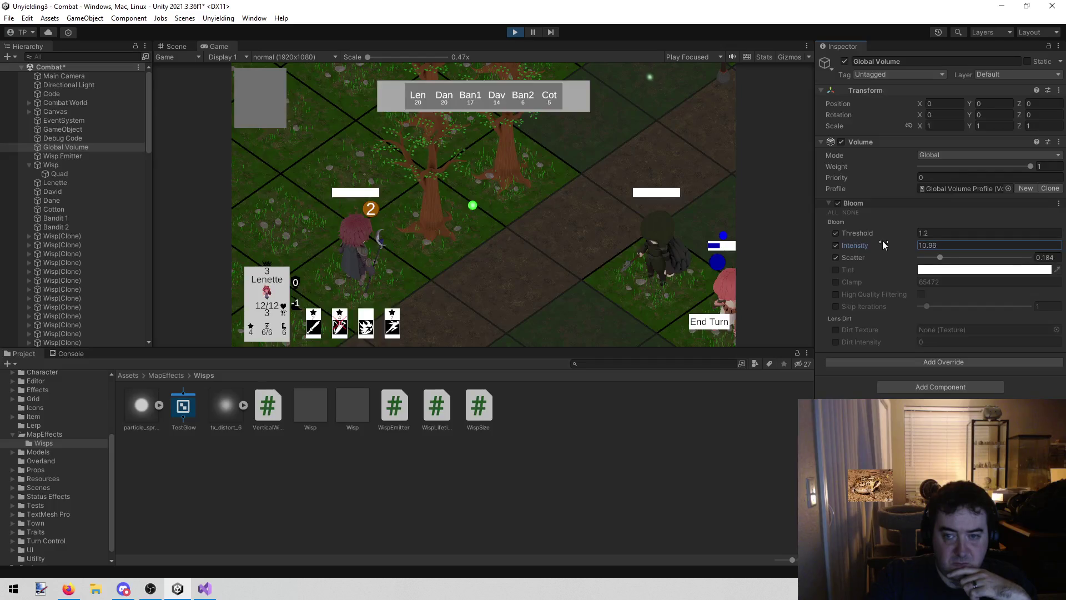
{"action": "left_click_drag", "start_coordinate": [729, 246], "coordinate": [683, 247]}
{"action": "mouse_move", "coordinate": [587, 245]}
{"action": "left_mouse_down"}
{"action": "mouse_move", "coordinate": [158, 261]}
{"action": "mouse_move", "coordinate": [1025, 225]}
{"action": "mouse_move", "coordinate": [602, 238]}
{"action": "mouse_move", "coordinate": [1061, 245]}
{"action": "mouse_move", "coordinate": [927, 245]}
{"action": "left_mouse_up"}
{"action": "type", "text": "0"}
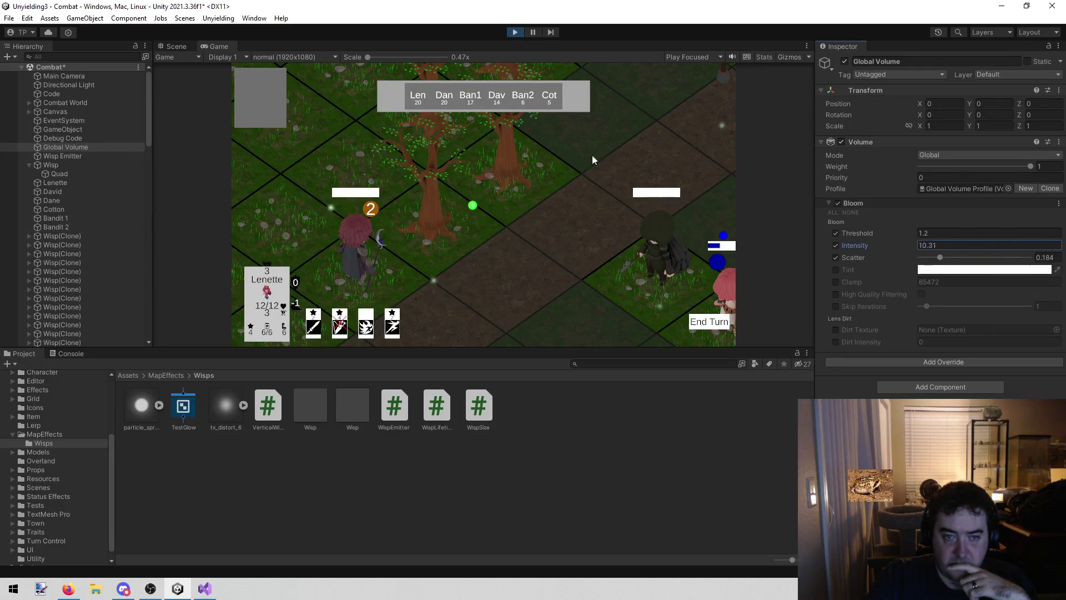
{"action": "mouse_move", "coordinate": [884, 241]}
{"action": "left_mouse_down"}
{"action": "mouse_move", "coordinate": [948, 248]}
{"action": "mouse_move", "coordinate": [905, 236]}
{"action": "mouse_move", "coordinate": [1005, 228]}
{"action": "left_mouse_up"}
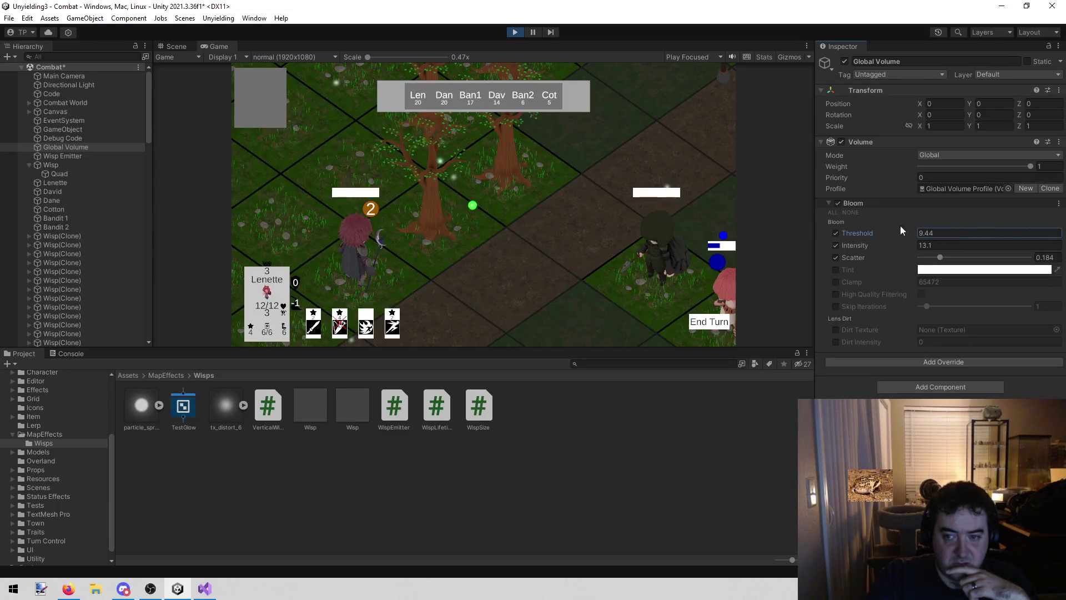
Compare the threshold override on and off, set the bloom threshold to 1.2, and stop the game
{"action": "left_click", "coordinate": [836, 234]}
{"action": "left_click", "coordinate": [837, 233]}
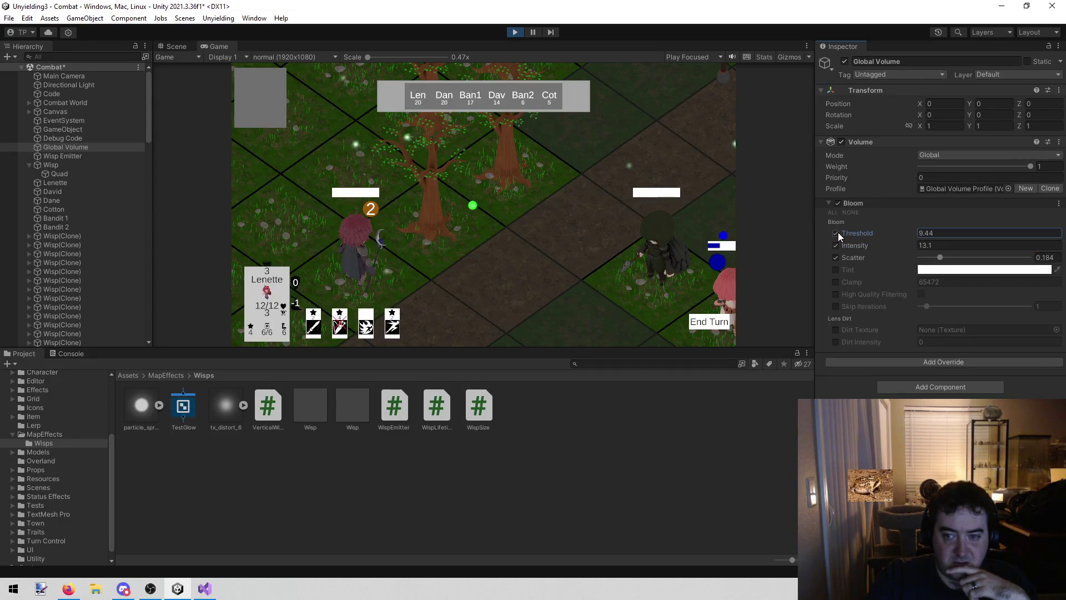
{"action": "left_click", "coordinate": [838, 232]}
{"action": "left_click", "coordinate": [838, 232]}
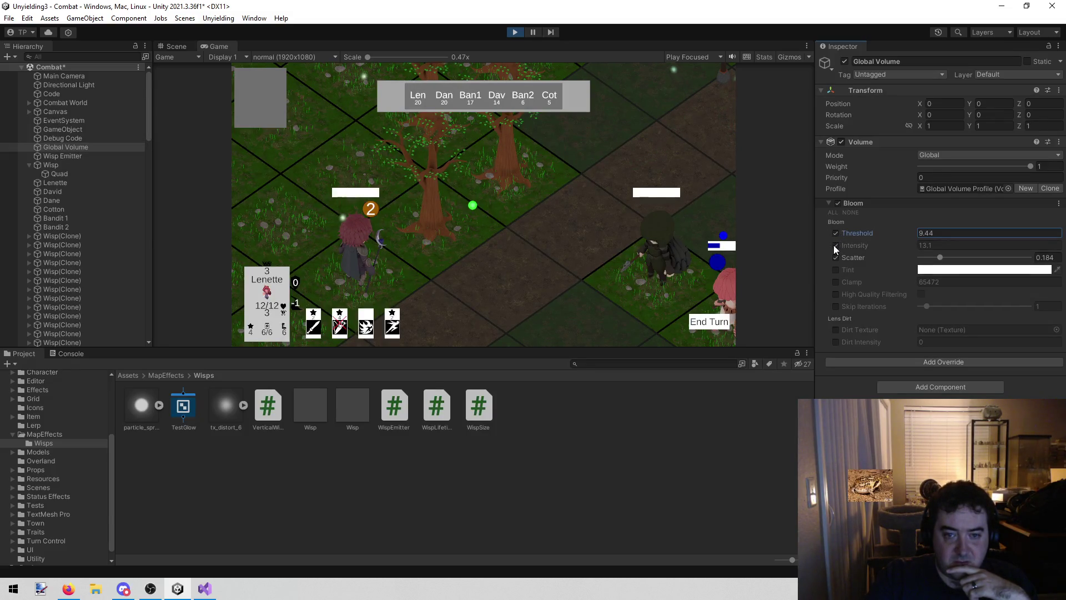
{"action": "left_click", "coordinate": [836, 233]}
{"action": "left_click", "coordinate": [836, 233]}
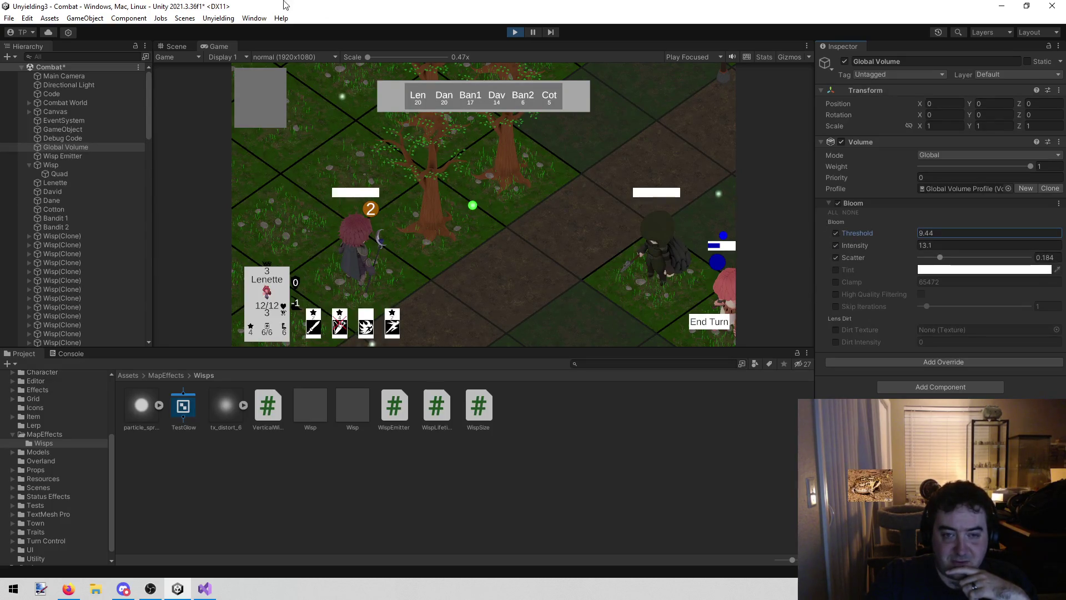
{"action": "type", "text": "4.11"}
{"action": "left_click", "coordinate": [940, 233]}
{"action": "type", "text": "0"}
{"action": "key", "text": "BackSpace"}
{"action": "type", "text": "1.2"}
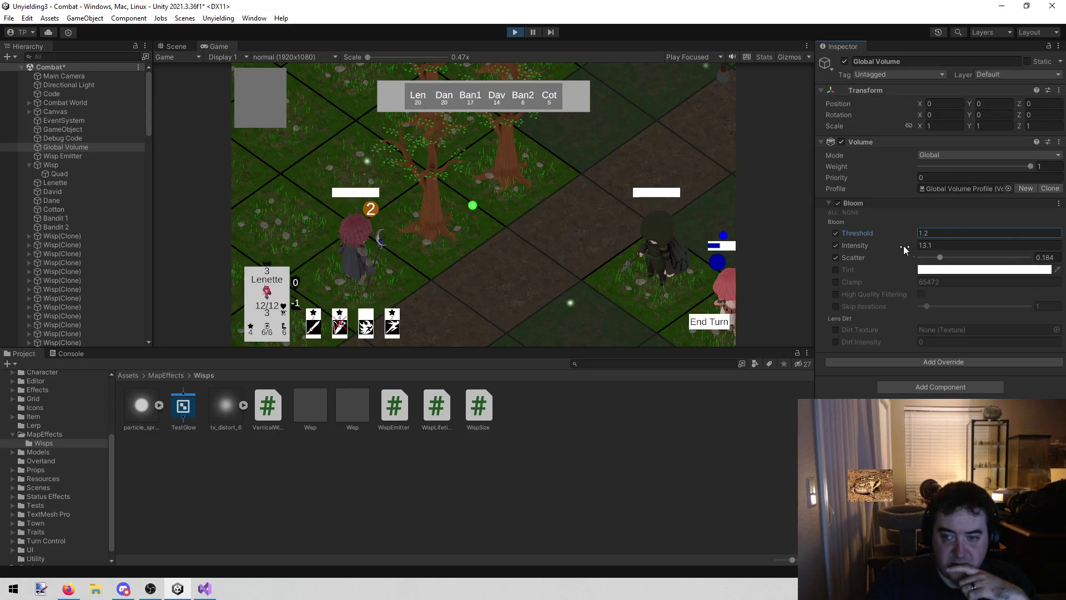
{"action": "left_click", "coordinate": [515, 32]}
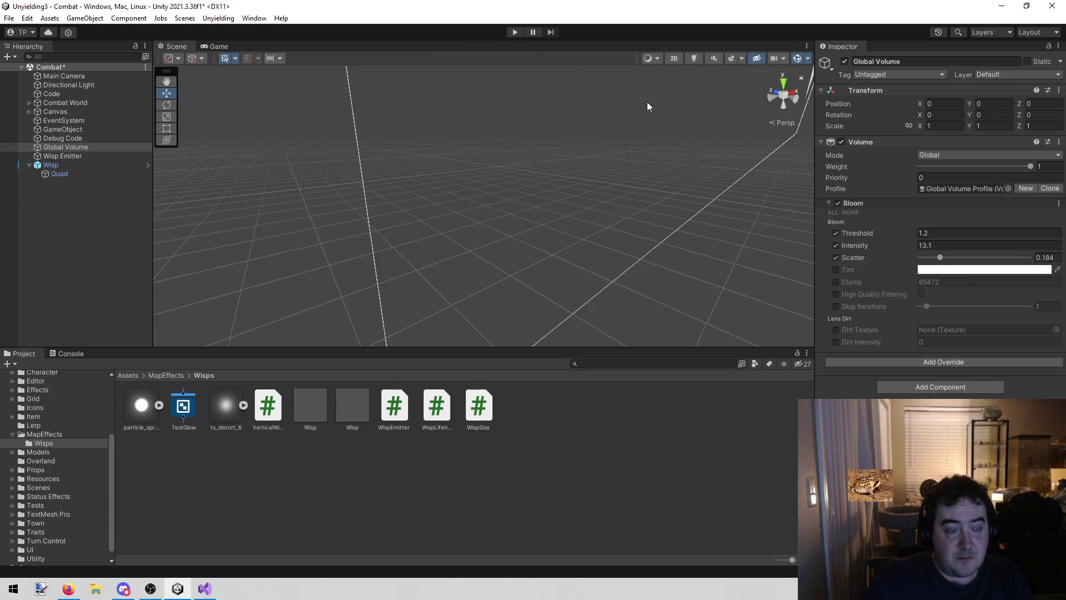
Collapse the Global Volume's Bloom section in the Inspector
{"action": "left_click", "coordinate": [843, 206]}
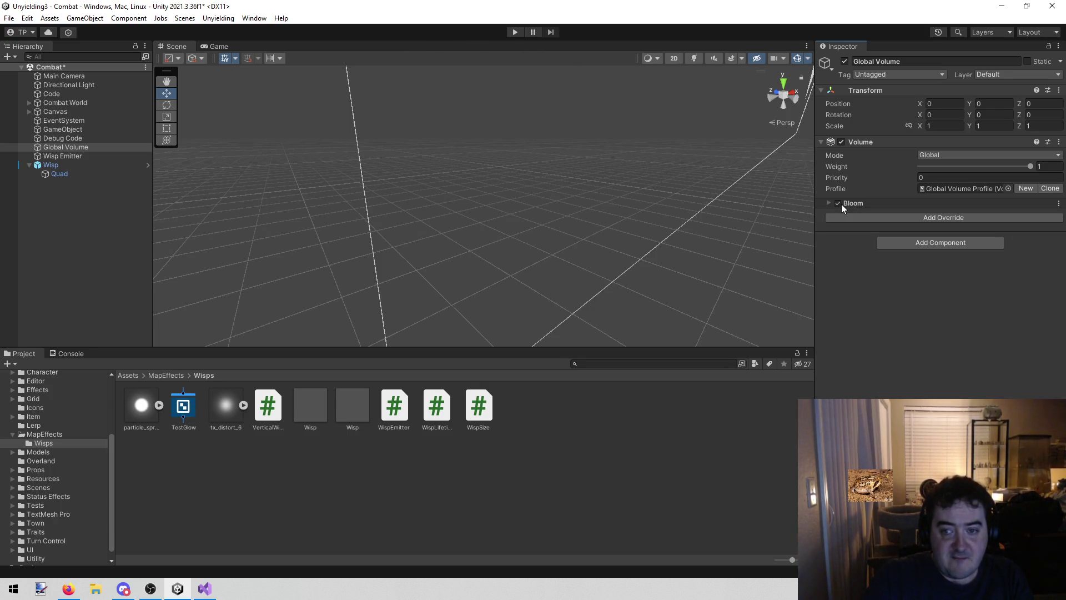
Expand Bloom, switch it off, and run the game to preview without bloom
{"action": "left_click", "coordinate": [828, 203]}
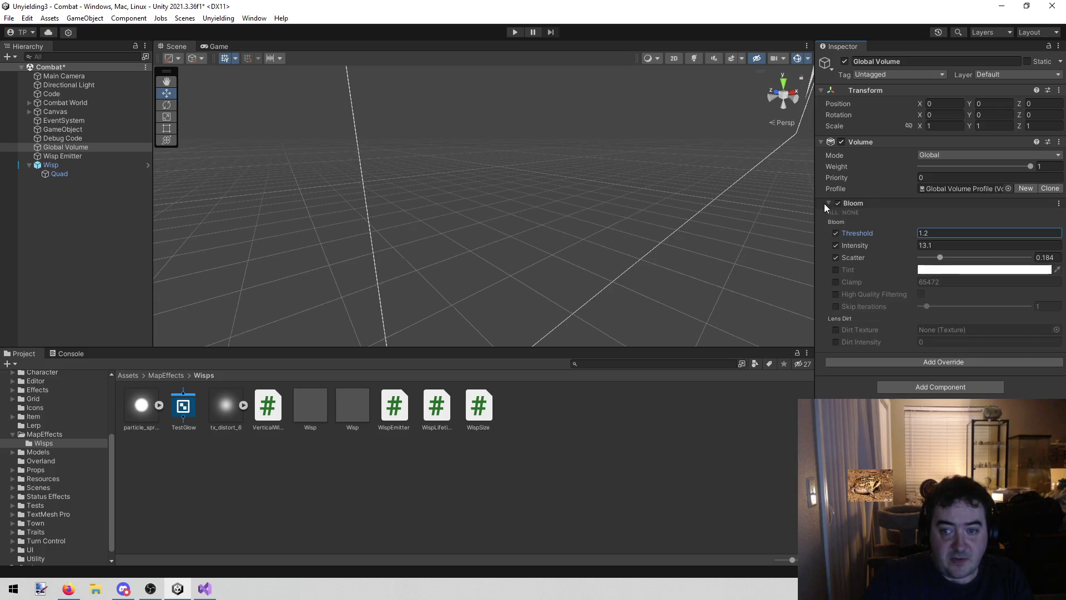
{"action": "left_click", "coordinate": [837, 204]}
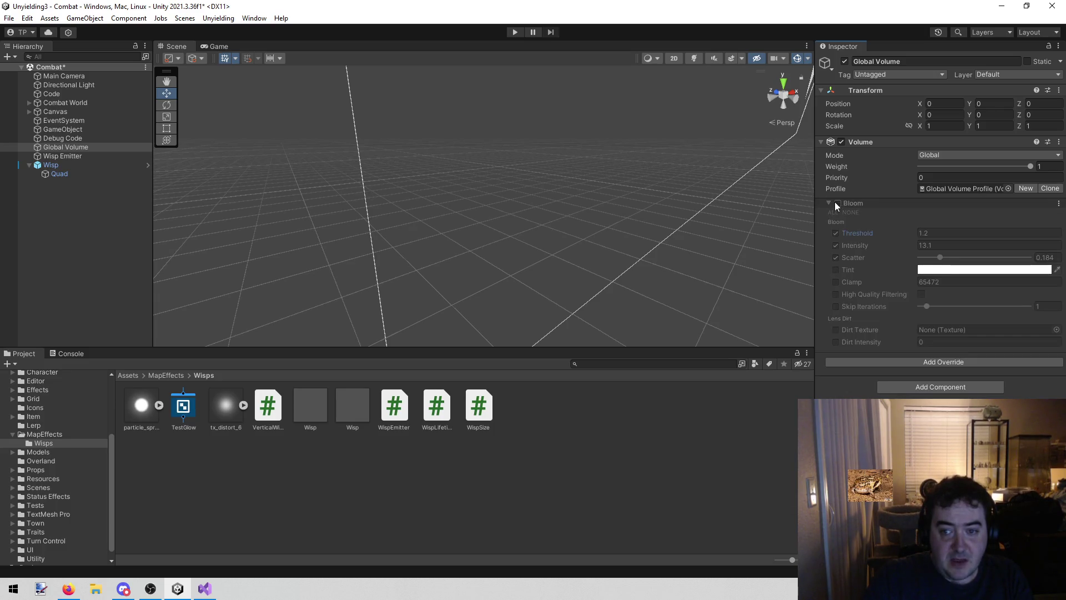
{"action": "left_click", "coordinate": [515, 32]}
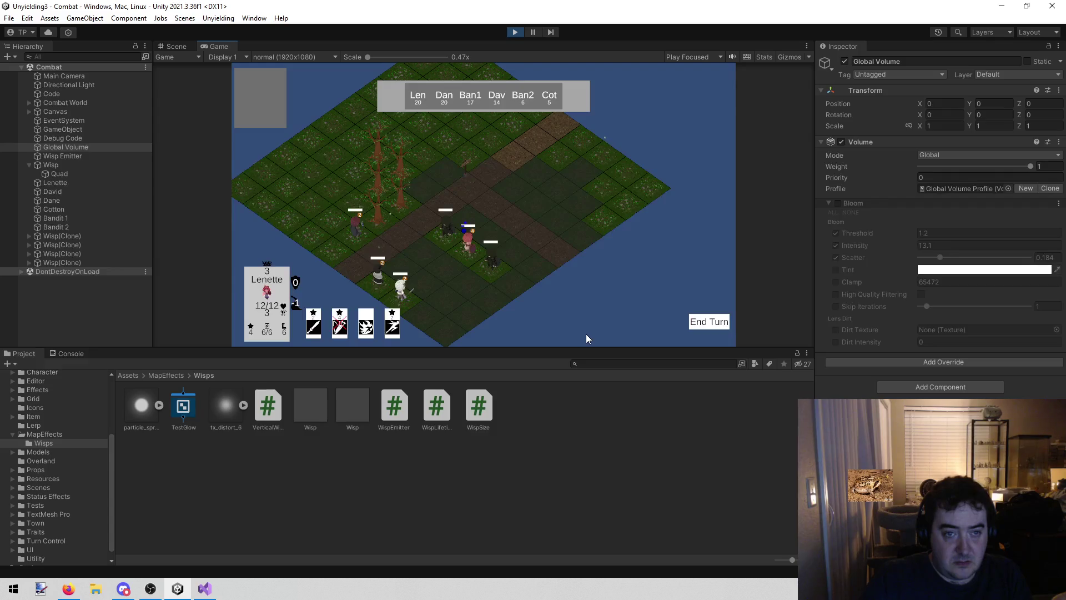
{"action": "scroll", "coordinate": [608, 302], "scroll_direction": "up", "scroll_amount": 3}
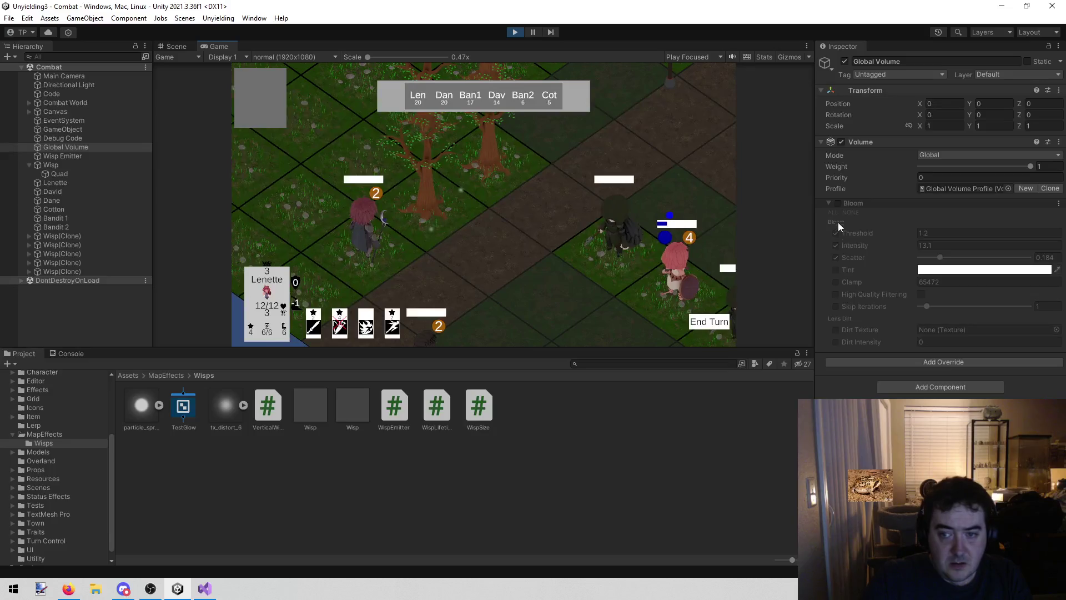
Toggle Bloom on and off repeatedly to compare, leave it off, and stop the game
{"action": "left_click", "coordinate": [838, 204]}
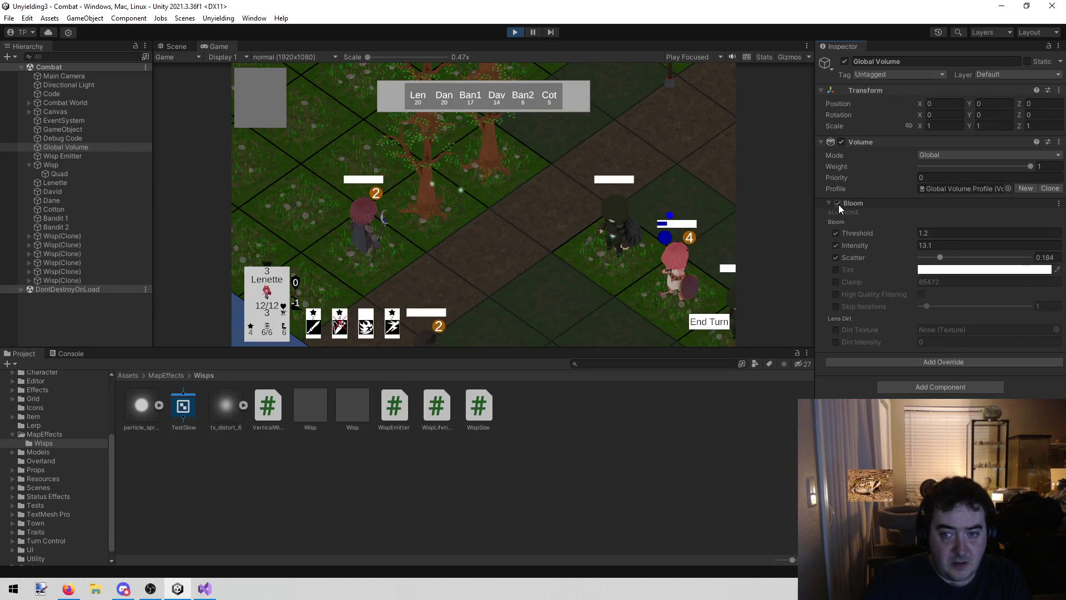
{"action": "left_click", "coordinate": [839, 204]}
{"action": "left_click", "coordinate": [839, 204]}
{"action": "left_click", "coordinate": [839, 204]}
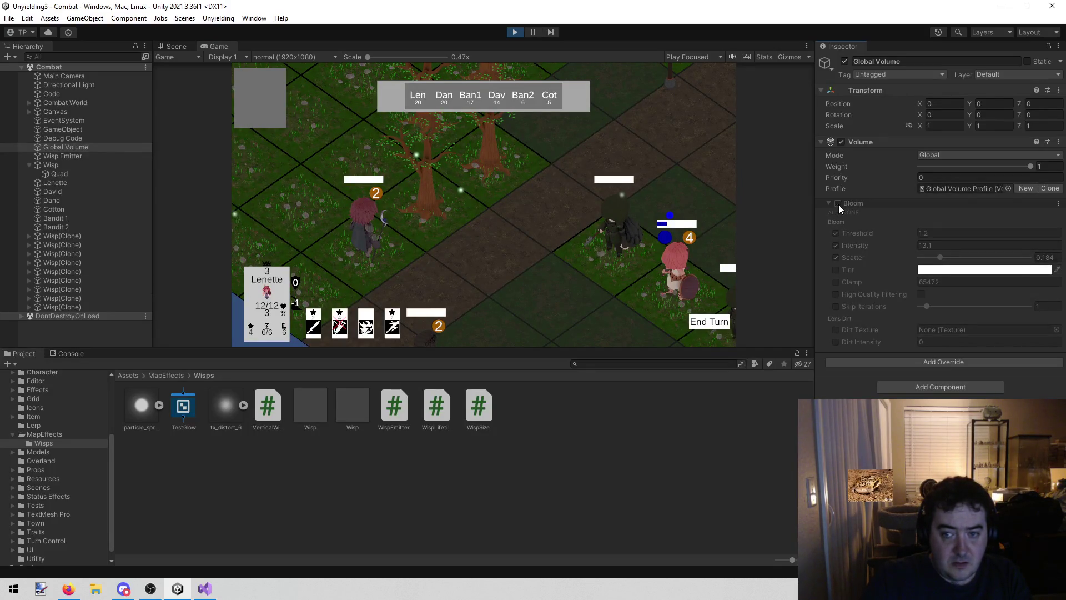
{"action": "left_click", "coordinate": [838, 204]}
{"action": "left_click", "coordinate": [839, 204]}
{"action": "left_click", "coordinate": [839, 204]}
{"action": "left_click", "coordinate": [839, 204]}
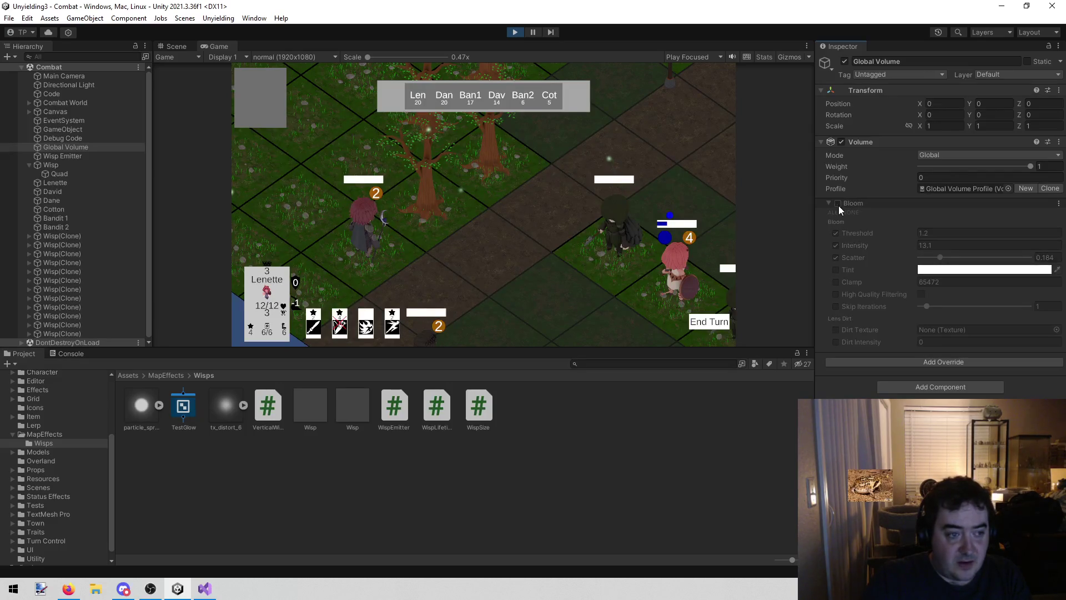
{"action": "left_click", "coordinate": [515, 32]}
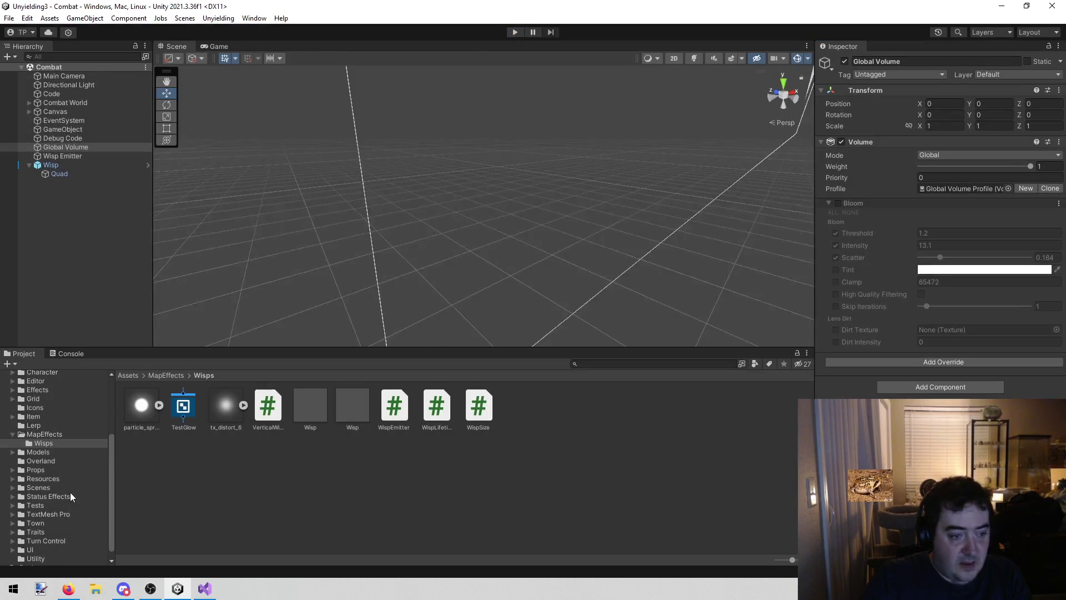
Collapse MapEffects, search the project assets, and inspect a Pepper_Halo result
{"action": "left_click", "coordinate": [13, 433]}
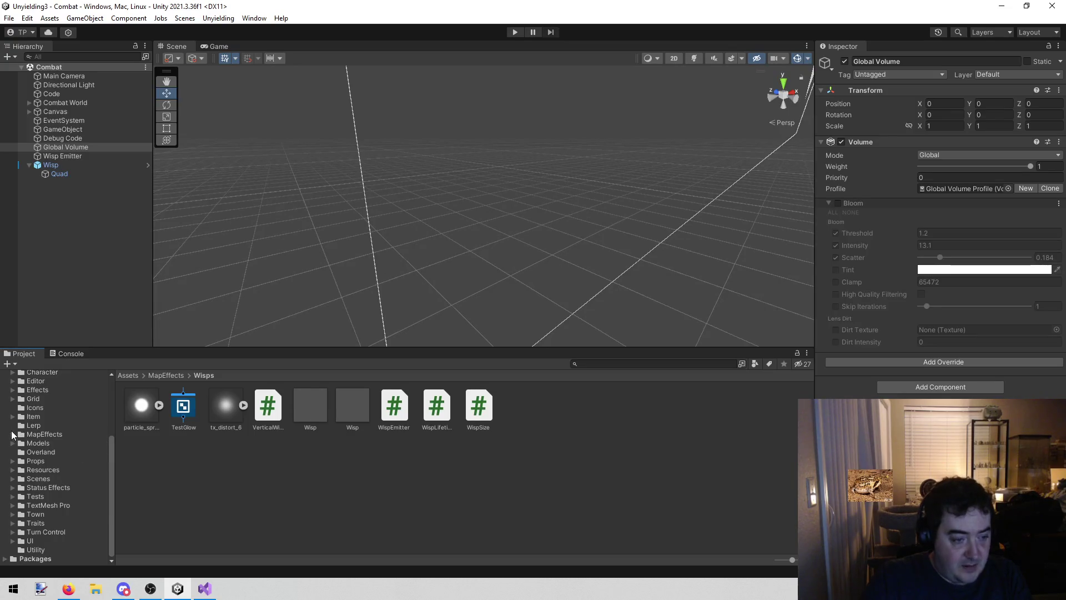
{"action": "left_click", "coordinate": [672, 365]}
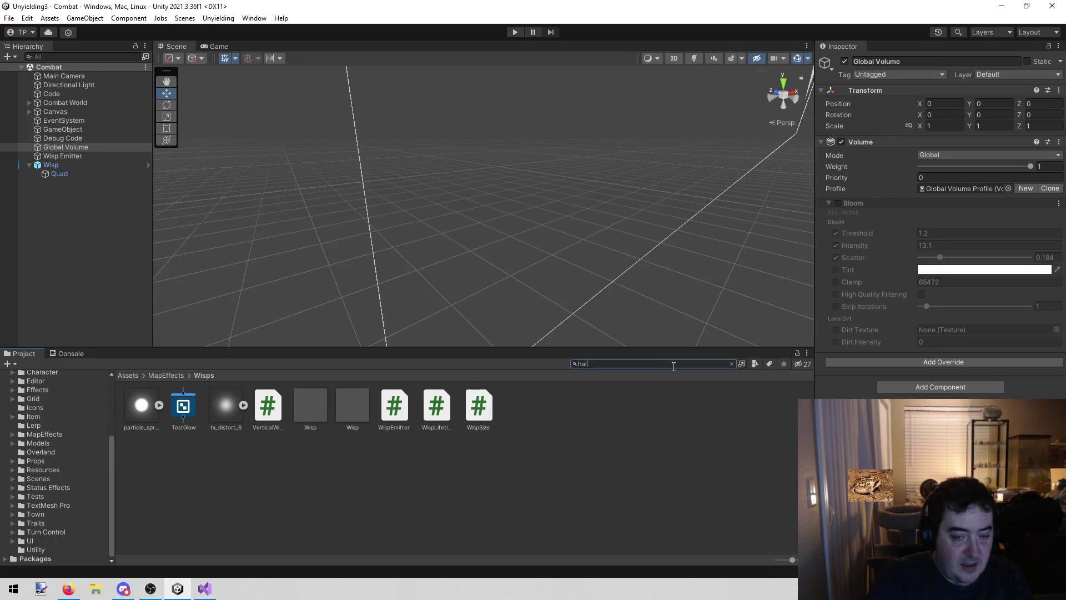
{"action": "type", "text": "o"}
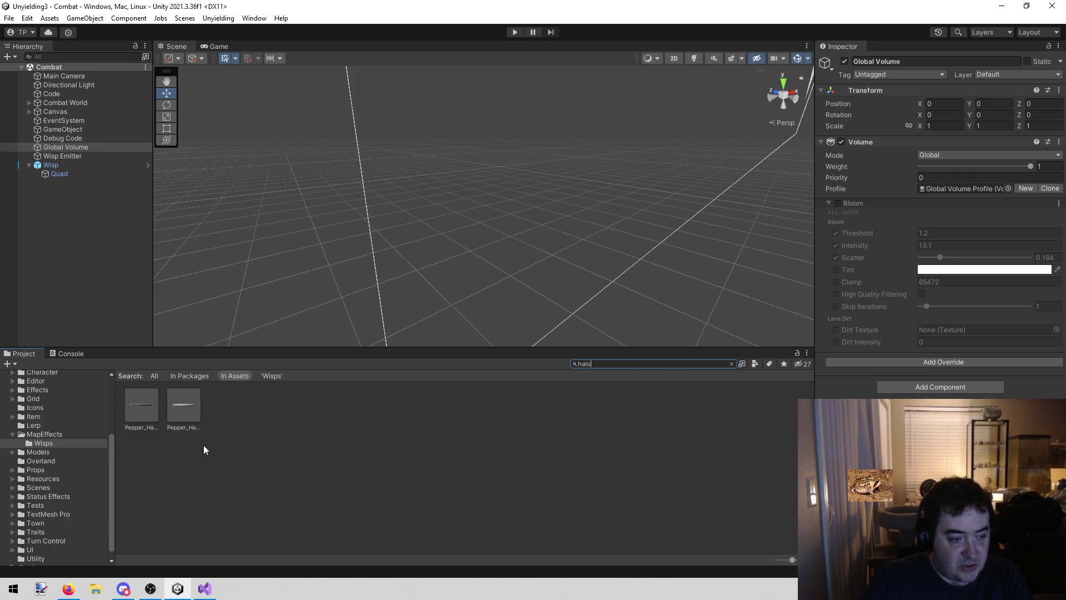
{"action": "scroll", "coordinate": [83, 462], "scroll_direction": "up", "scroll_amount": 3}
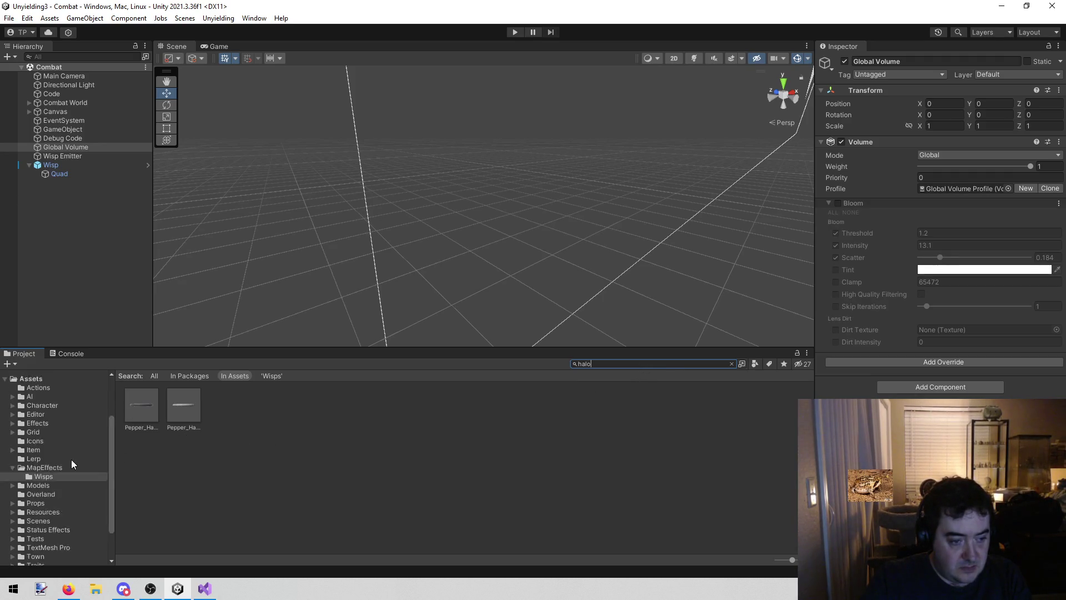
{"action": "left_click", "coordinate": [183, 411]}
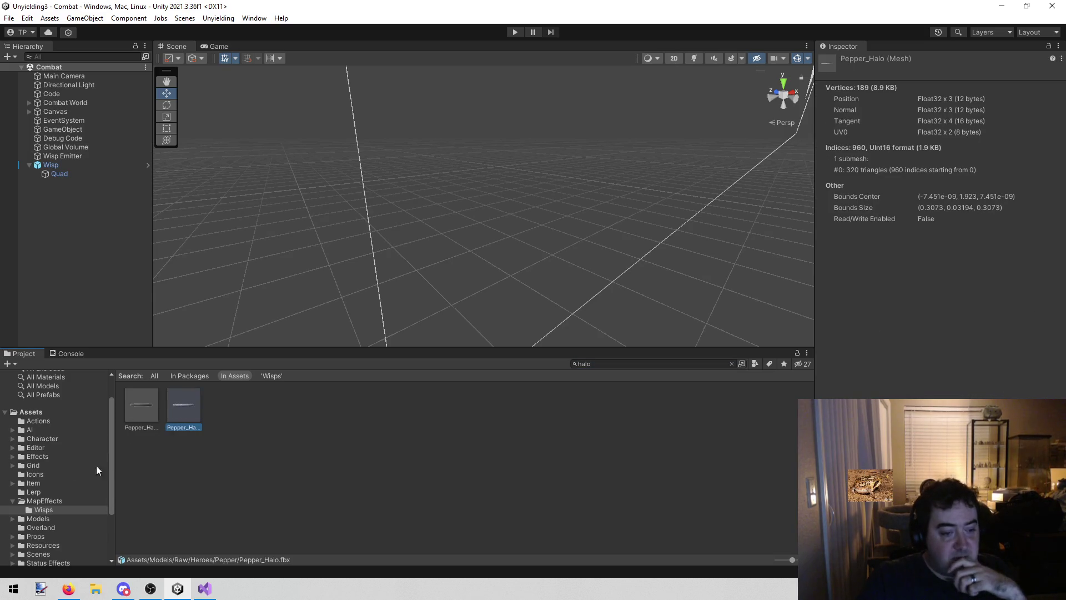
Clear the search to list the Assets folder and try dragging the Glow material into the Hierarchy
{"action": "left_click", "coordinate": [32, 412]}
{"action": "left_click", "coordinate": [568, 504]}
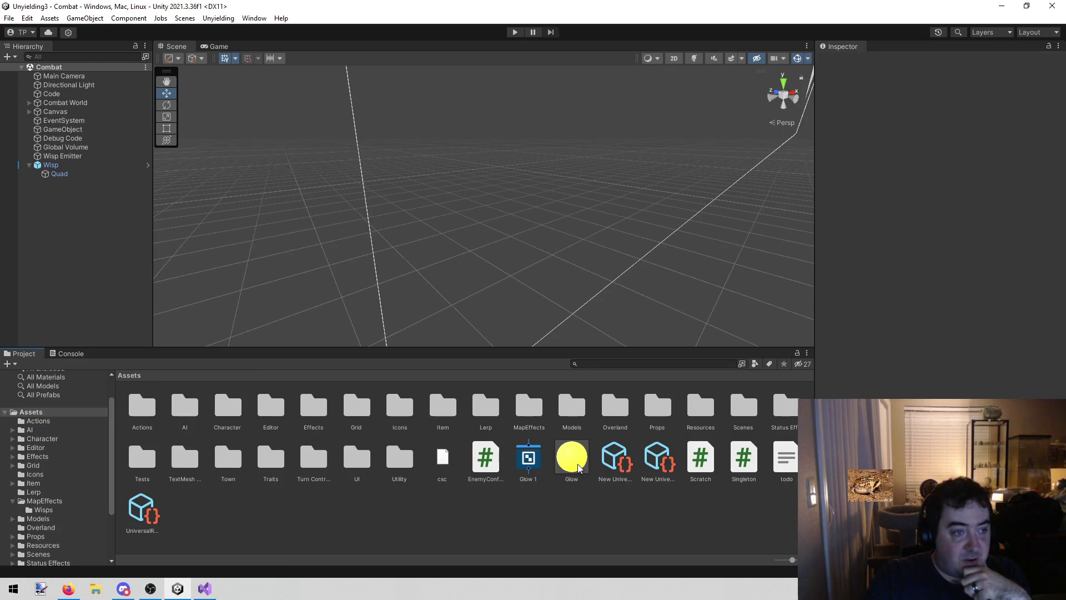
{"action": "left_click_drag", "start_coordinate": [578, 467], "coordinate": [46, 264]}
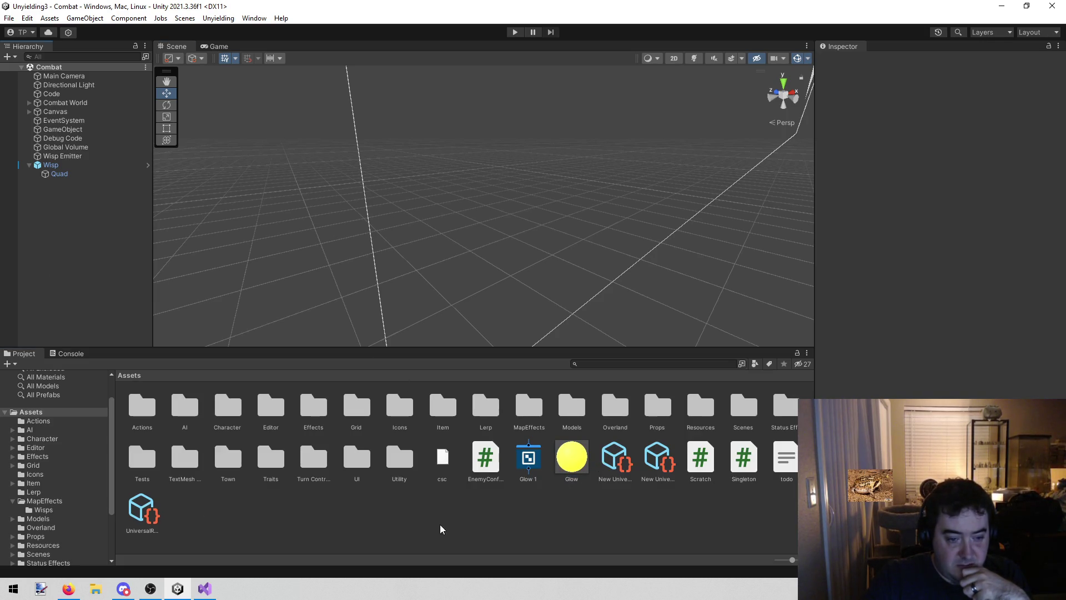
{"action": "left_click", "coordinate": [586, 458]}
{"action": "left_click", "coordinate": [44, 245]}
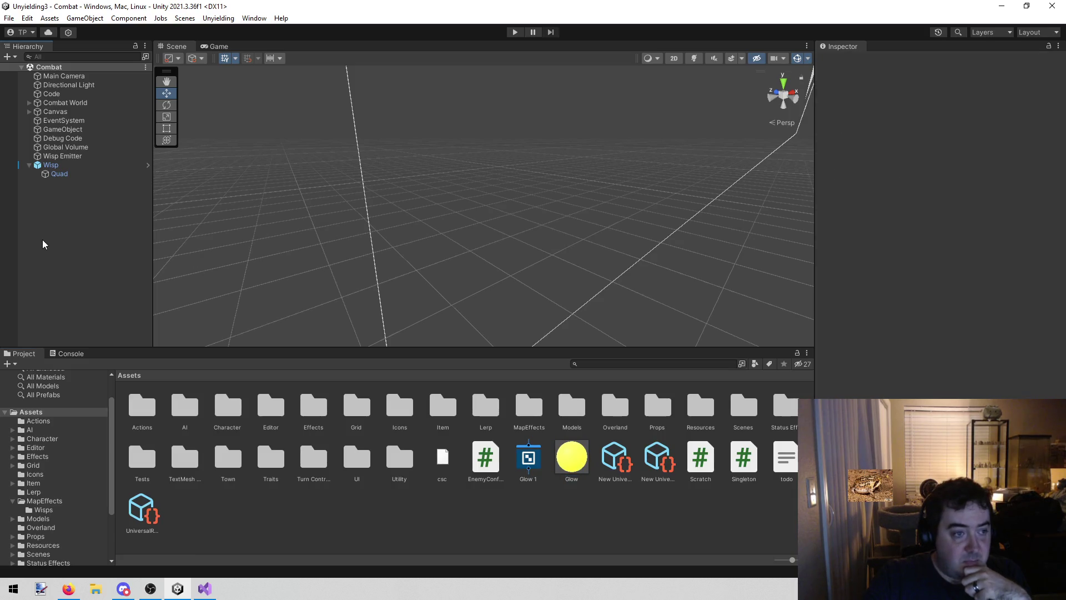
Add a Sphere to the Combat scene, apply the Glow material, and frame it
{"action": "right_click", "coordinate": [45, 244]}
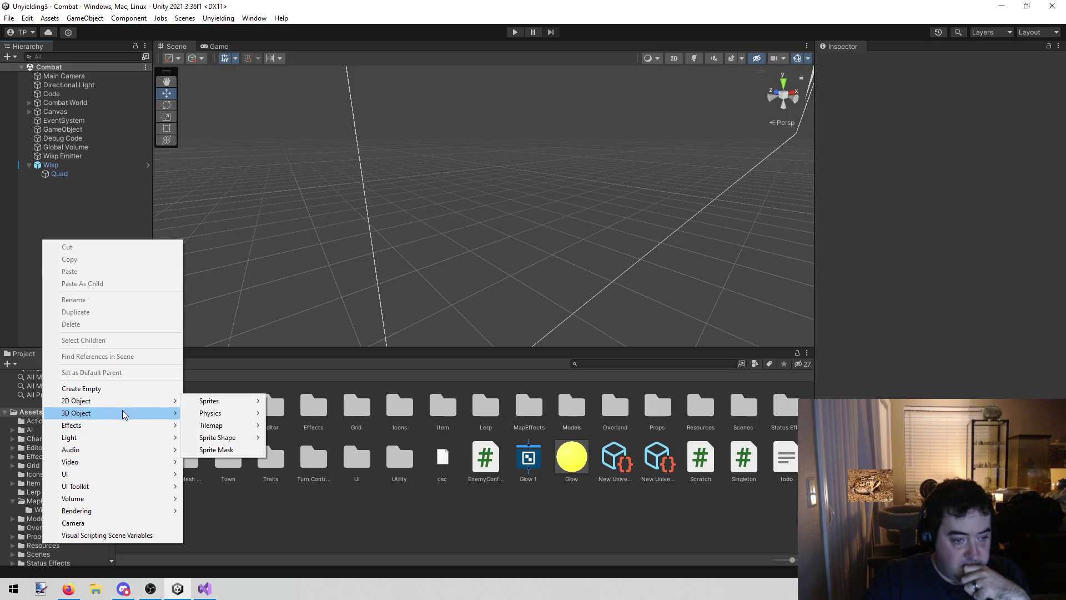
{"action": "mouse_move", "coordinate": [124, 413]}
{"action": "left_click", "coordinate": [211, 425]}
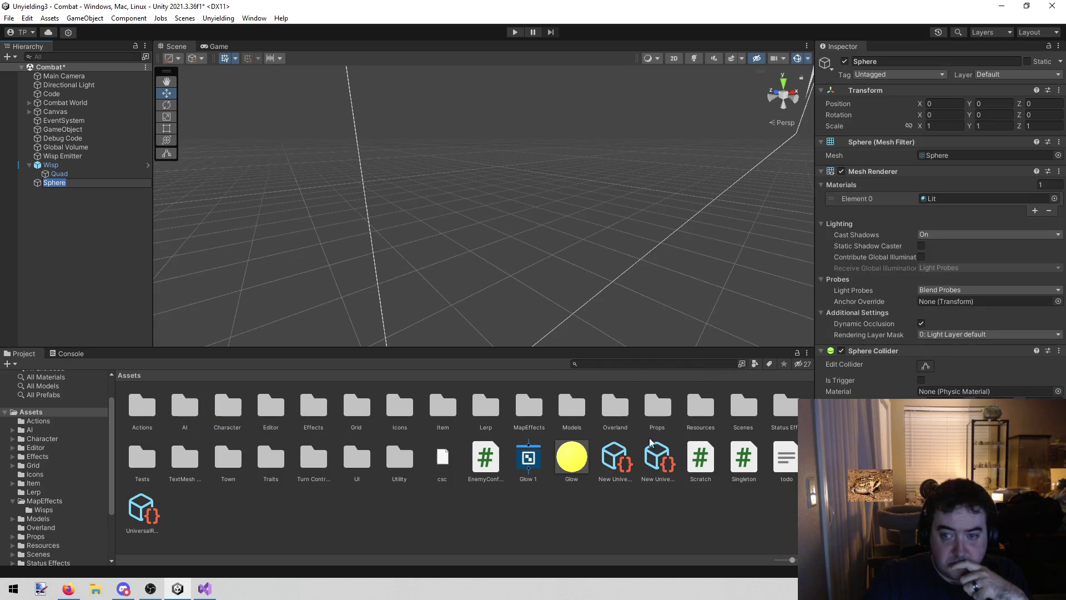
{"action": "left_click_drag", "start_coordinate": [572, 455], "coordinate": [941, 201]}
{"action": "key", "text": "f"}
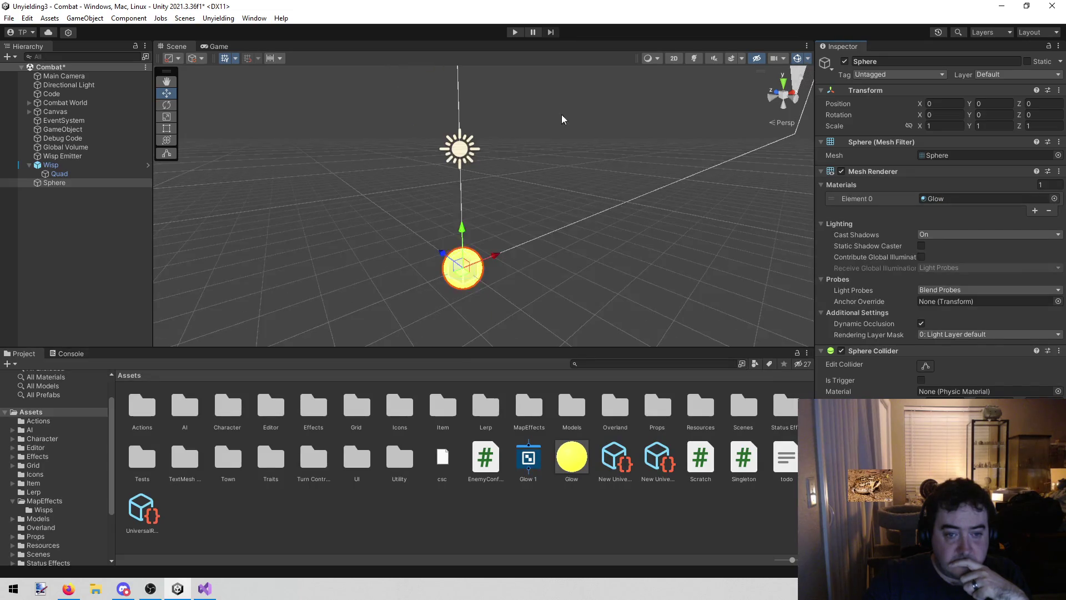
Play-test, enable the Global Volume's Bloom override, and rerun the game with Bloom on
{"action": "left_click", "coordinate": [514, 33]}
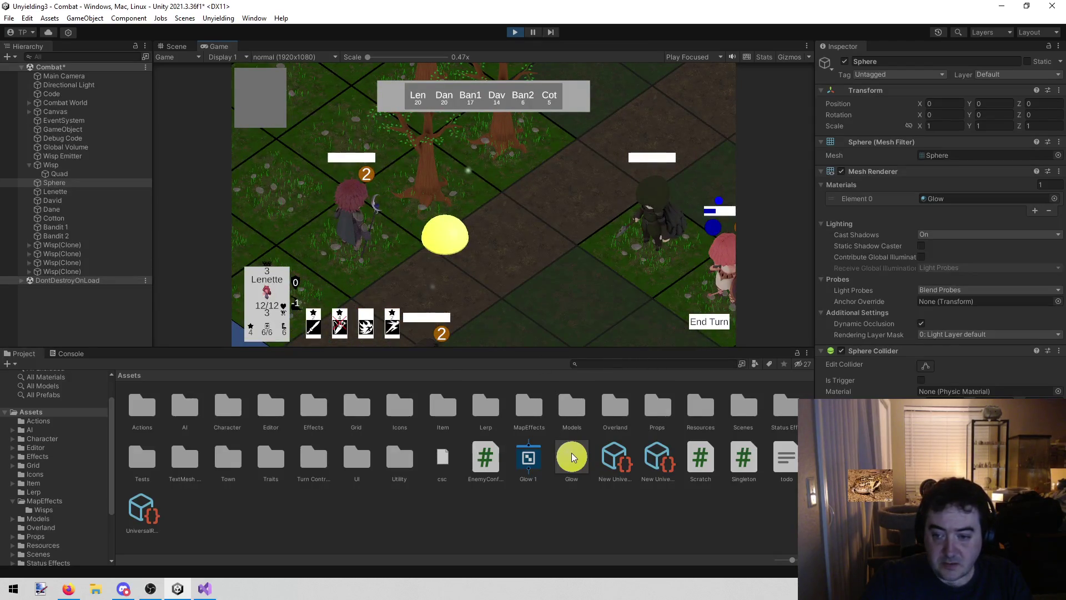
{"action": "left_click", "coordinate": [84, 146]}
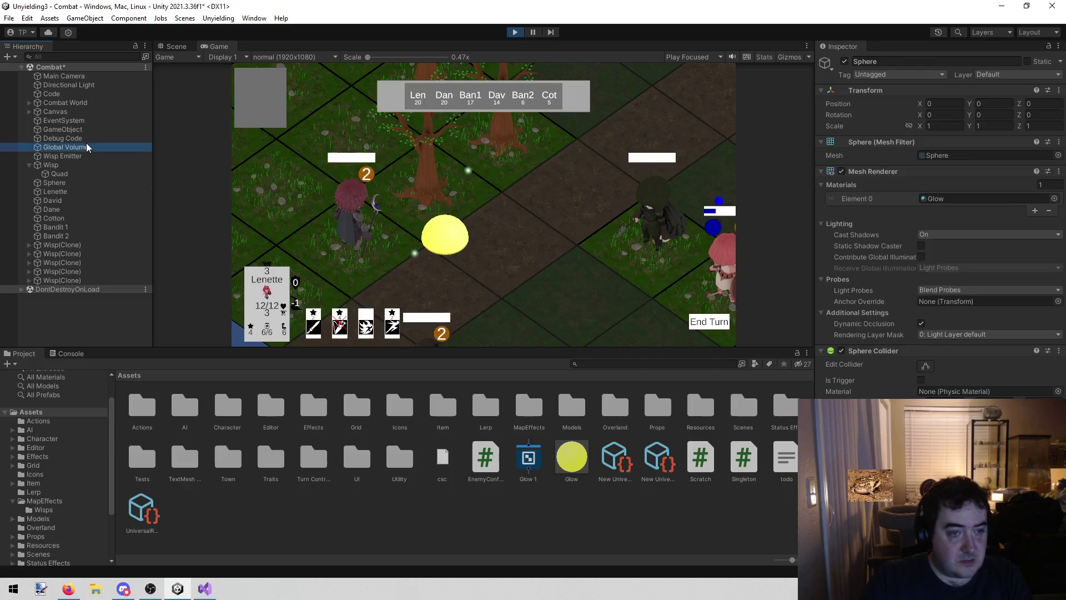
{"action": "left_click", "coordinate": [839, 203]}
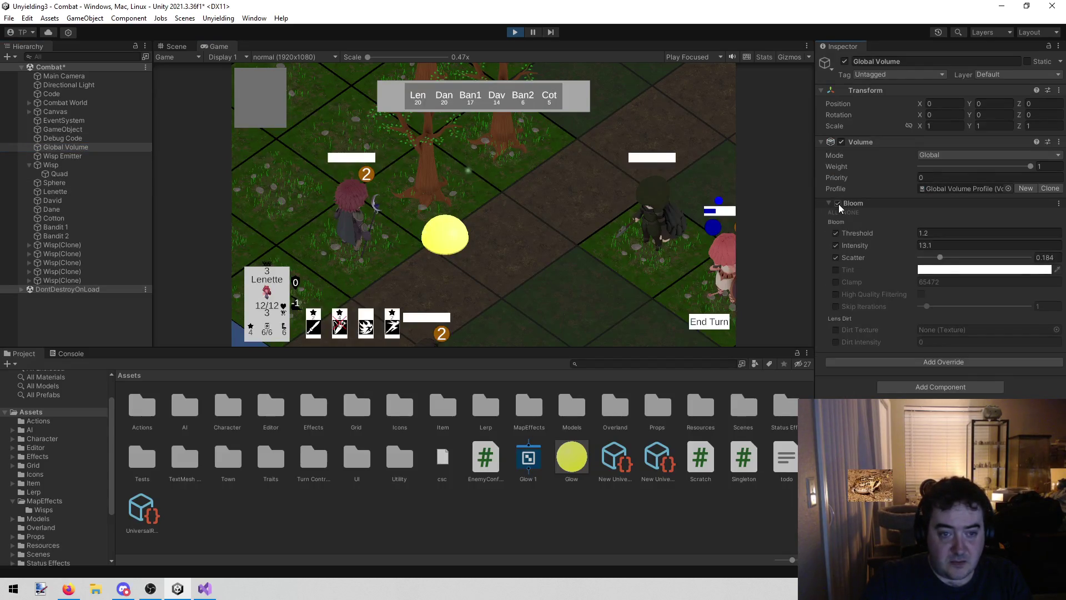
{"action": "left_click", "coordinate": [515, 33]}
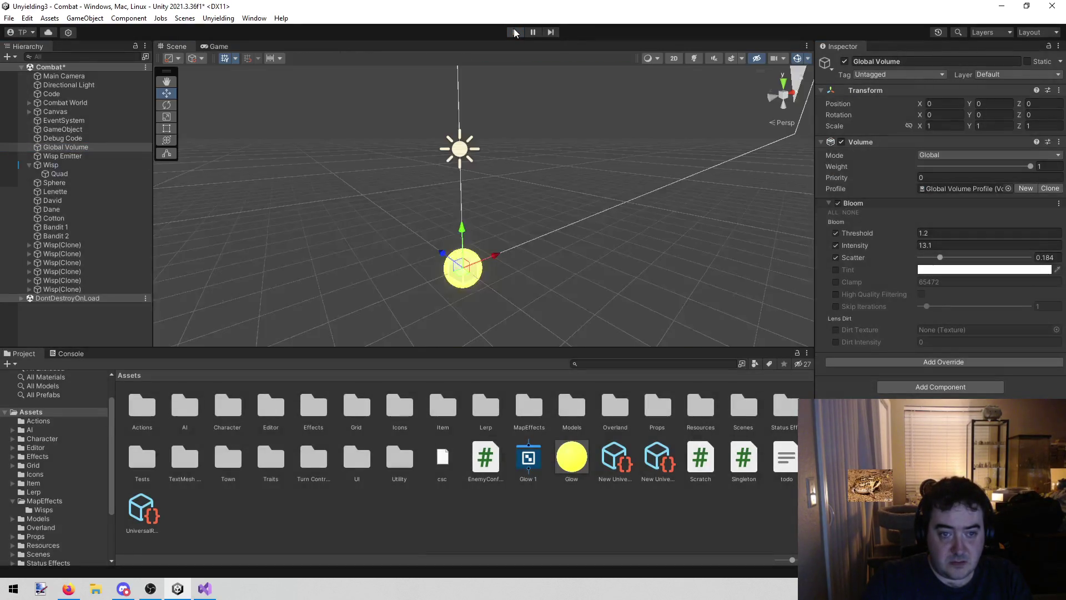
{"action": "left_click", "coordinate": [514, 32]}
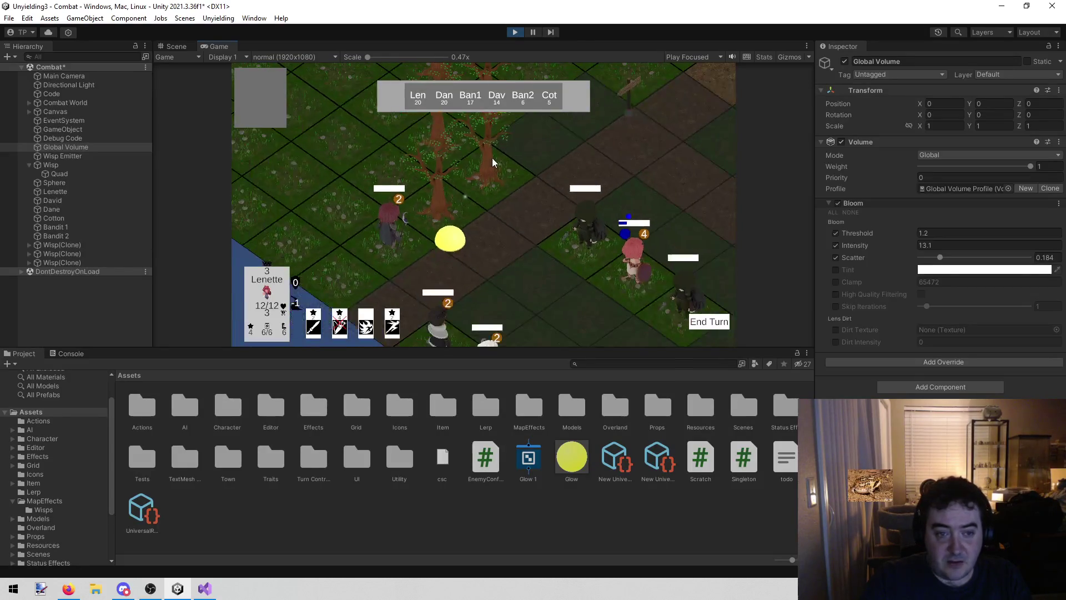
{"action": "left_click", "coordinate": [515, 32]}
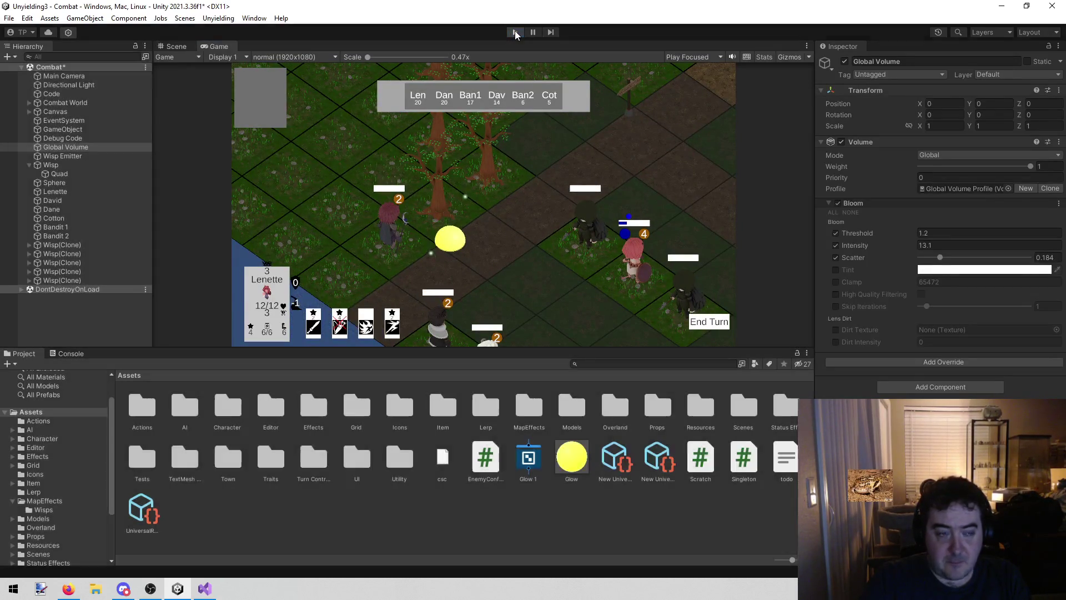
{"action": "left_click", "coordinate": [92, 73]}
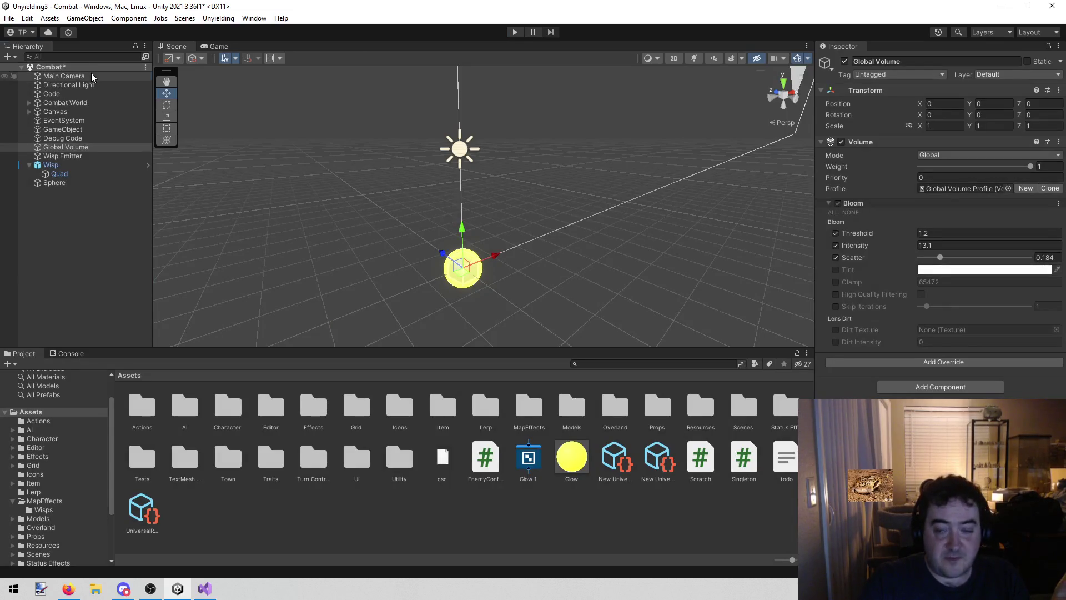
Turn on Post Processing for the Main Camera and play-test the glowing yellow sphere
{"action": "left_click", "coordinate": [923, 251]}
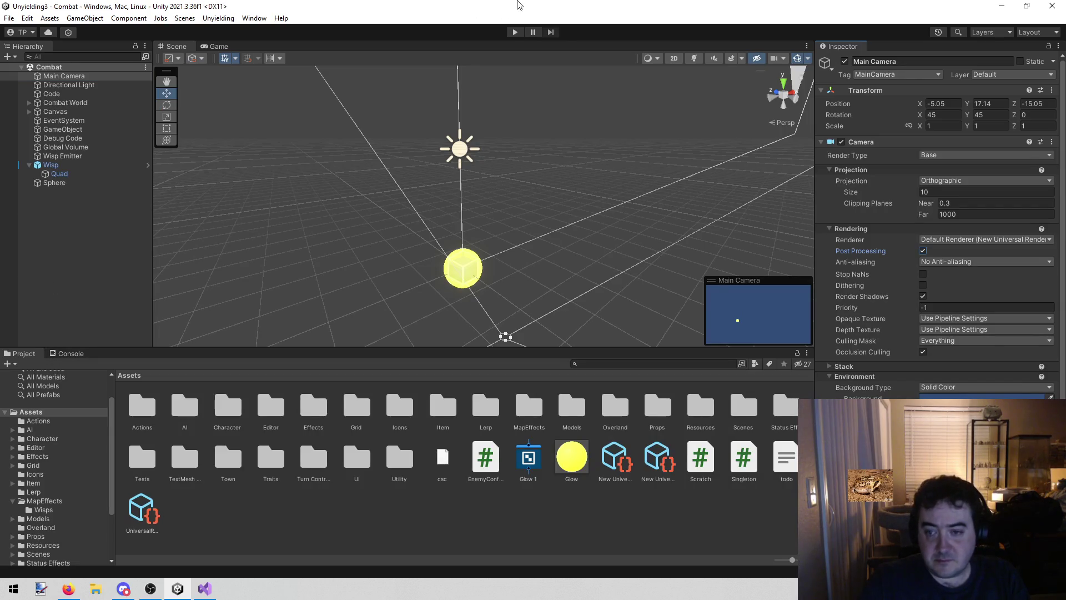
{"action": "left_click", "coordinate": [520, 34]}
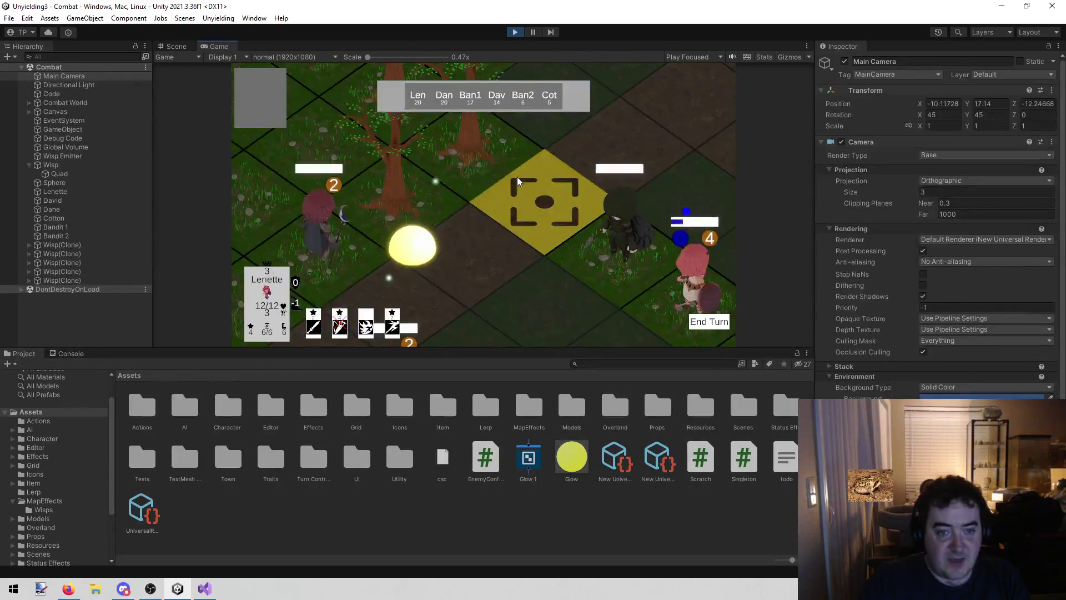
{"action": "left_click", "coordinate": [514, 34]}
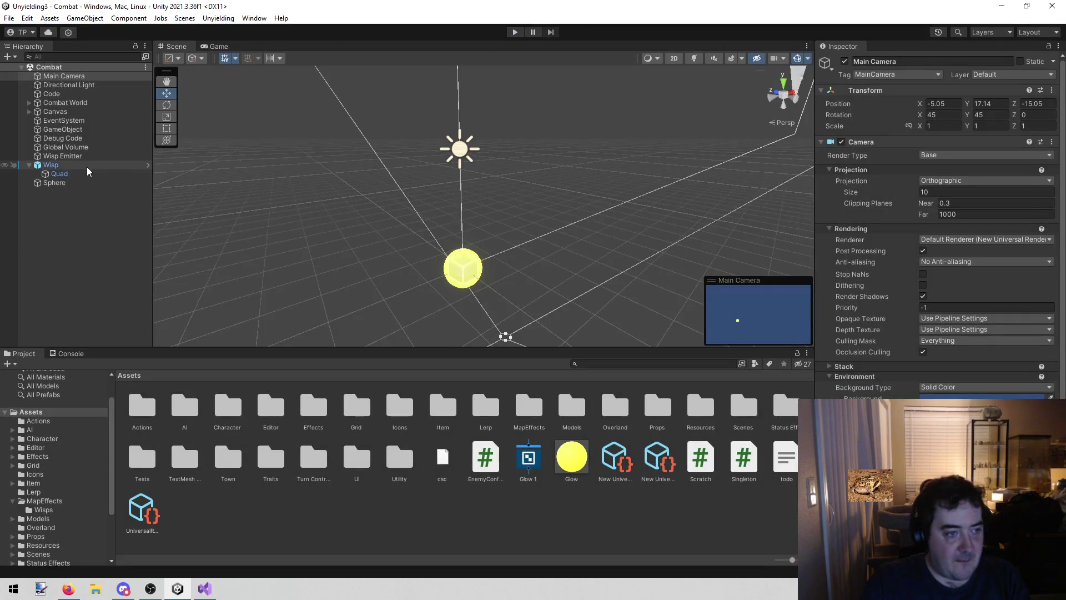
Delete the test Sphere from the Hierarchy
{"action": "left_click", "coordinate": [82, 180]}
{"action": "right_click", "coordinate": [84, 183]}
{"action": "left_click", "coordinate": [111, 265]}
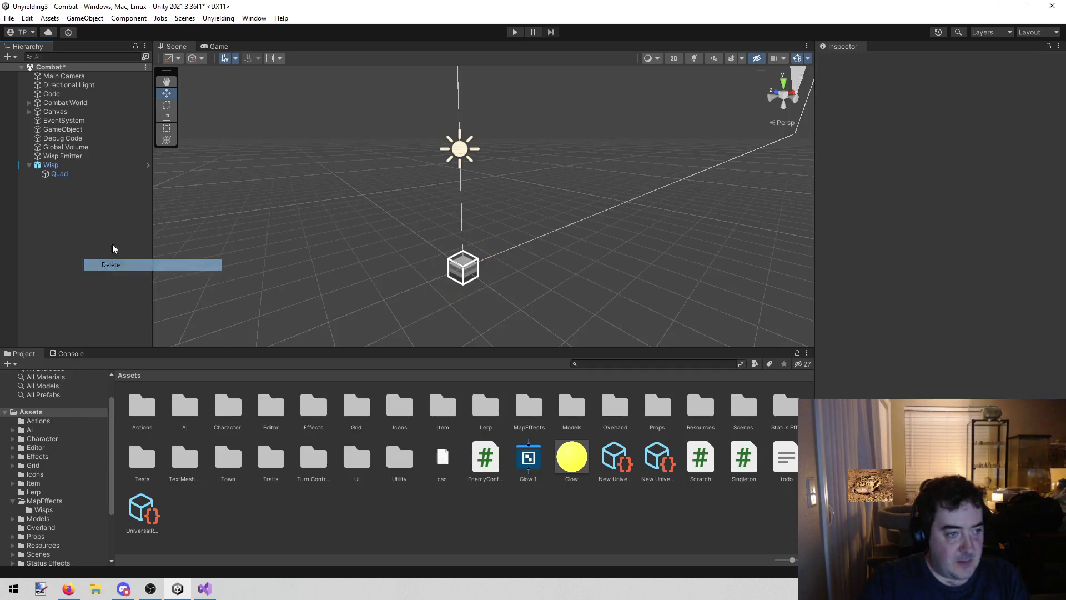
Select the Wisp's Quad child and start a play test to watch the wisps
{"action": "left_click", "coordinate": [75, 173]}
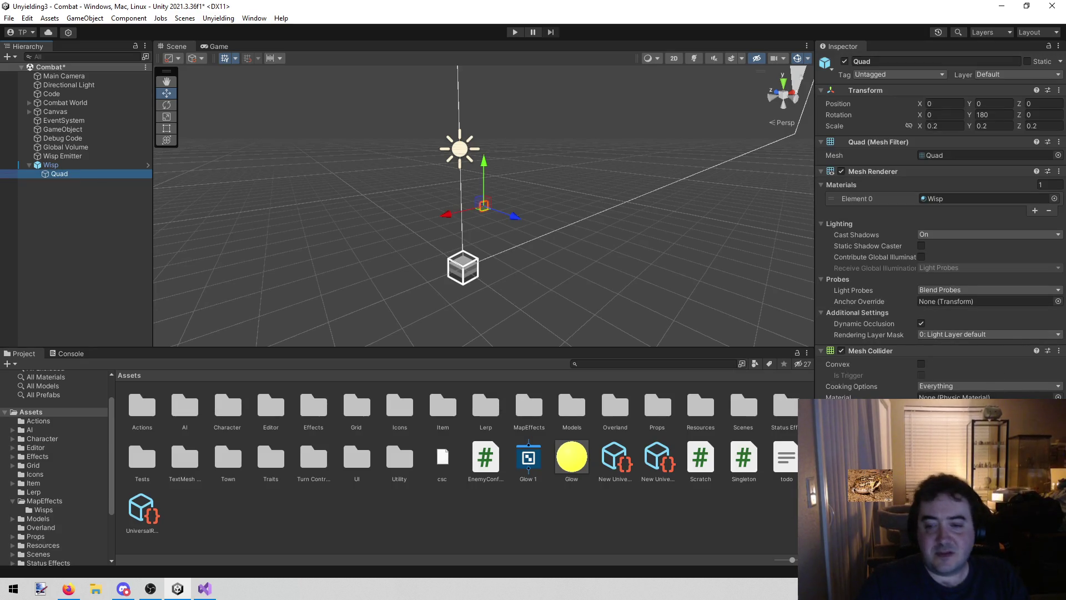
{"action": "scroll", "coordinate": [941, 227], "scroll_direction": "down", "scroll_amount": 3}
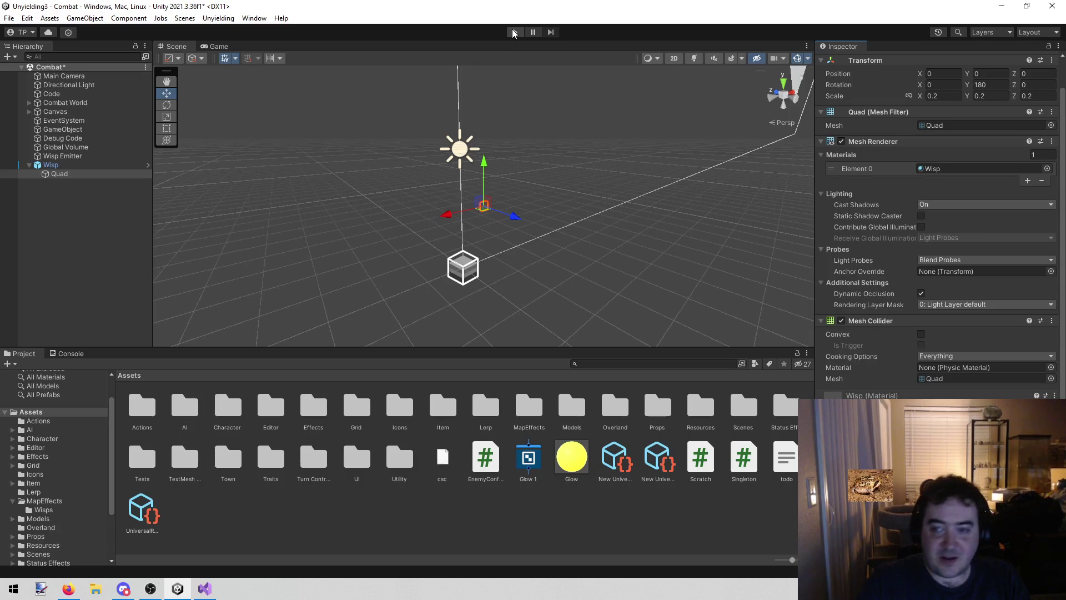
{"action": "left_click", "coordinate": [514, 32]}
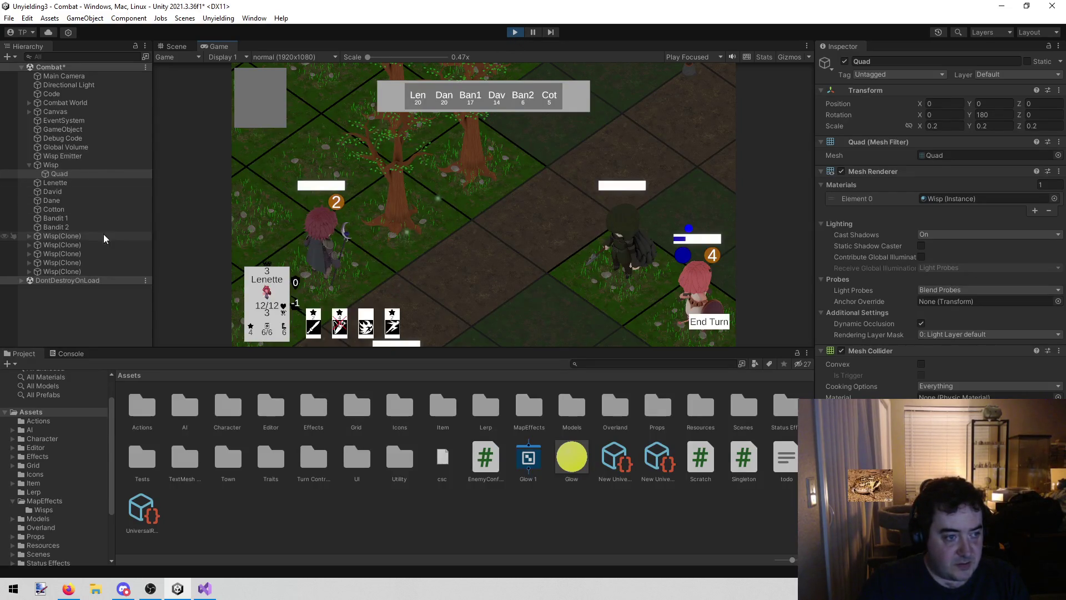
During play, inspect the Global Volume's Bloom and the Wisp's Quad, then stop the game
{"action": "left_click", "coordinate": [91, 146]}
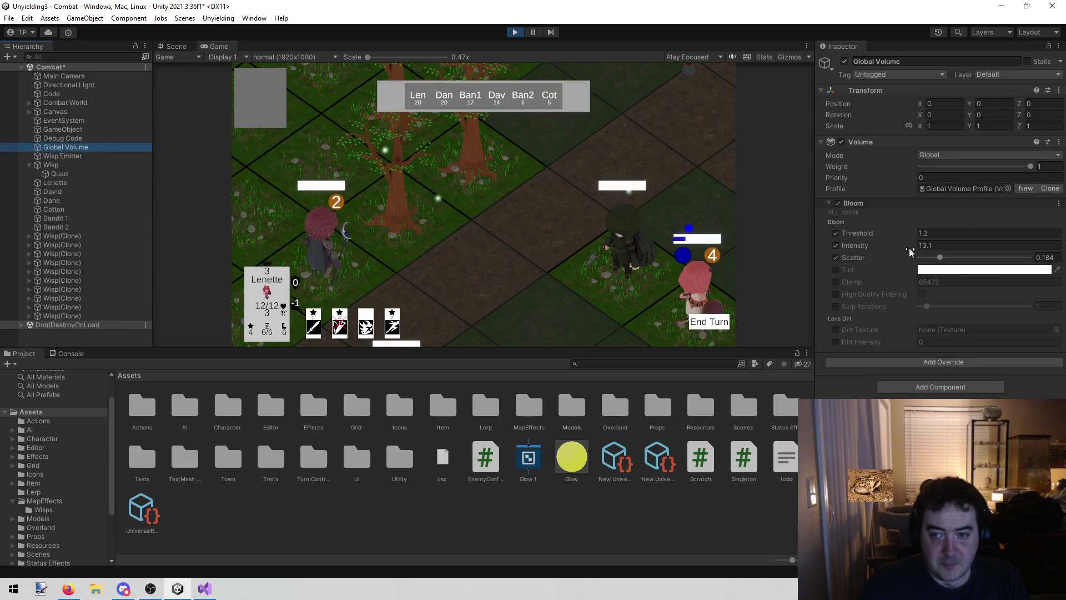
{"action": "left_click", "coordinate": [82, 173]}
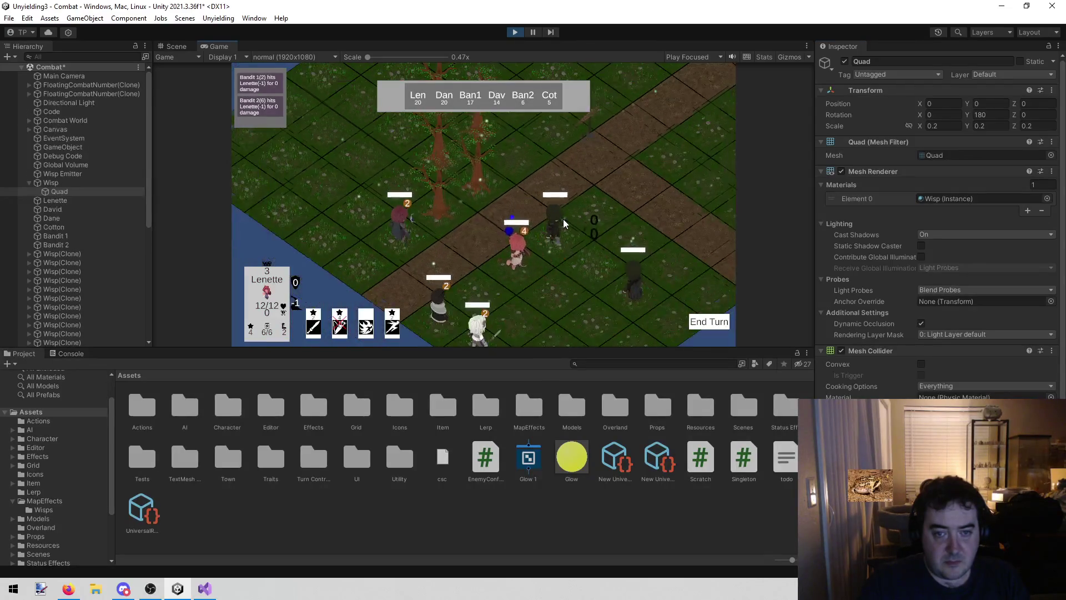
{"action": "left_click", "coordinate": [514, 31]}
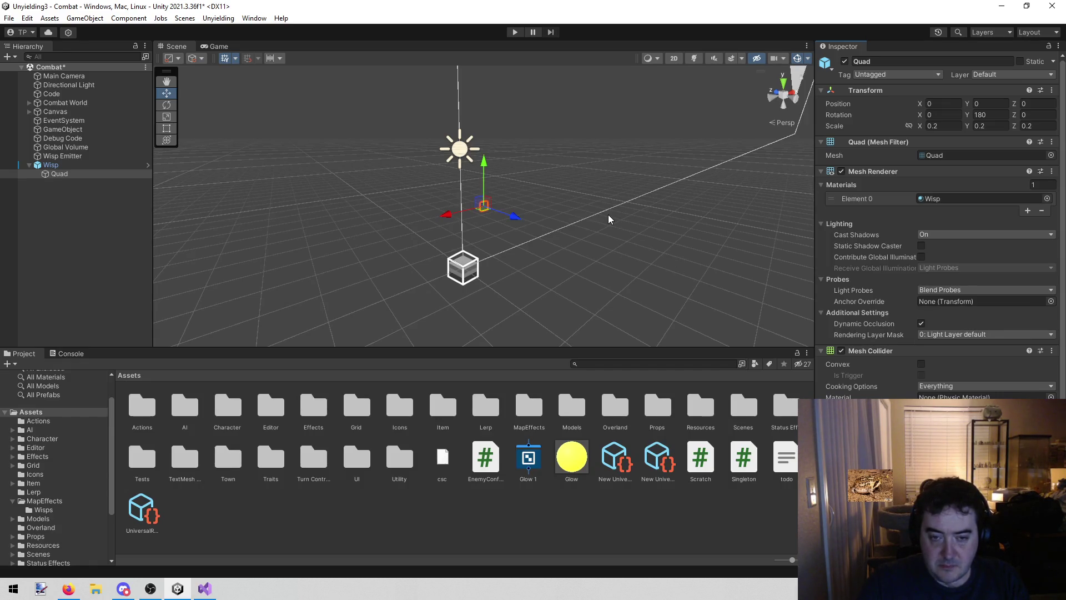
{"action": "left_click", "coordinate": [516, 32]}
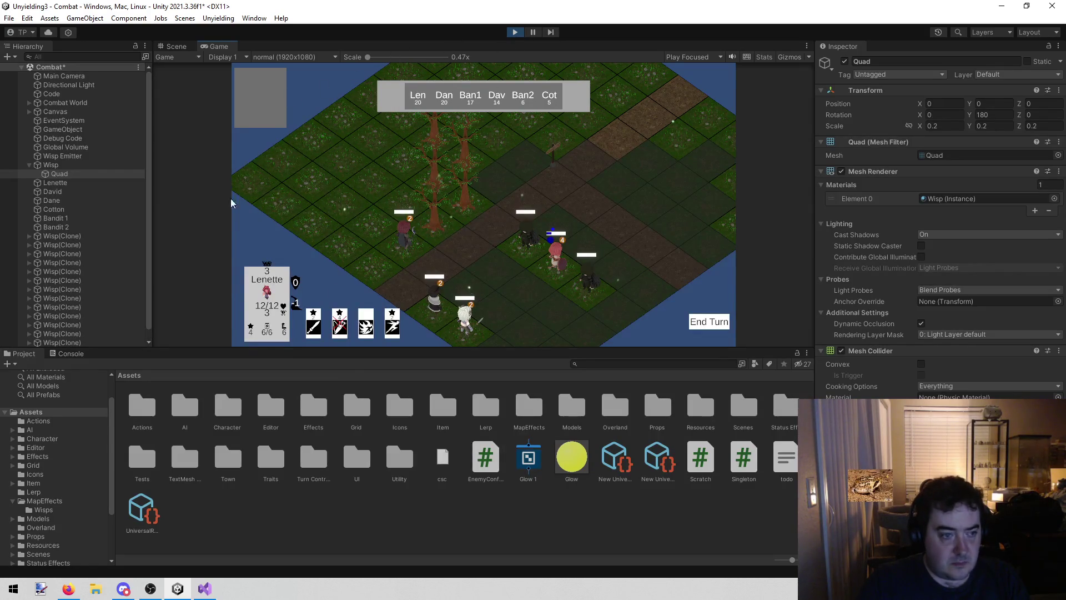
{"action": "left_click", "coordinate": [72, 165]}
{"action": "left_click", "coordinate": [76, 174]}
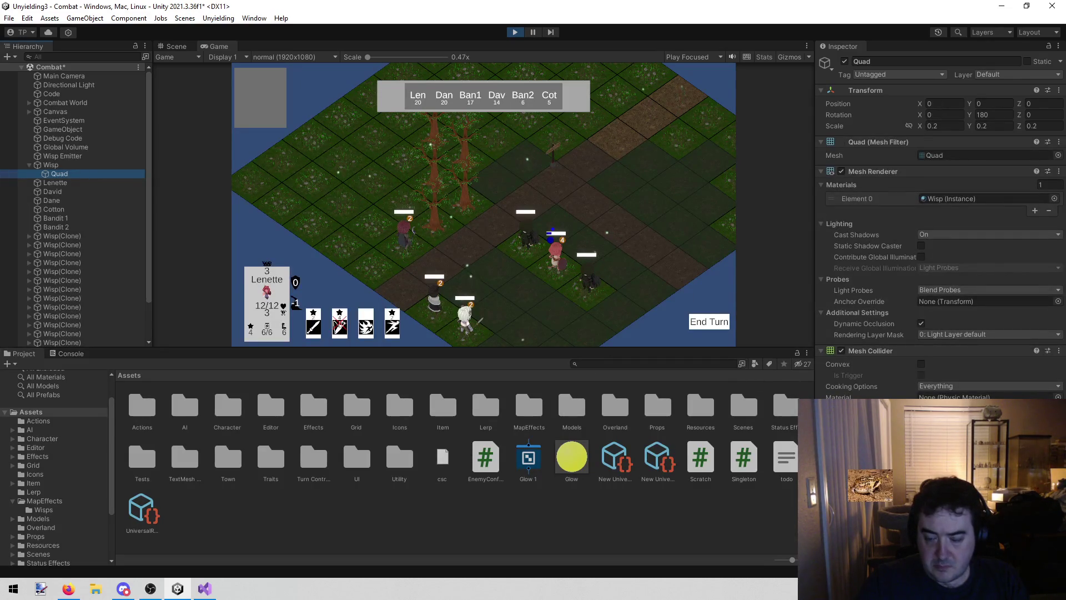
{"action": "scroll", "coordinate": [938, 222], "scroll_direction": "down", "scroll_amount": 3}
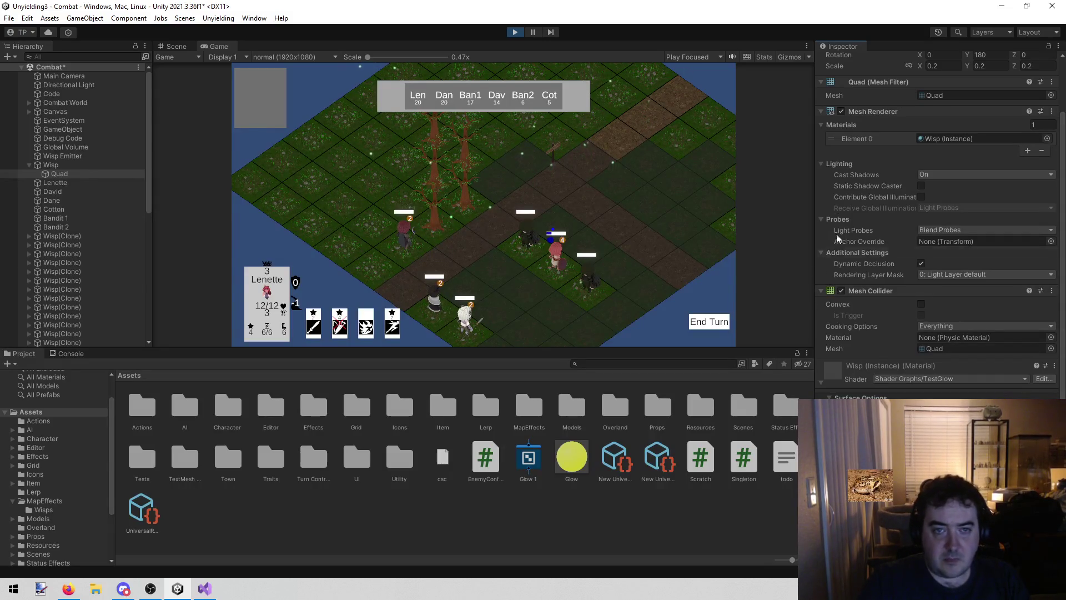
{"action": "left_click", "coordinate": [515, 32]}
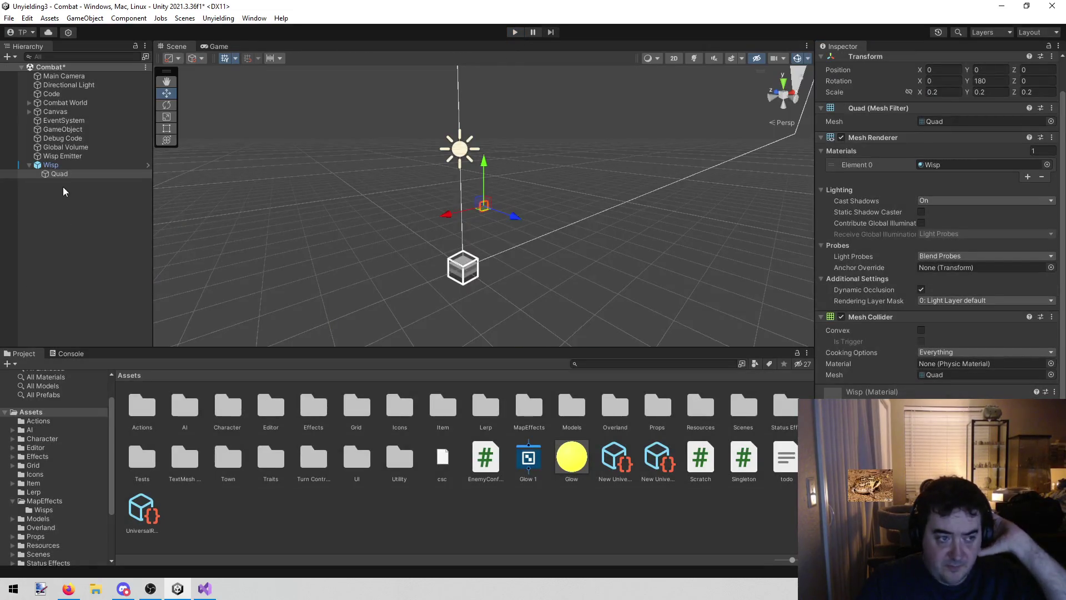
Delete the Wisp object and its Quad from the Hierarchy
{"action": "left_click", "coordinate": [65, 166]}
{"action": "right_click", "coordinate": [64, 165]}
{"action": "left_click", "coordinate": [98, 251]}
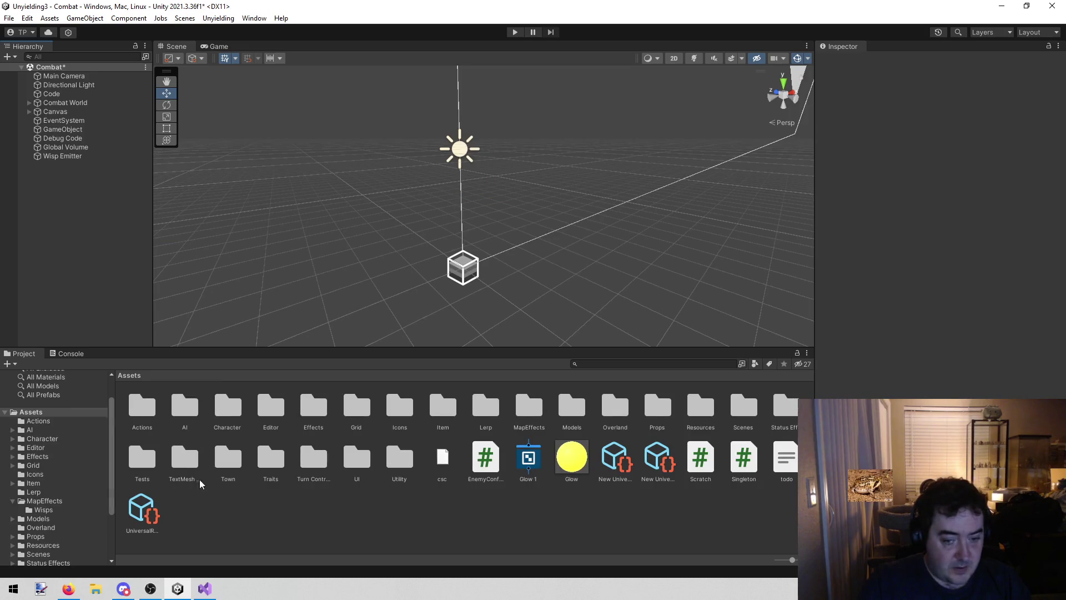
Delete the Glow material and Glow 1 shader graph, then open the MapEffects/Wisps folder
{"action": "left_click", "coordinate": [580, 460]}
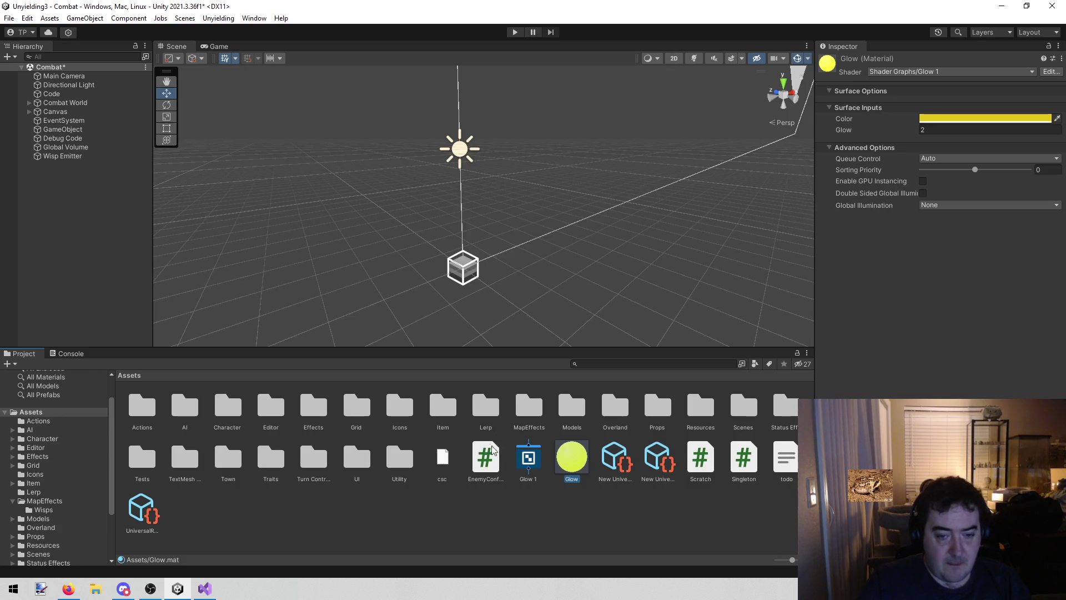
{"action": "left_click", "coordinate": [528, 458]}
{"action": "left_click", "coordinate": [563, 458], "text": "ctrl"}
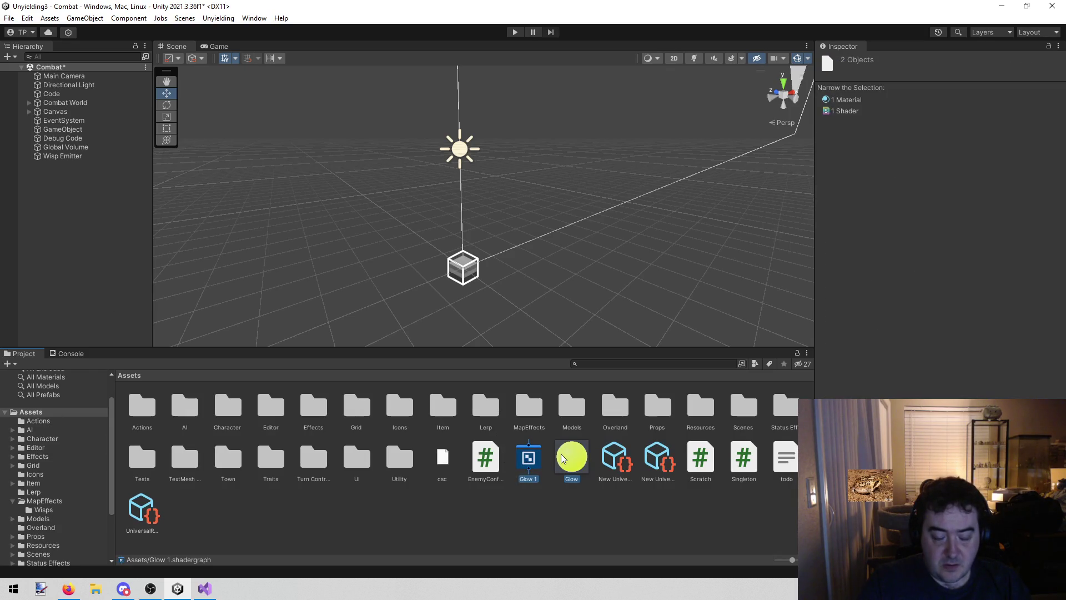
{"action": "key", "text": "Delete"}
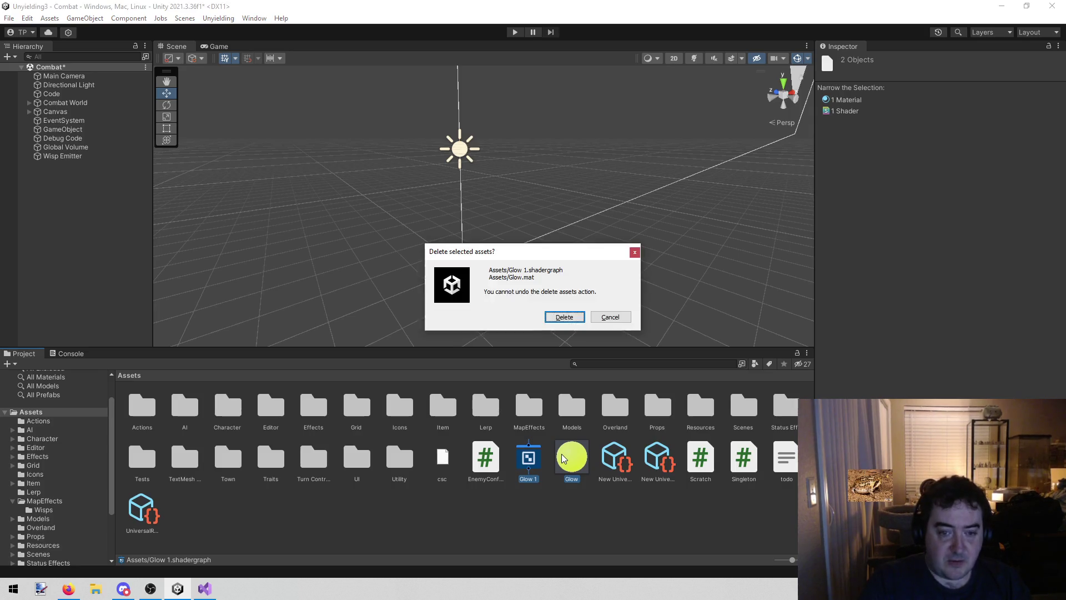
{"action": "left_click", "coordinate": [569, 319]}
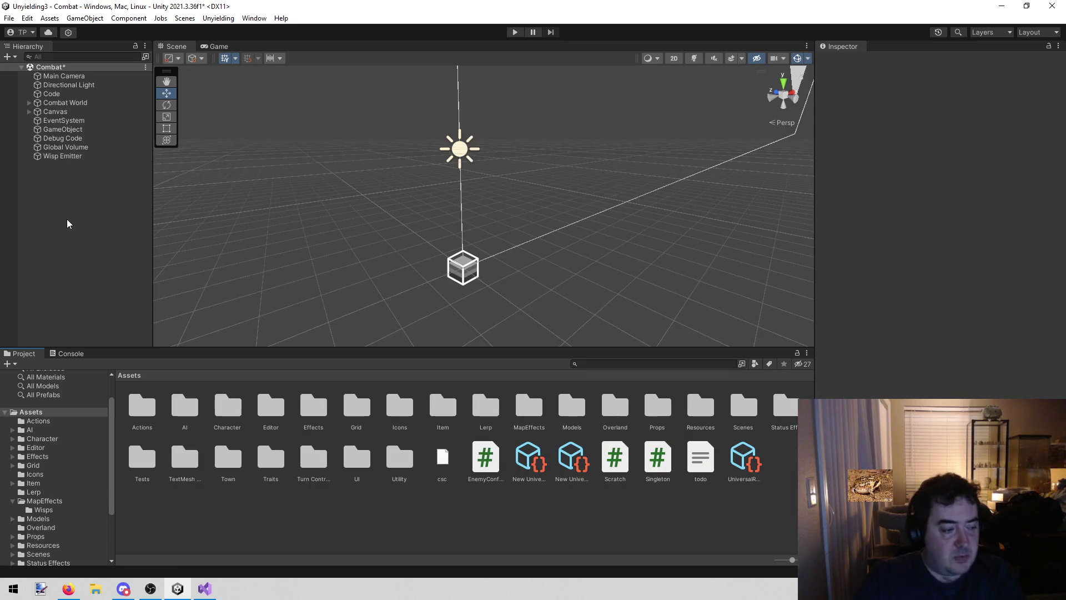
{"action": "left_click", "coordinate": [64, 512]}
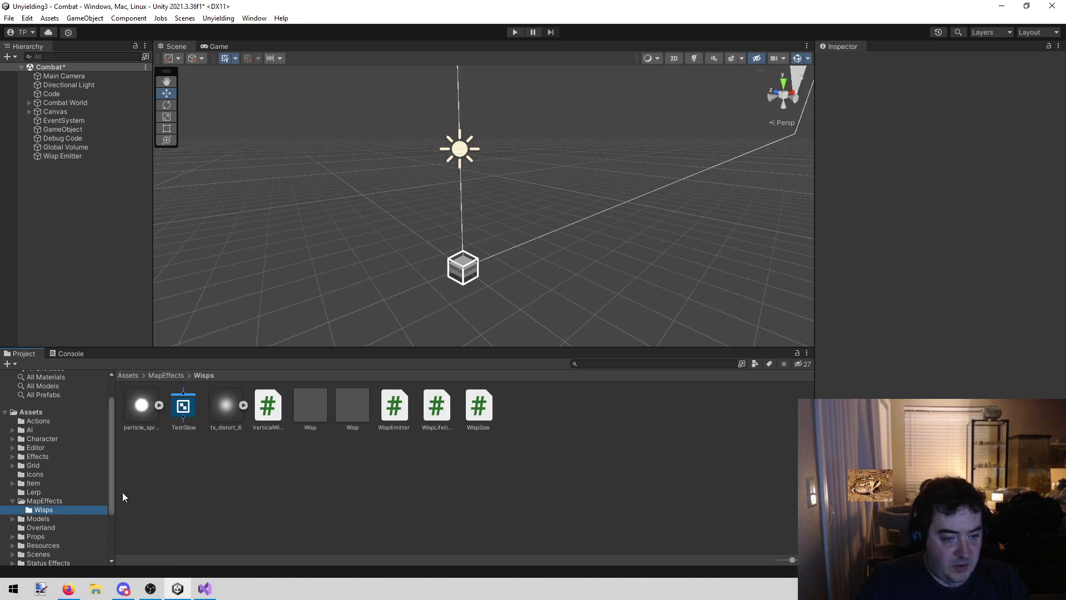
Open the Wisp prefab, select its Quad, and play-test the wisps over the map
{"action": "left_click", "coordinate": [366, 409]}
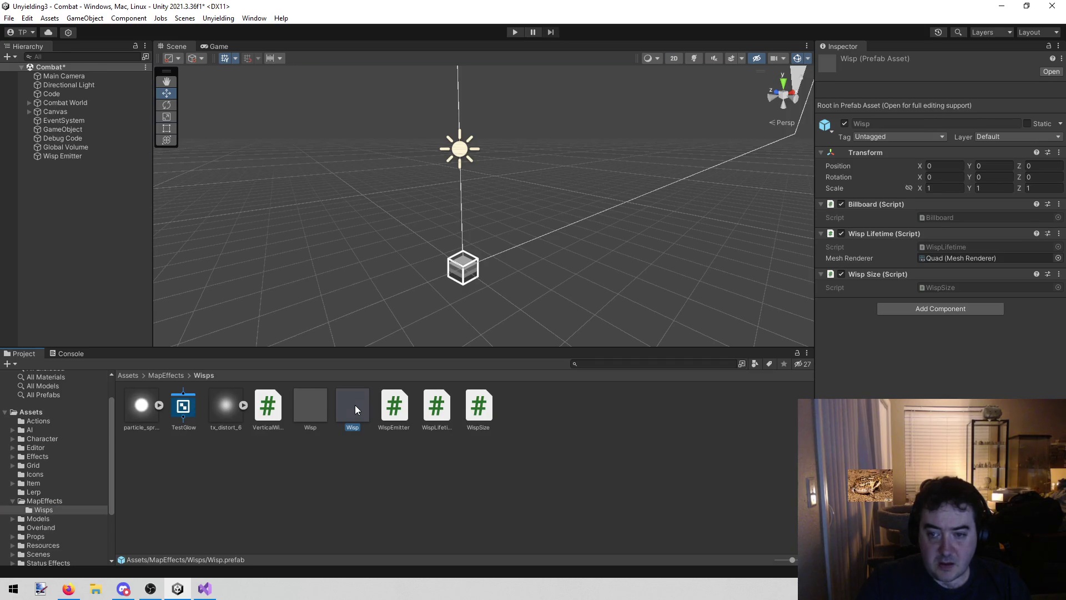
{"action": "double_click", "coordinate": [355, 405]}
{"action": "left_click", "coordinate": [58, 91]}
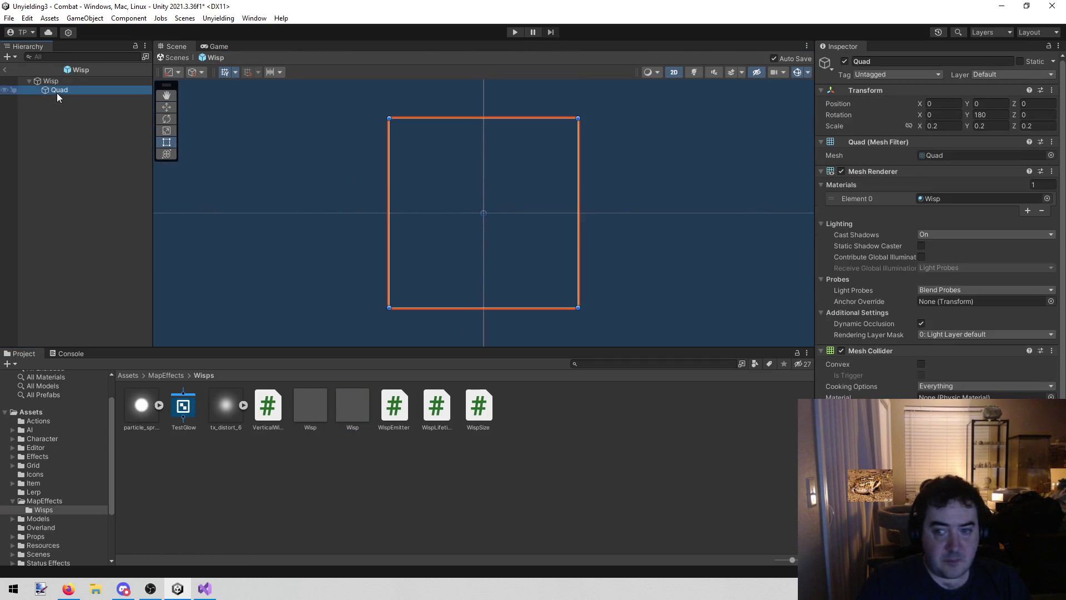
{"action": "scroll", "coordinate": [938, 223], "scroll_direction": "down", "scroll_amount": 2}
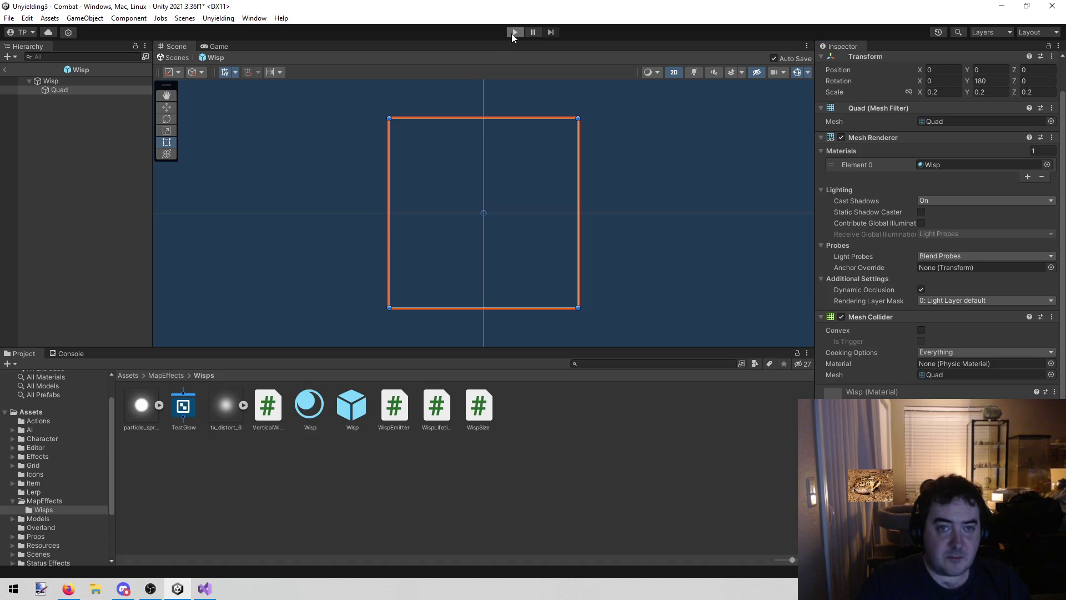
{"action": "left_click", "coordinate": [513, 32]}
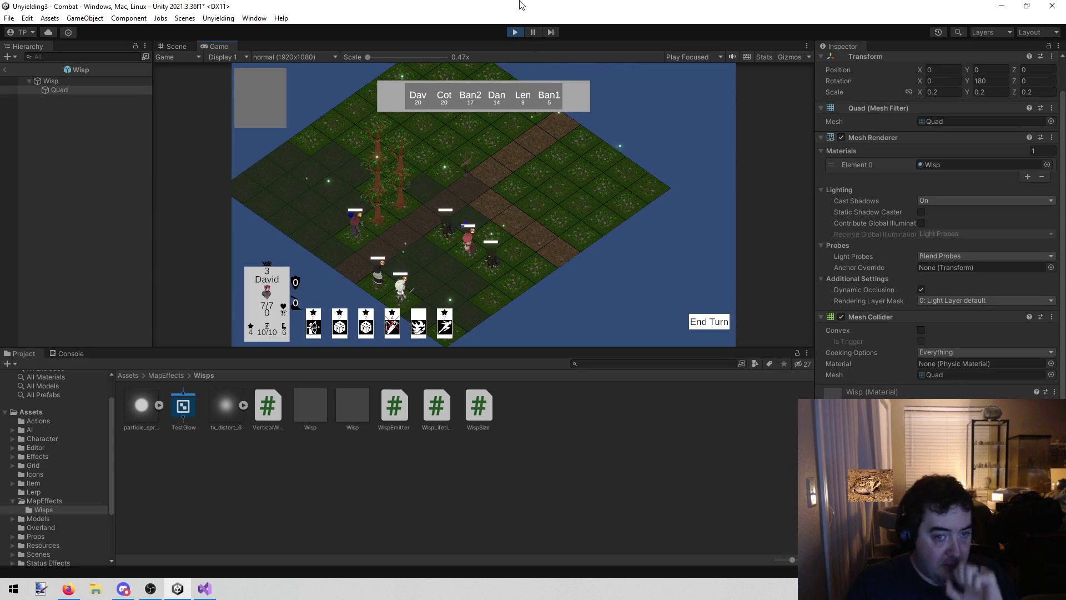
{"action": "left_click", "coordinate": [515, 32]}
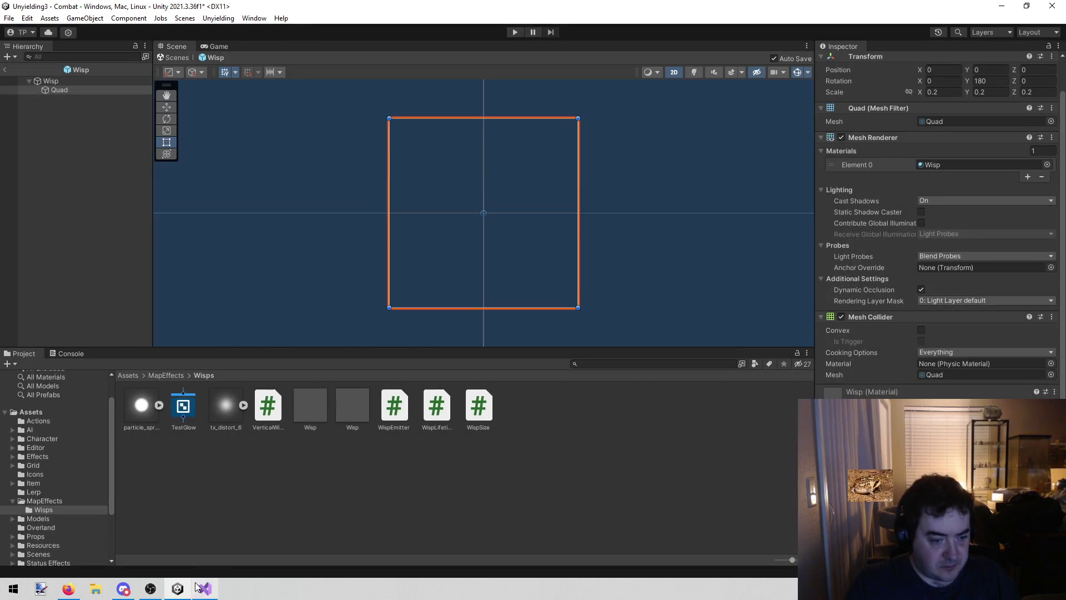
Change lifeTime in WispLifetime.cs to 2 * Mathf.PI and save the script
{"action": "left_click", "coordinate": [199, 588]}
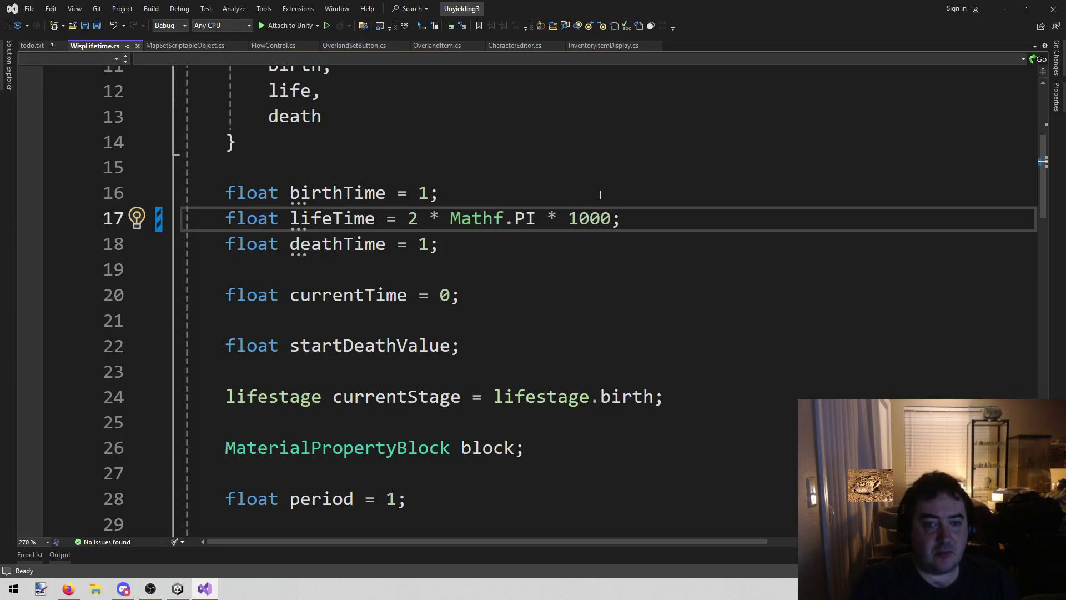
{"action": "key", "text": "BackSpace"}
{"action": "key", "text": "BackSpace"}
{"action": "key", "text": "BackSpace"}
{"action": "key", "text": "ctrl+s"}
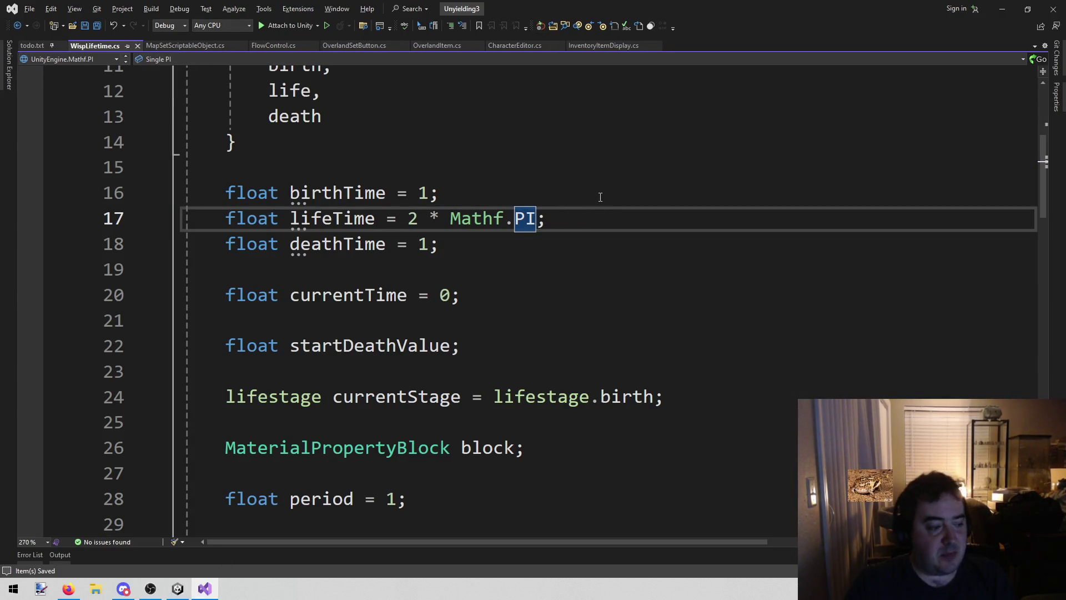
{"action": "left_click", "coordinate": [178, 587]}
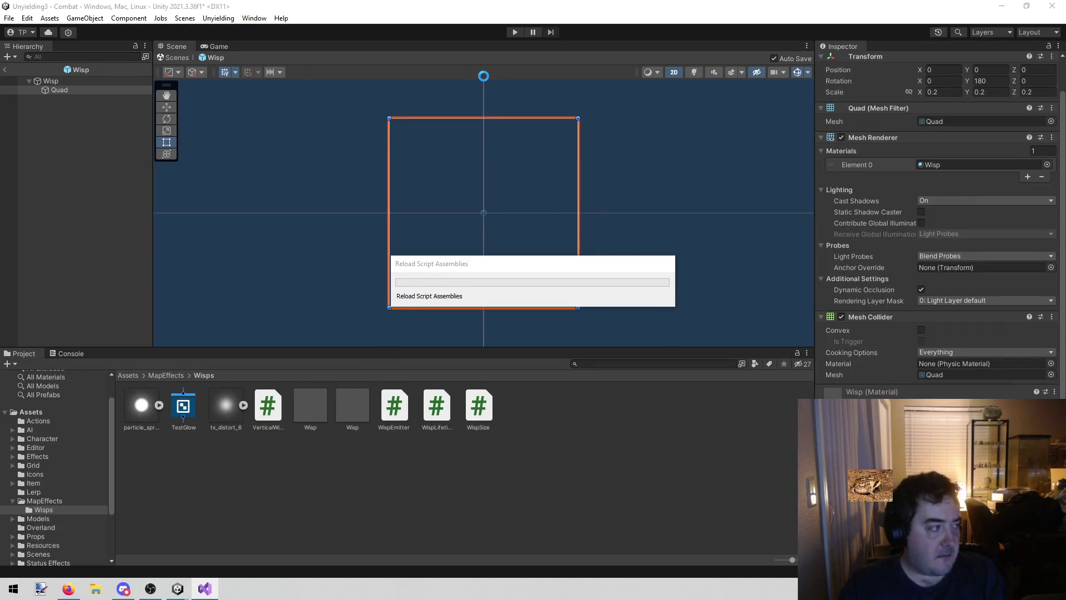
Run the game with the 2 * Mathf.PI wisp lifetime, watch the wisps, then stop it
{"action": "left_click", "coordinate": [514, 33]}
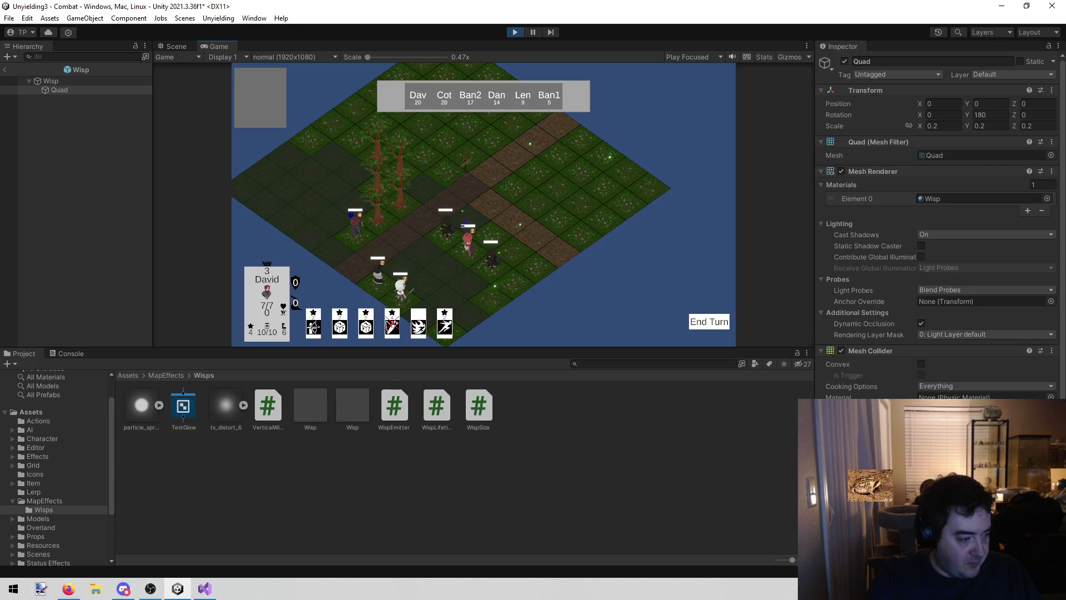
{"action": "key", "text": "alt+Tab"}
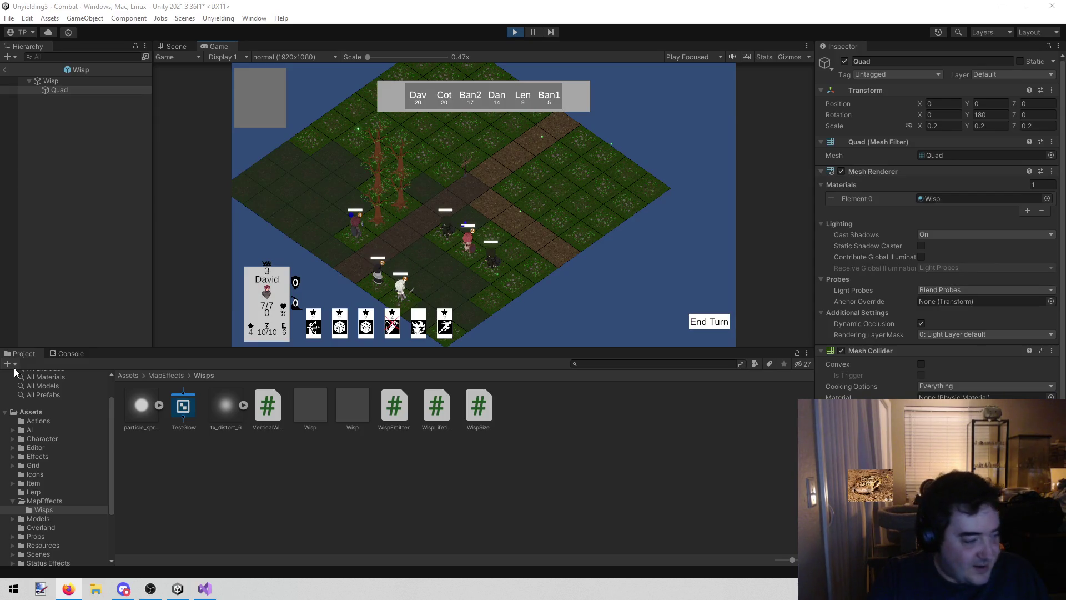
{"action": "left_click", "coordinate": [628, 287]}
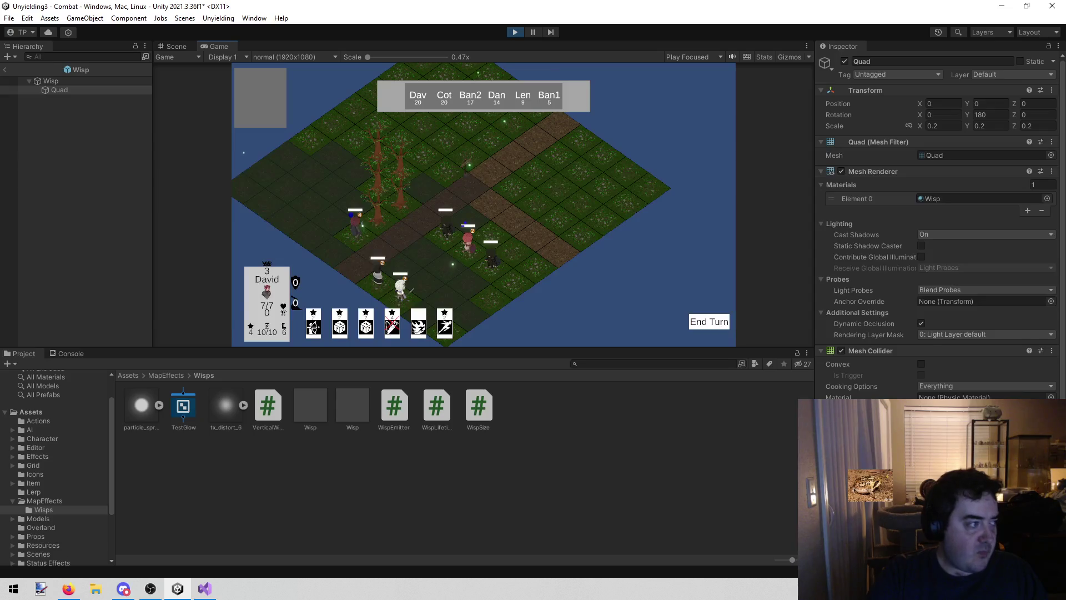
{"action": "key", "text": "alt+Tab"}
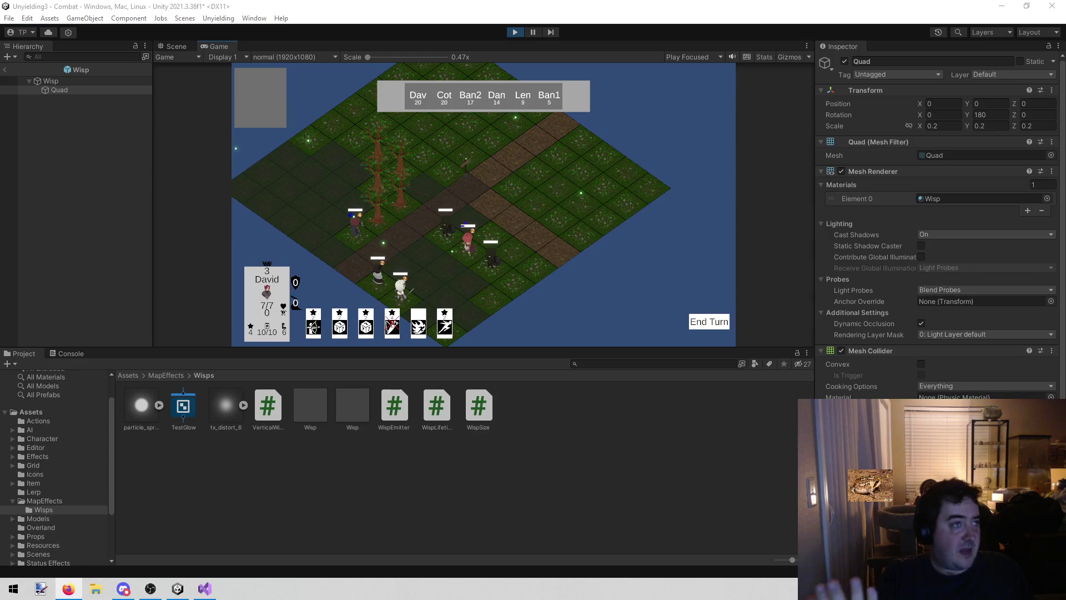
{"action": "left_click", "coordinate": [615, 287]}
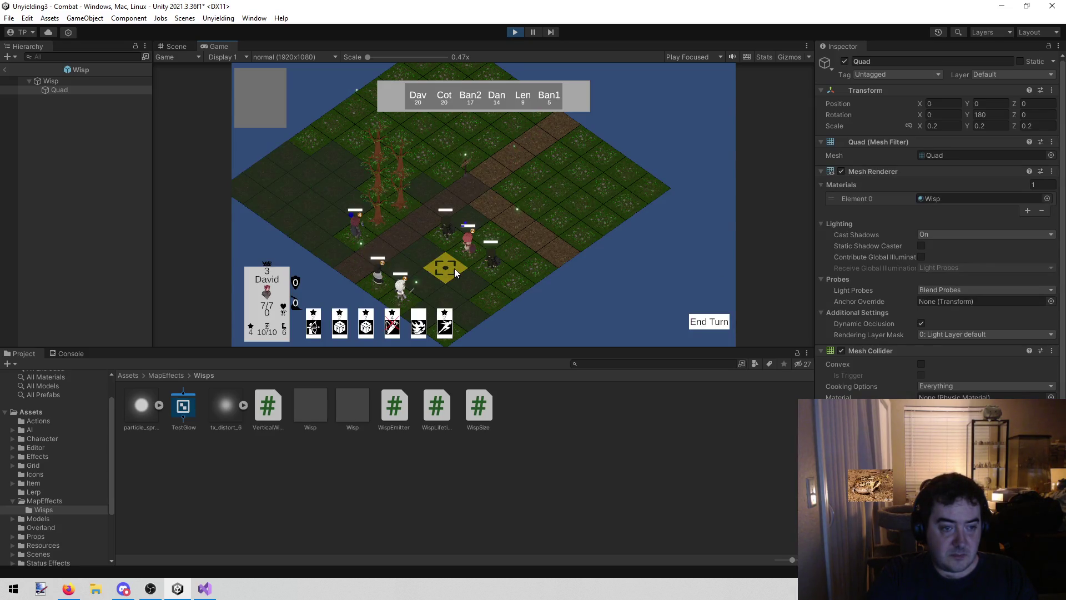
{"action": "left_click", "coordinate": [515, 32]}
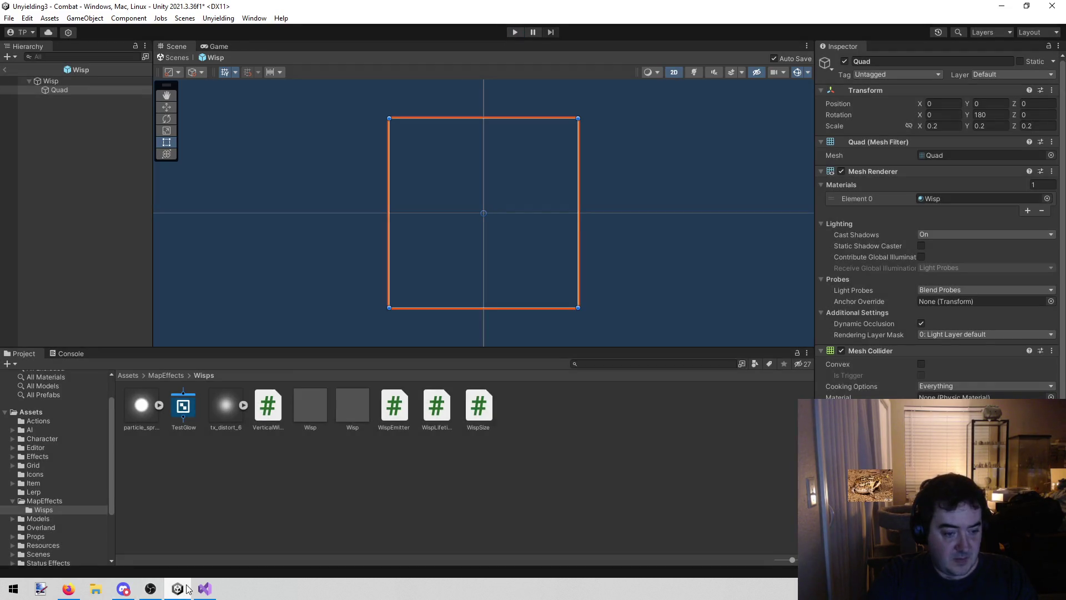
{"action": "left_click", "coordinate": [204, 588]}
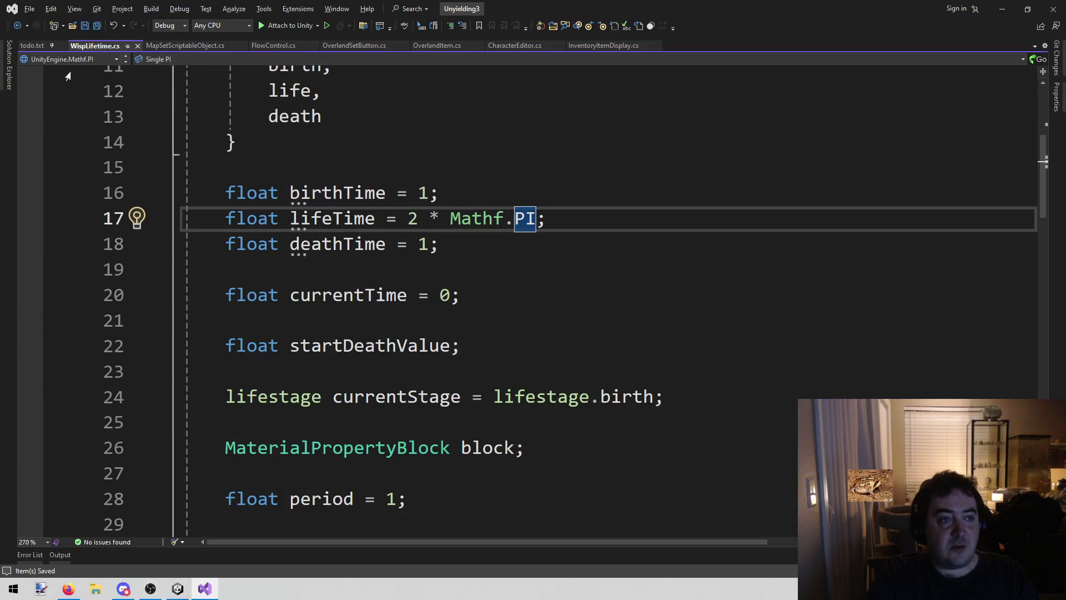
In todo.txt, delete the 'HDR' and 'Dust emitter from UY2?' lines and save
{"action": "left_click", "coordinate": [35, 43]}
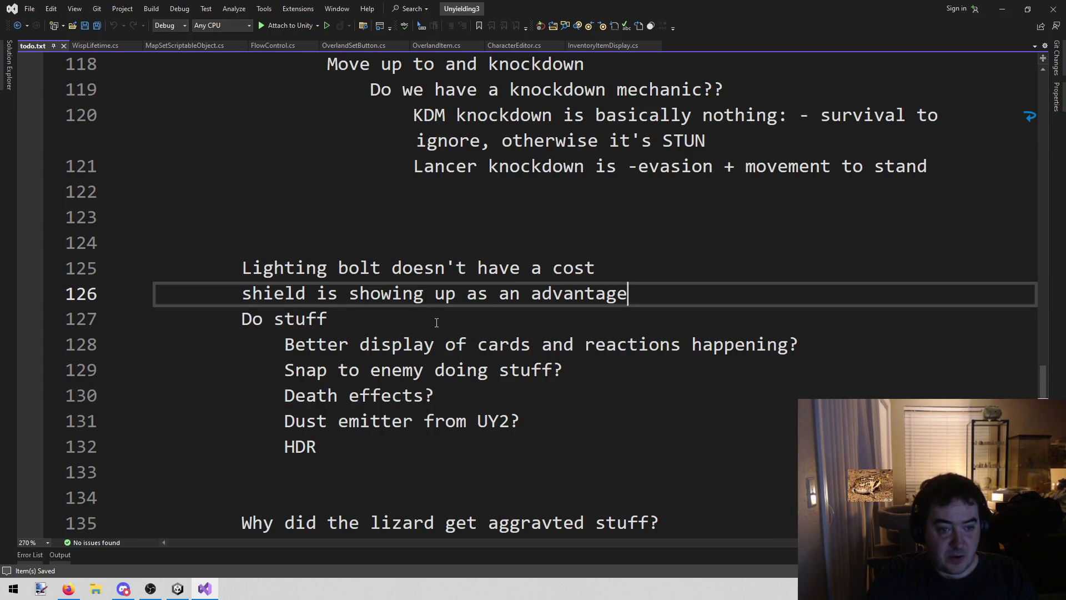
{"action": "left_click_drag", "start_coordinate": [376, 447], "coordinate": [156, 448]}
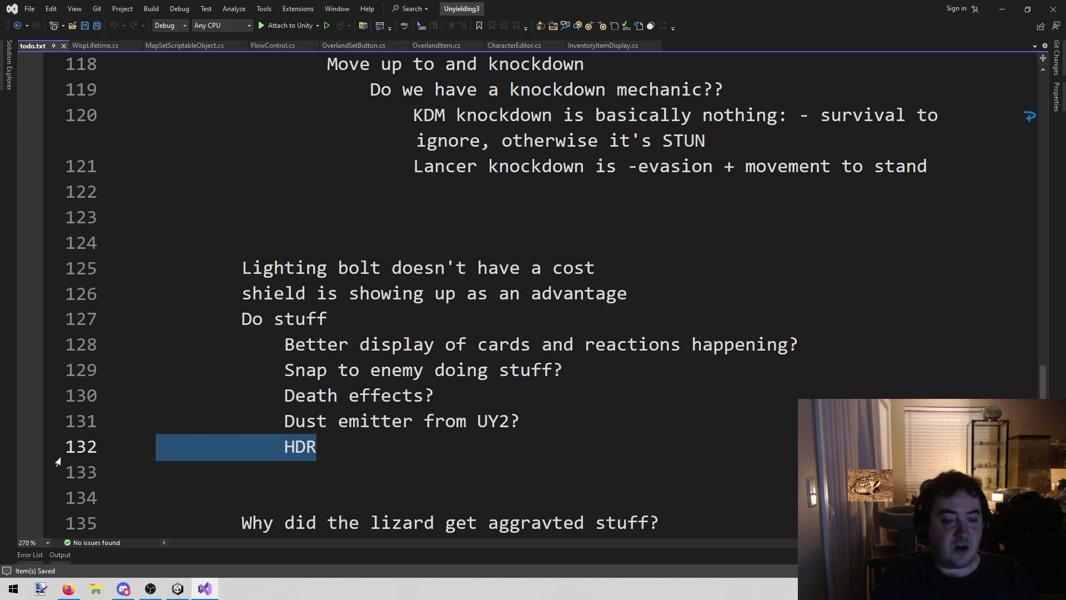
{"action": "key", "text": "BackSpace"}
{"action": "key", "text": "BackSpace"}
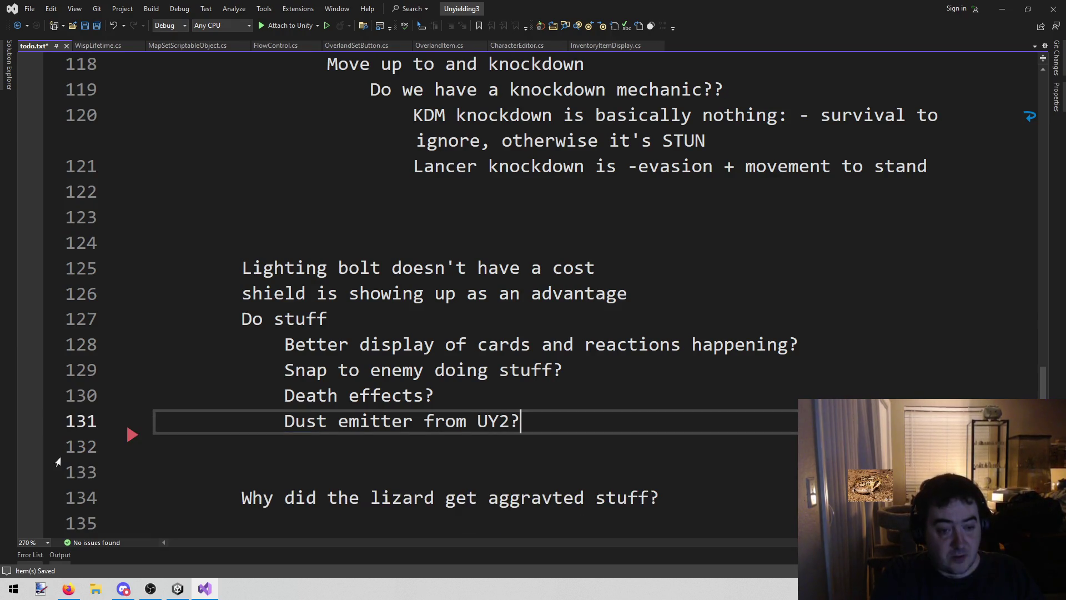
{"action": "key", "text": "shift+Home"}
{"action": "key", "text": "shift+Home"}
{"action": "key", "text": "BackSpace"}
{"action": "key", "text": "BackSpace"}
{"action": "key", "text": "ctrl+s"}
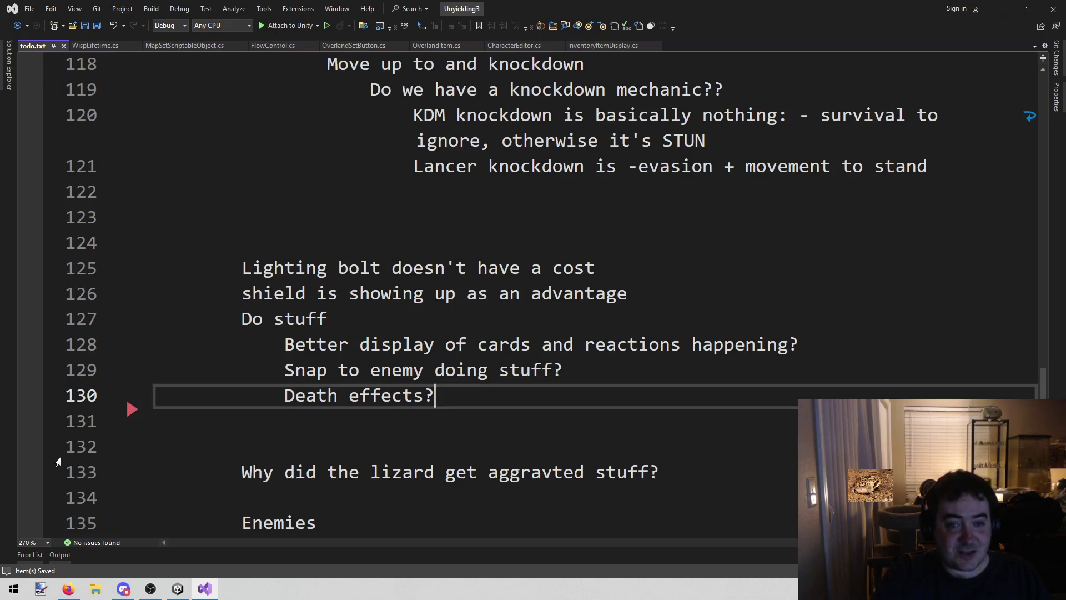
{"action": "scroll", "coordinate": [82, 455], "scroll_direction": "up", "scroll_amount": 2}
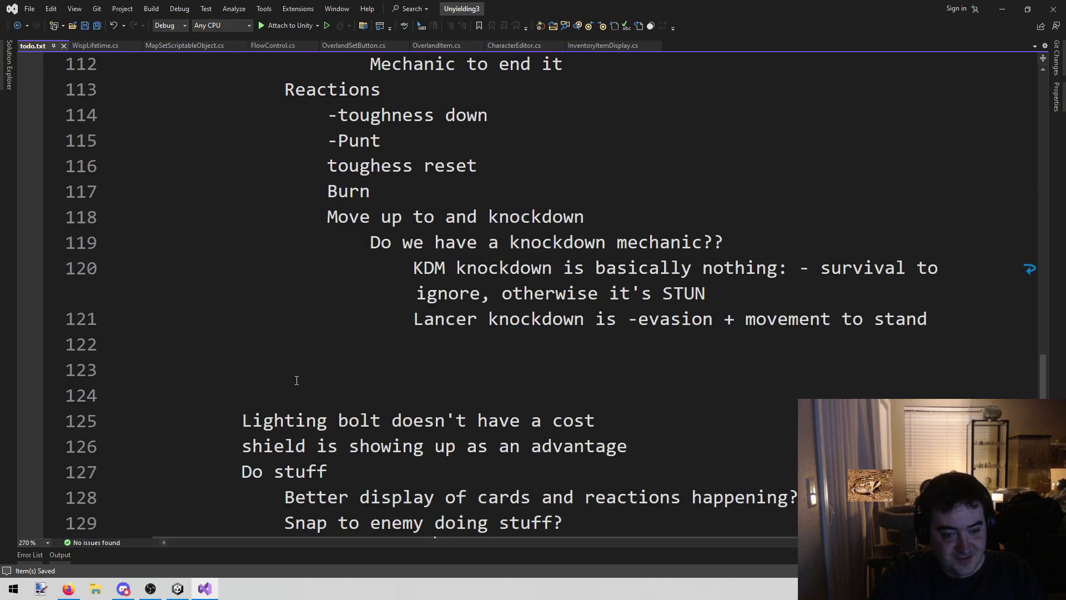
{"action": "scroll", "coordinate": [383, 380], "scroll_direction": "up", "scroll_amount": 6}
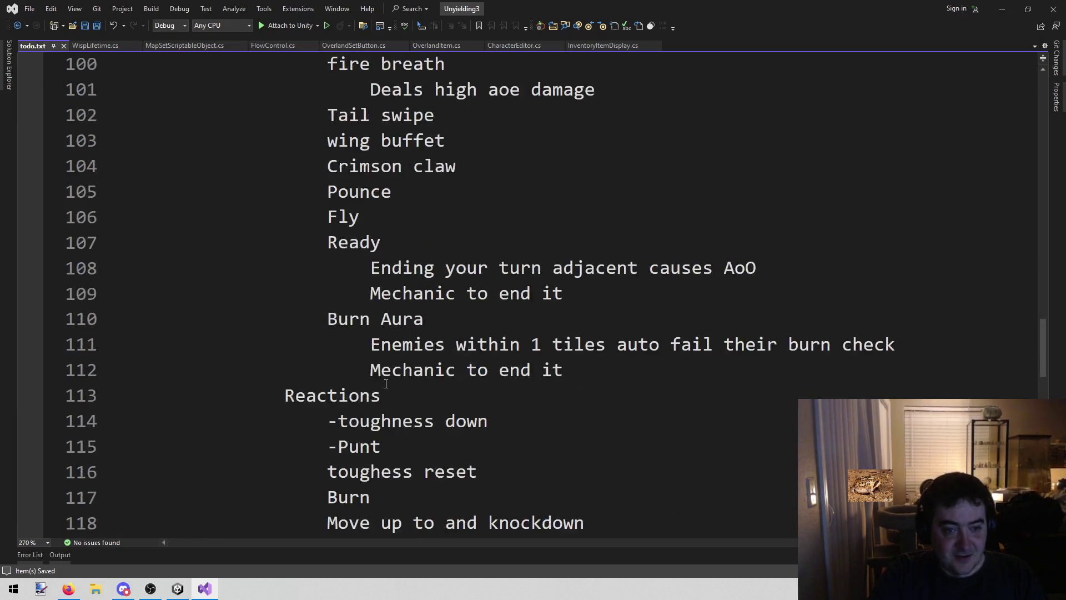
{"action": "left_click_drag", "start_coordinate": [264, 217], "coordinate": [600, 421]}
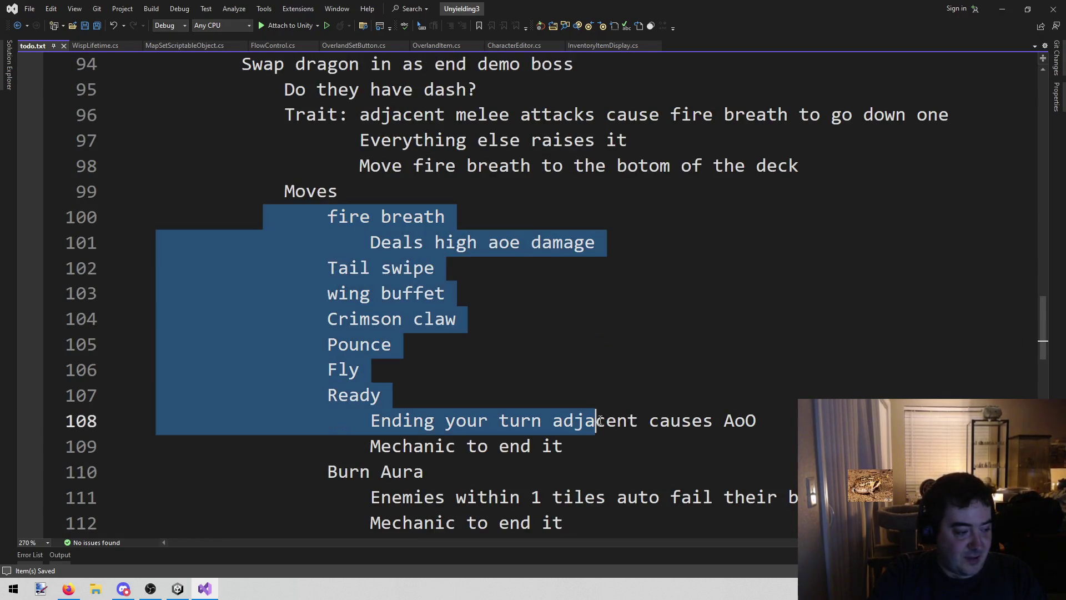
{"action": "left_click", "coordinate": [608, 404]}
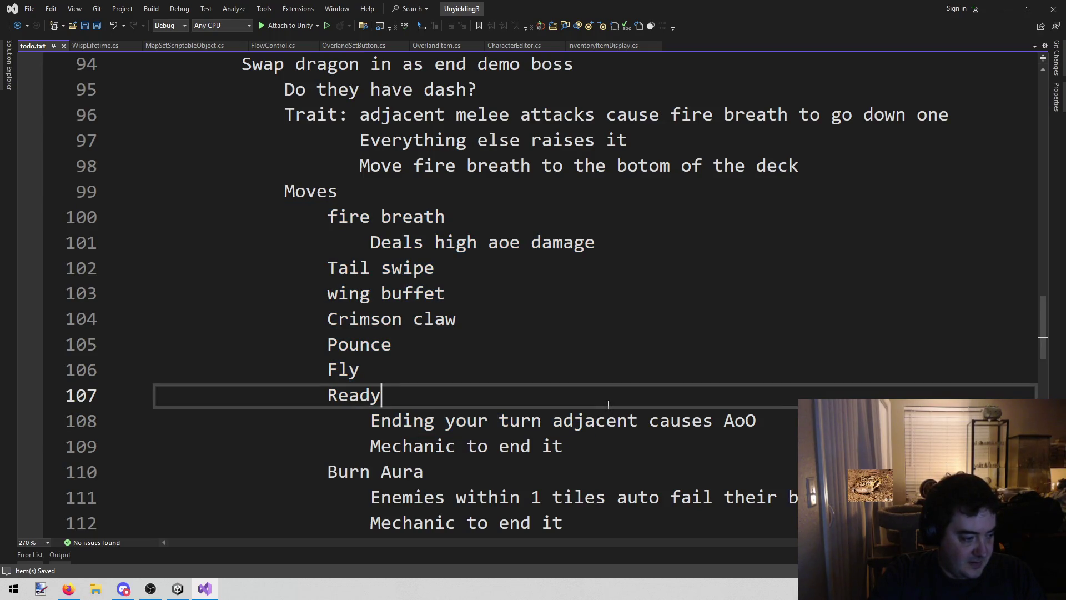
{"action": "scroll", "coordinate": [608, 404], "scroll_direction": "down", "scroll_amount": 3}
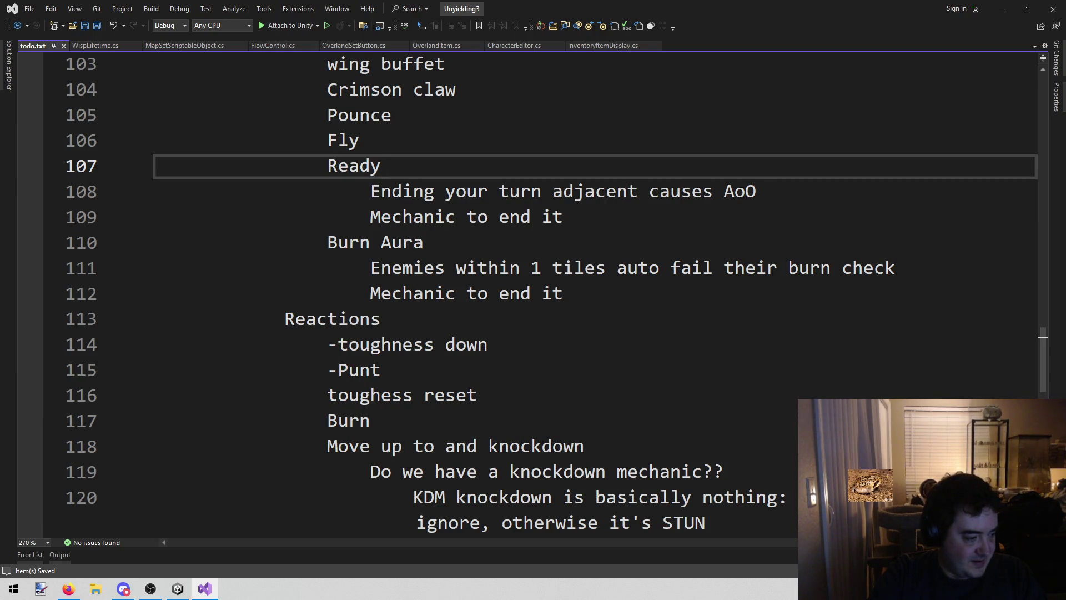
{"action": "key", "text": "alt+Tab"}
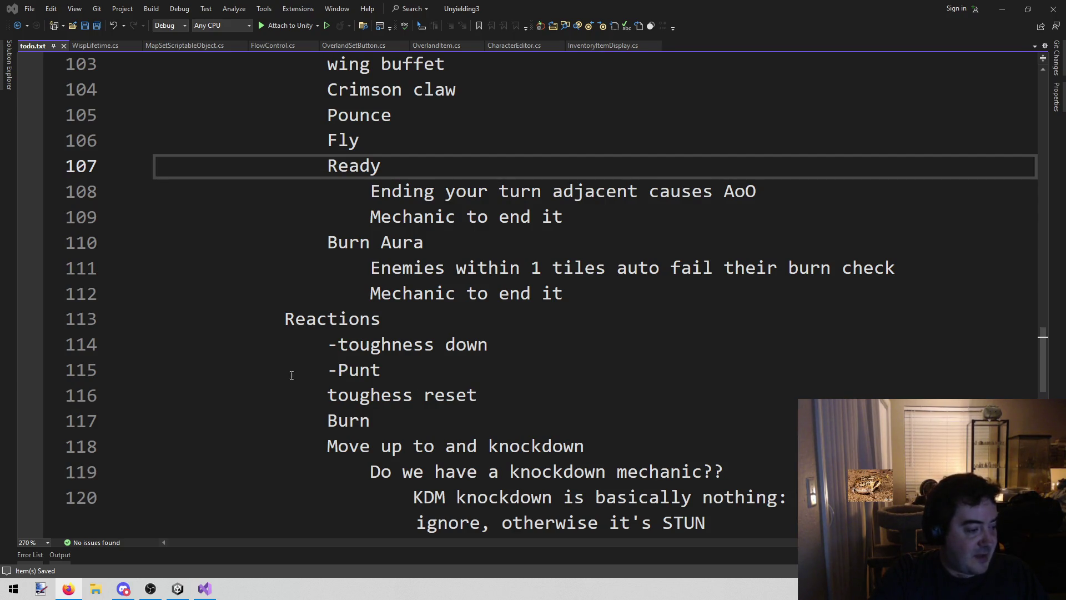
{"action": "left_click", "coordinate": [658, 392]}
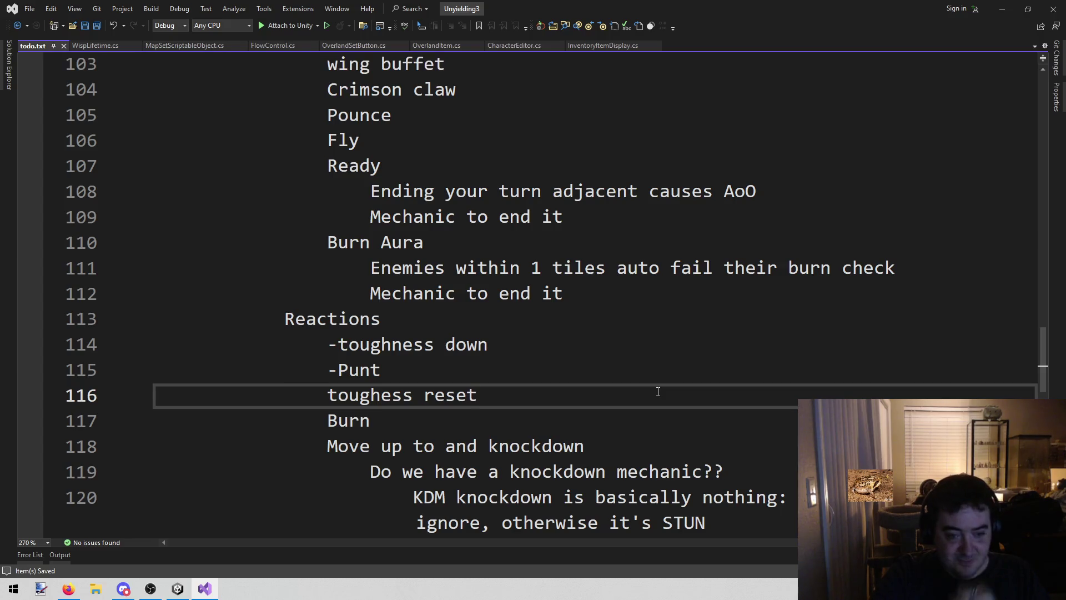
{"action": "scroll", "coordinate": [640, 422], "scroll_direction": "down", "scroll_amount": 2}
{"action": "scroll", "coordinate": [636, 425], "scroll_direction": "up", "scroll_amount": 6}
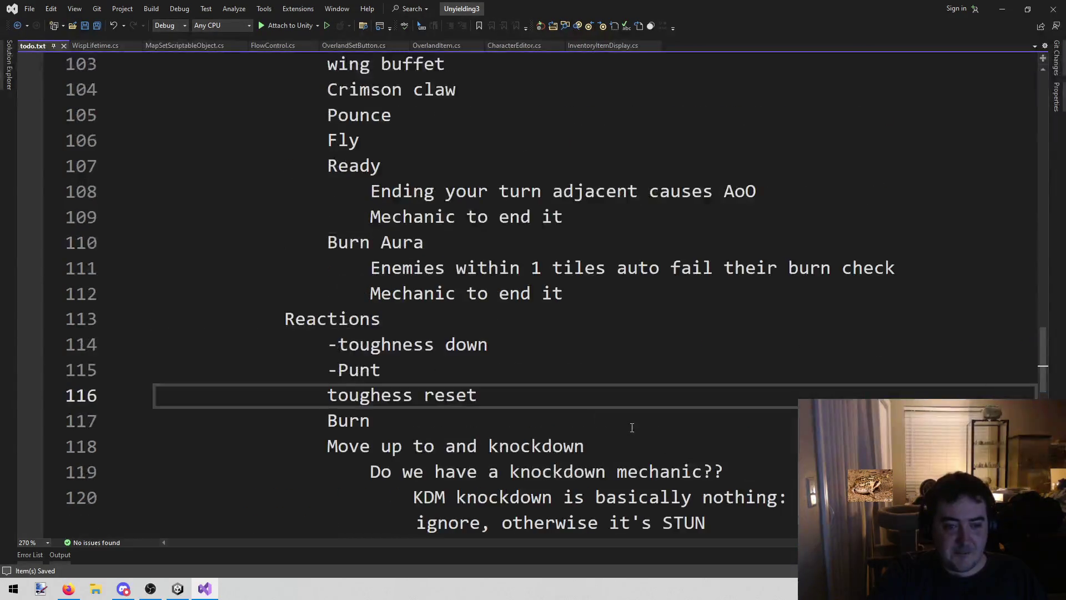
{"action": "scroll", "coordinate": [632, 428], "scroll_direction": "down", "scroll_amount": 2}
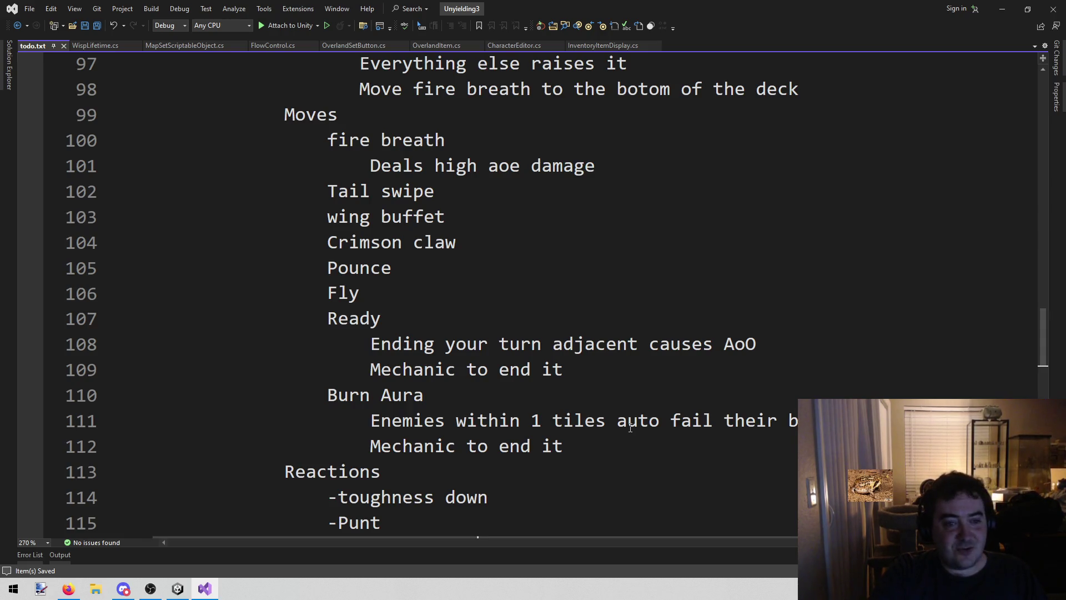
{"action": "scroll", "coordinate": [451, 389], "scroll_direction": "up", "scroll_amount": 2}
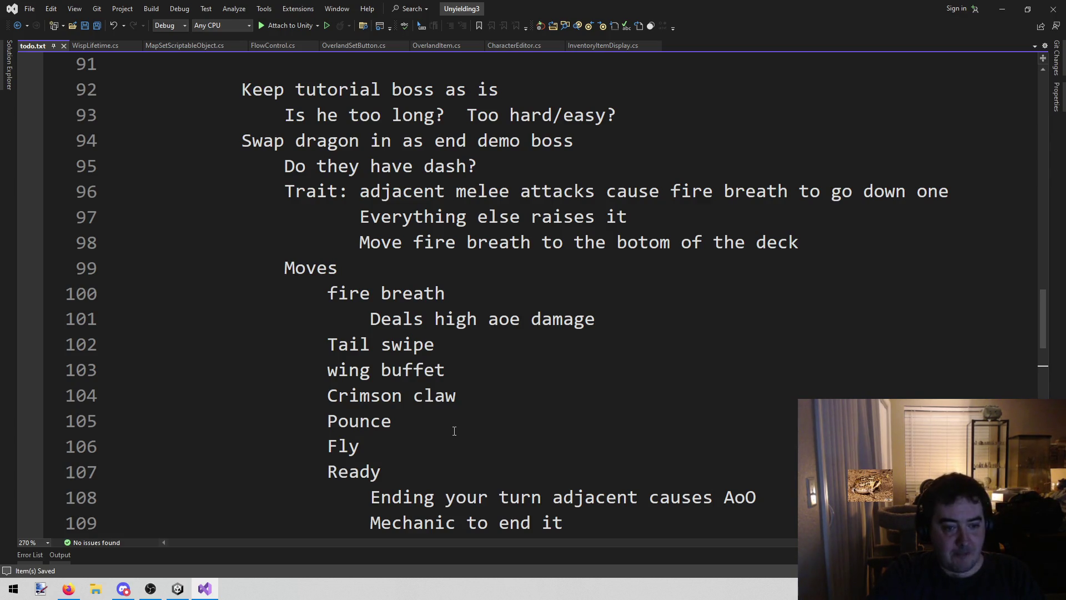
{"action": "scroll", "coordinate": [454, 431], "scroll_direction": "up", "scroll_amount": 4}
{"action": "scroll", "coordinate": [453, 433], "scroll_direction": "down", "scroll_amount": 4}
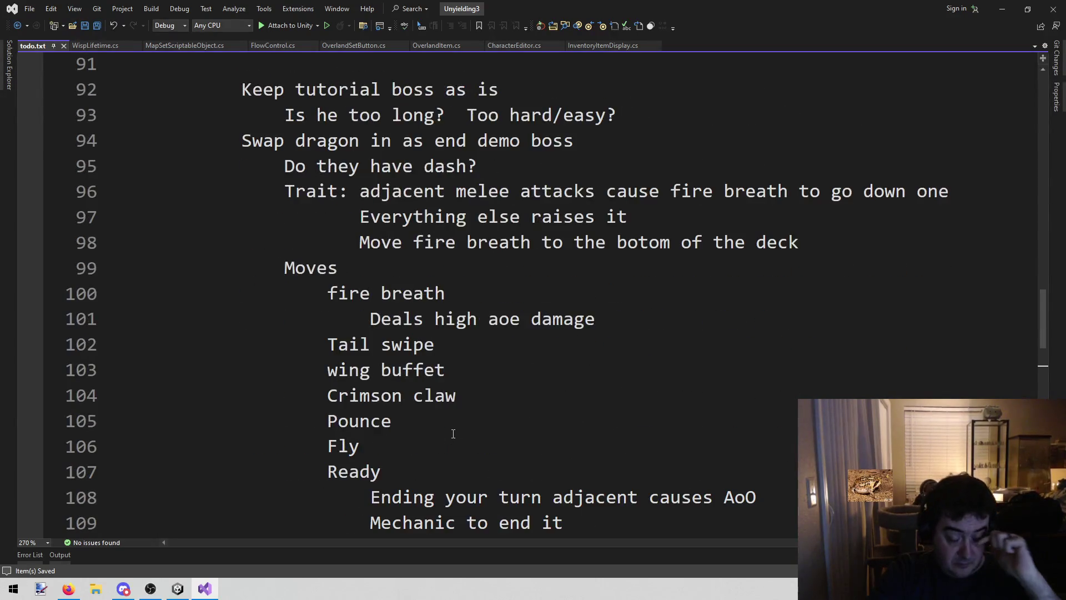
{"action": "scroll", "coordinate": [453, 434], "scroll_direction": "down", "scroll_amount": 4}
{"action": "scroll", "coordinate": [431, 442], "scroll_direction": "up", "scroll_amount": 6}
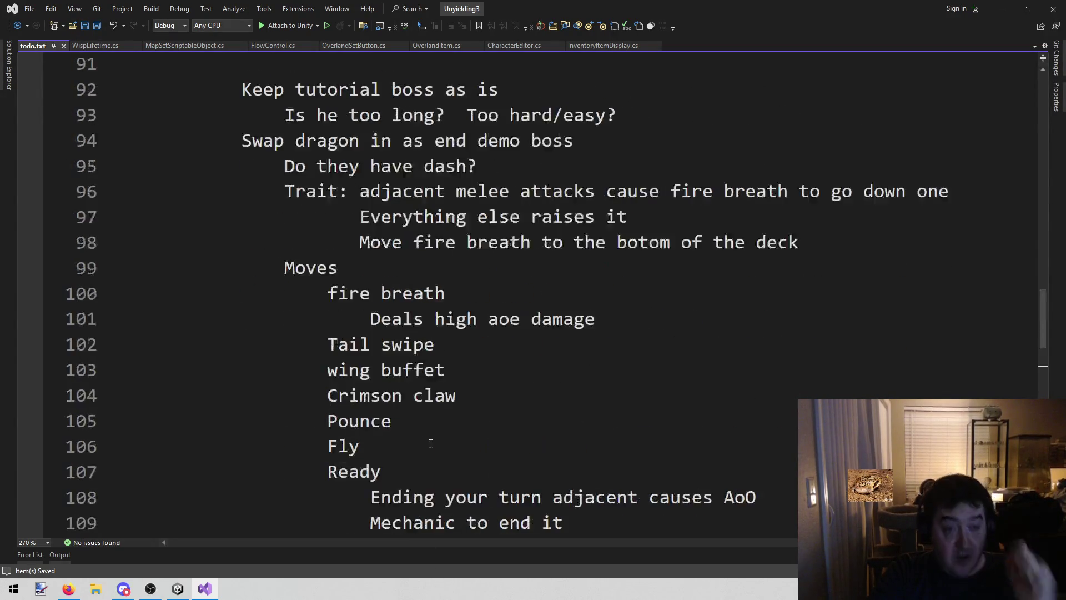
{"action": "scroll", "coordinate": [402, 282], "scroll_direction": "up", "scroll_amount": 2}
{"action": "left_click", "coordinate": [331, 368]}
{"action": "scroll", "coordinate": [344, 362], "scroll_direction": "down", "scroll_amount": 1}
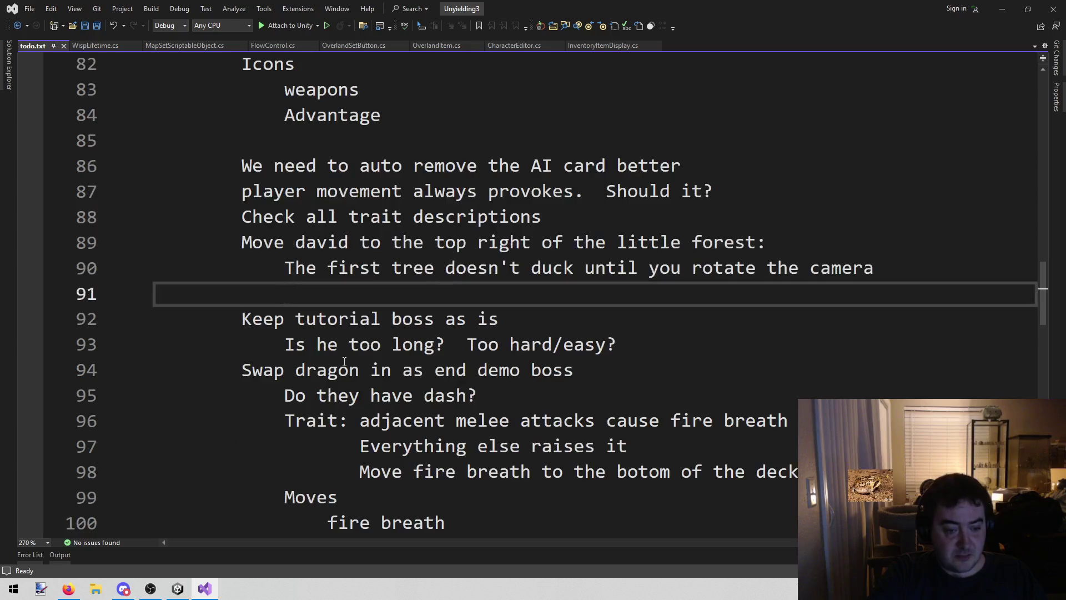
{"action": "left_click", "coordinate": [248, 283]}
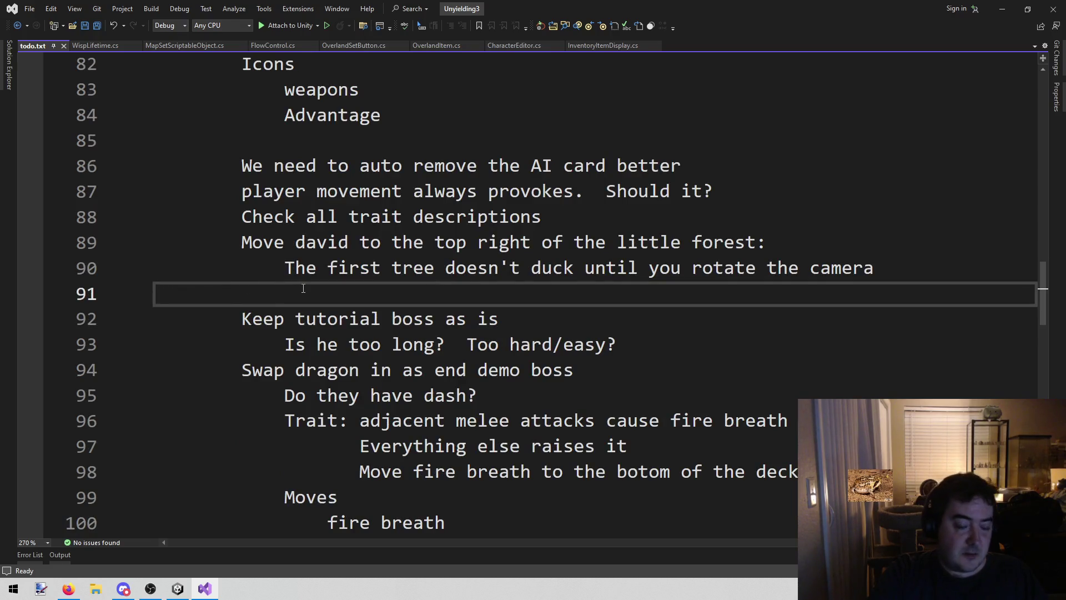
Insert a '!!!MARCHING ORDERS!!!' heading below line 91 in todo.txt
{"action": "key", "text": "Return"}
{"action": "key", "text": "Return"}
{"action": "key", "text": "Return"}
{"action": "key", "text": "Up"}
{"action": "key", "text": "BackSpace"}
{"action": "key", "text": "BackSpace"}
{"action": "type", "text": "MARCHING ORDERS!!!"}
{"action": "key", "text": "Home"}
{"action": "type", "text": "!!!"}
{"action": "key", "text": "End"}
Add the indented item '1) Create the content for the other levels' under the heading
{"action": "key", "text": "Return"}
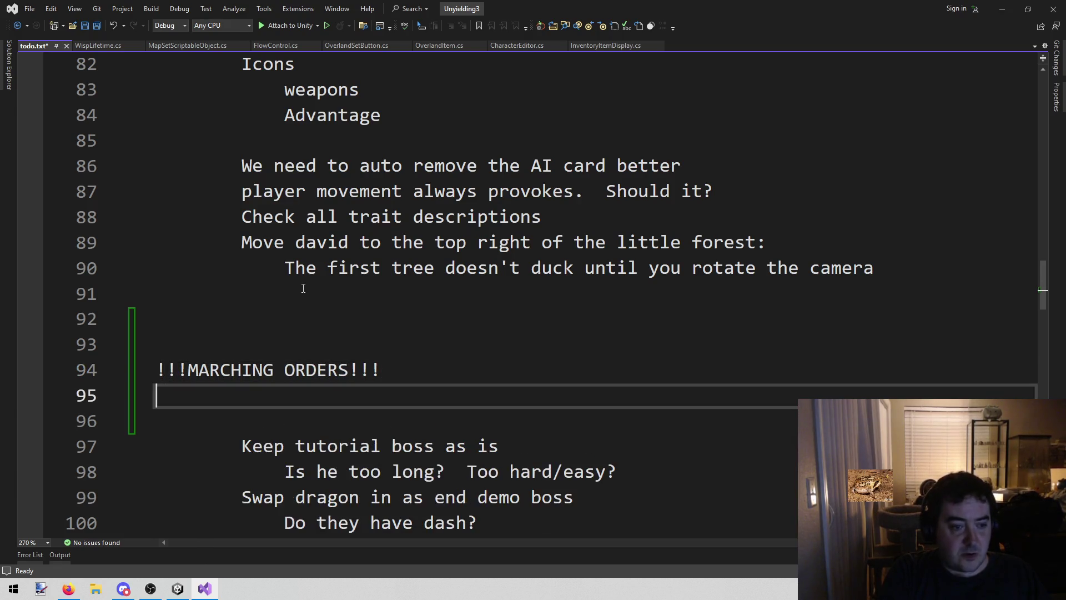
{"action": "key", "text": "Tab"}
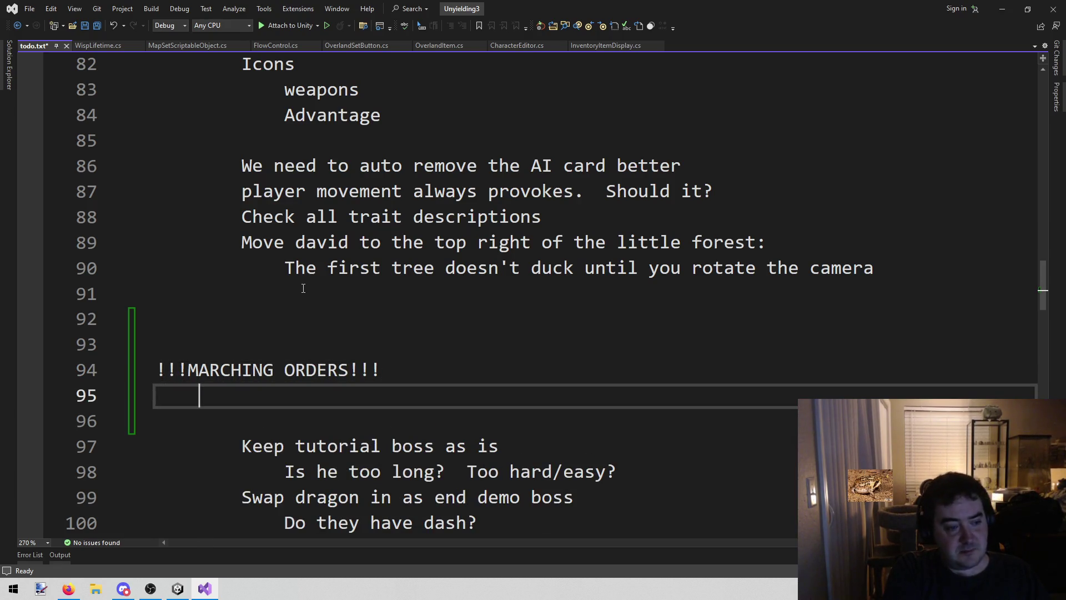
{"action": "type", "text": "1) "}
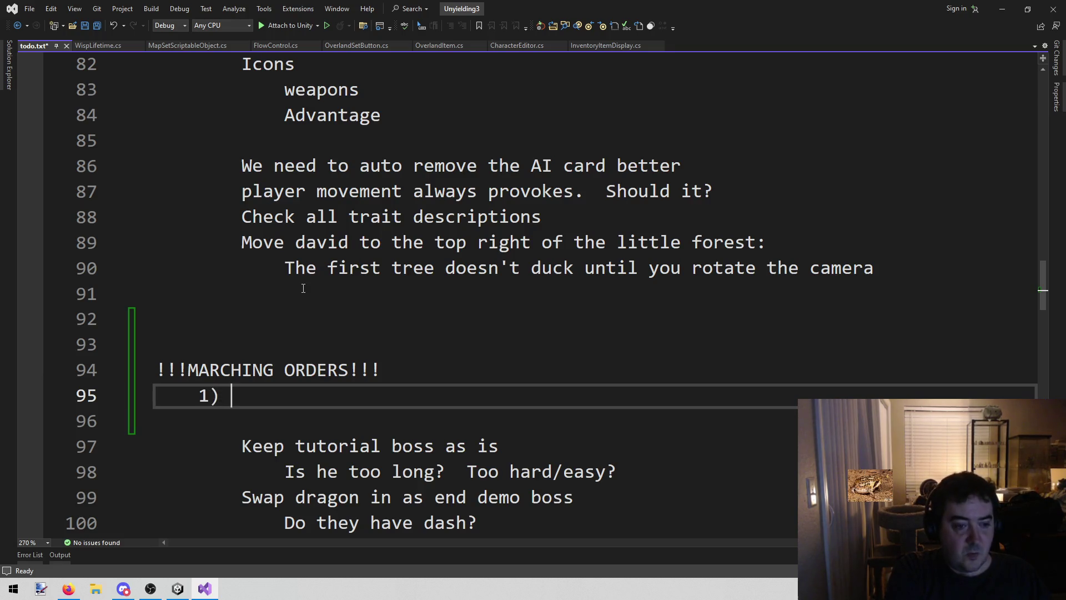
{"action": "type", "text": "Create the oc"}
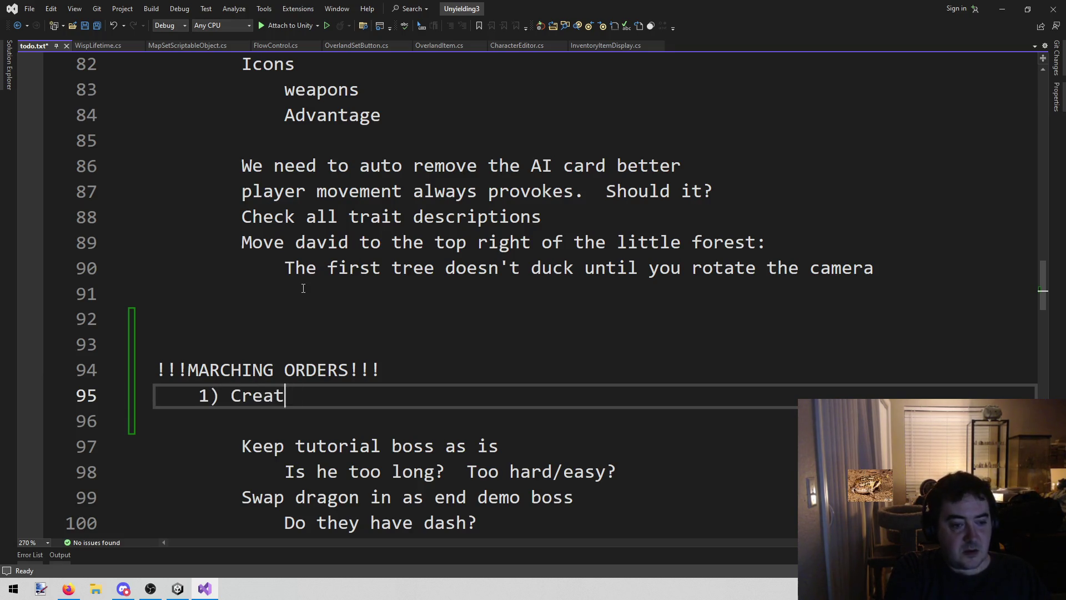
{"action": "key", "text": "BackSpace"}
{"action": "key", "text": "BackSpace"}
{"action": "type", "text": "conten"}
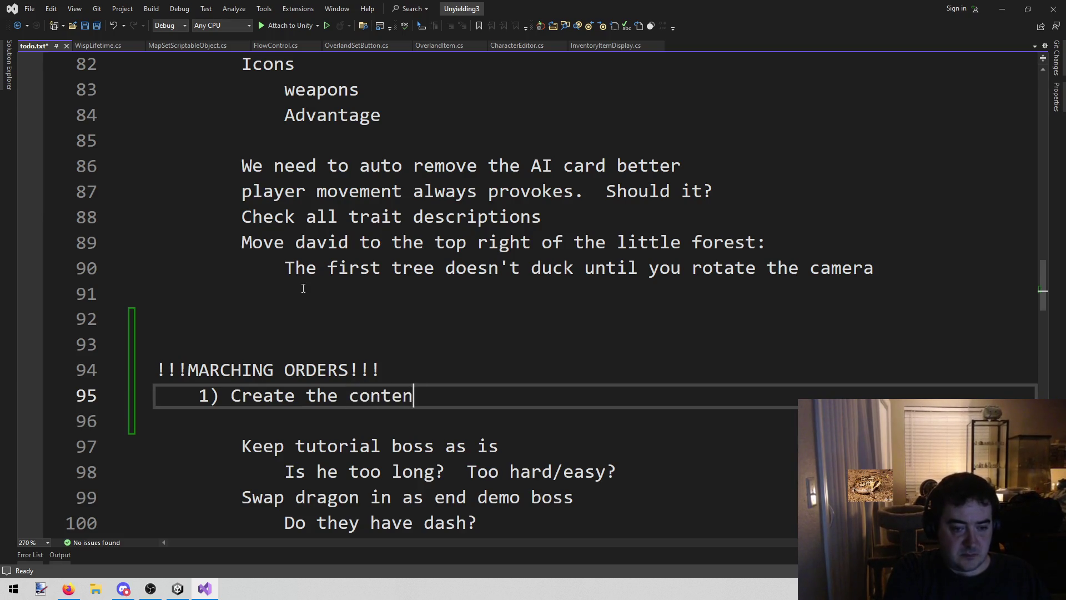
{"action": "type", "text": "t for the other levels"}
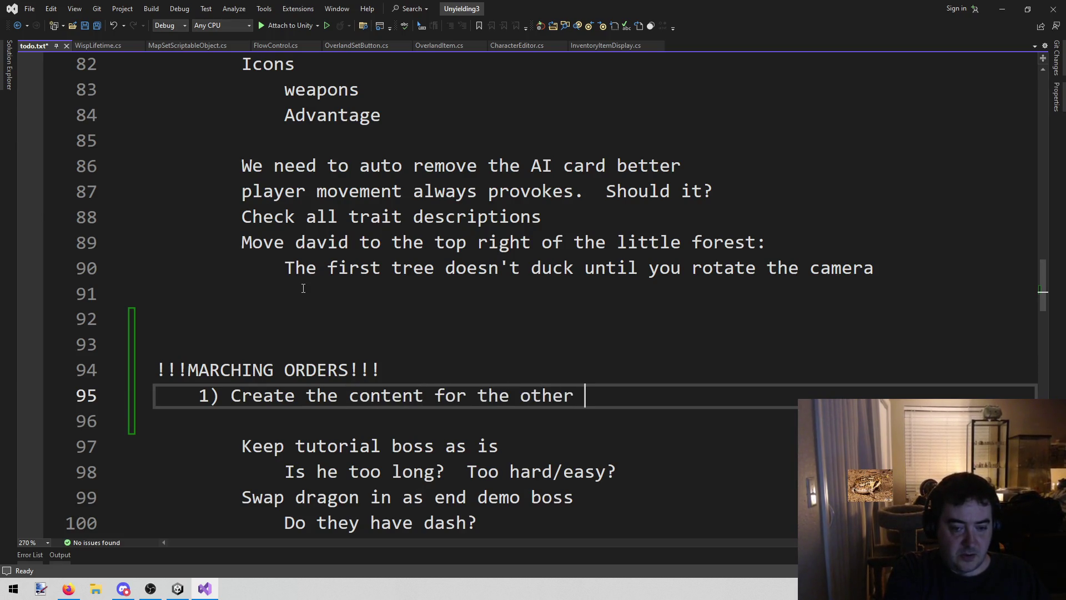
List the levels Forest, Woods, Meadow and Boss fight on separate lines beneath the item
{"action": "key", "text": "Return"}
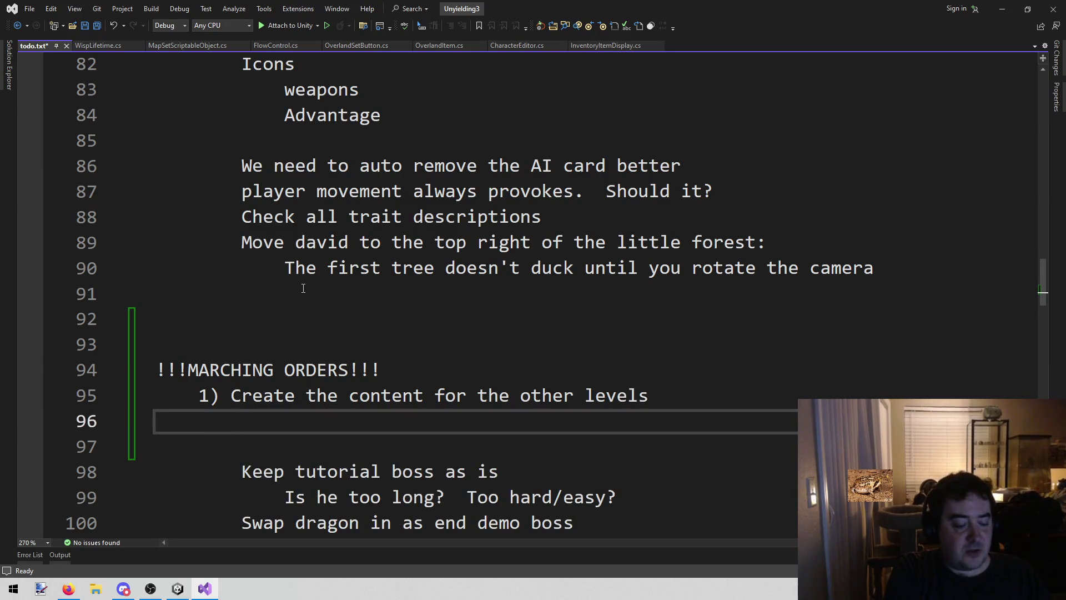
{"action": "type", "text": "FOre"}
{"action": "key", "text": "BackSpace"}
{"action": "key", "text": "BackSpace"}
{"action": "key", "text": "BackSpace"}
{"action": "type", "text": "orest"}
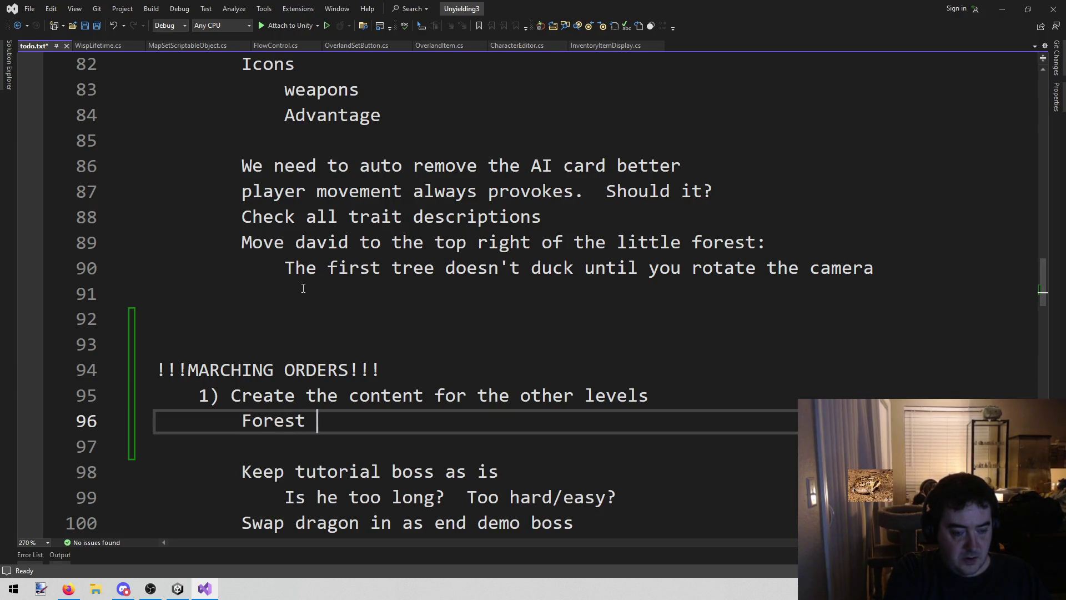
{"action": "key", "text": "Return"}
{"action": "type", "text": "Woods"}
{"action": "key", "text": "Return"}
{"action": "type", "text": "Meadow"}
{"action": "key", "text": "BackSpace"}
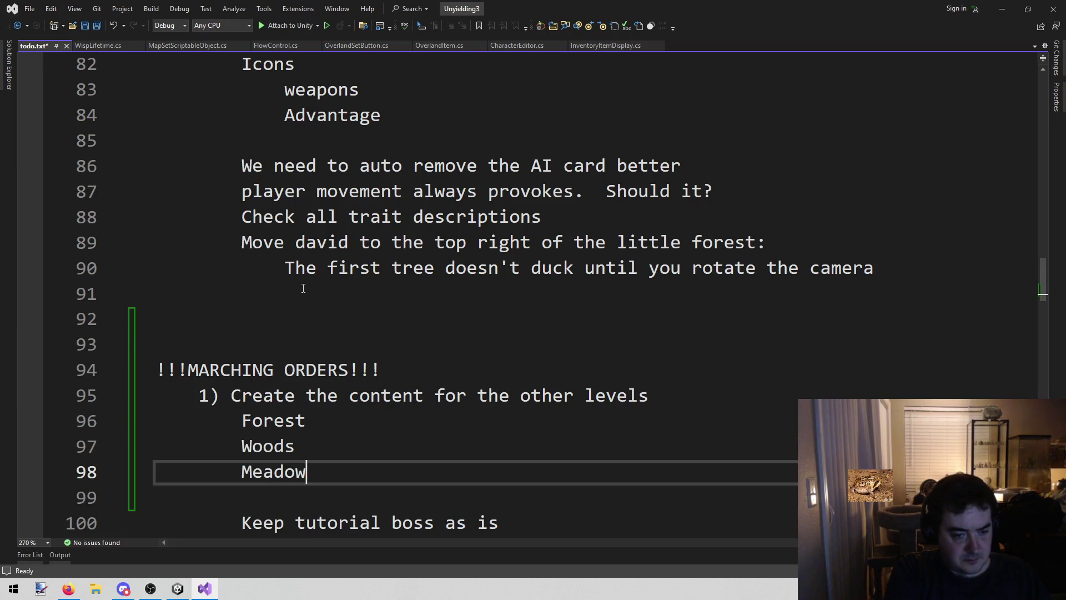
{"action": "key", "text": "Return"}
{"action": "type", "text": "Boss "}
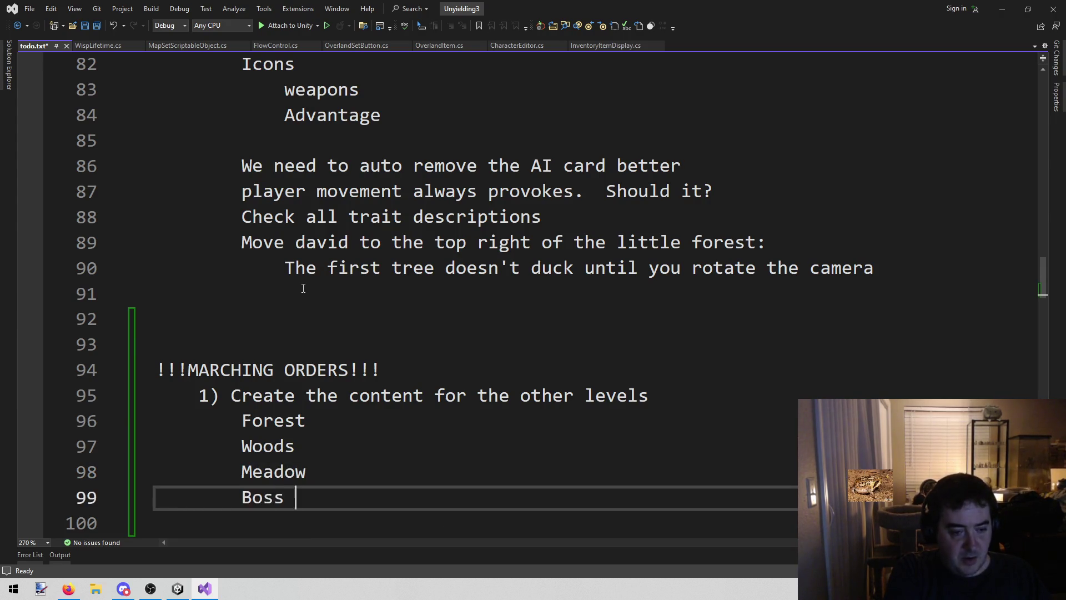
{"action": "type", "text": "fight"}
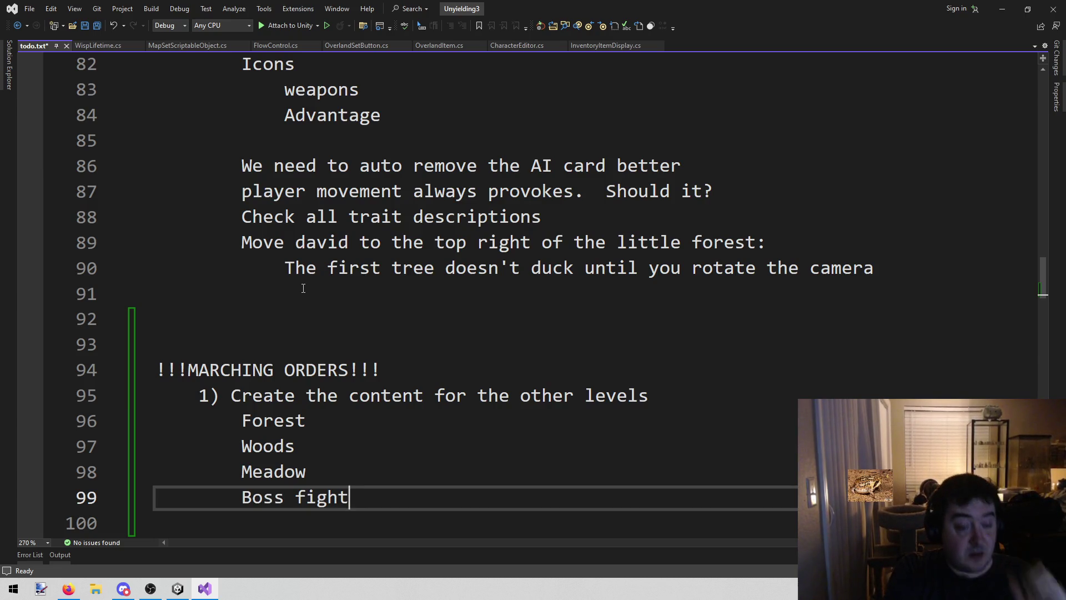
{"action": "key", "text": "Up"}
{"action": "key", "text": "Up"}
{"action": "key", "text": "Up"}
{"action": "key", "text": "Down"}
{"action": "key", "text": "Down"}
{"action": "key", "text": "Down"}
{"action": "key", "text": "Up"}
{"action": "key", "text": "Up"}
{"action": "key", "text": "Up"}
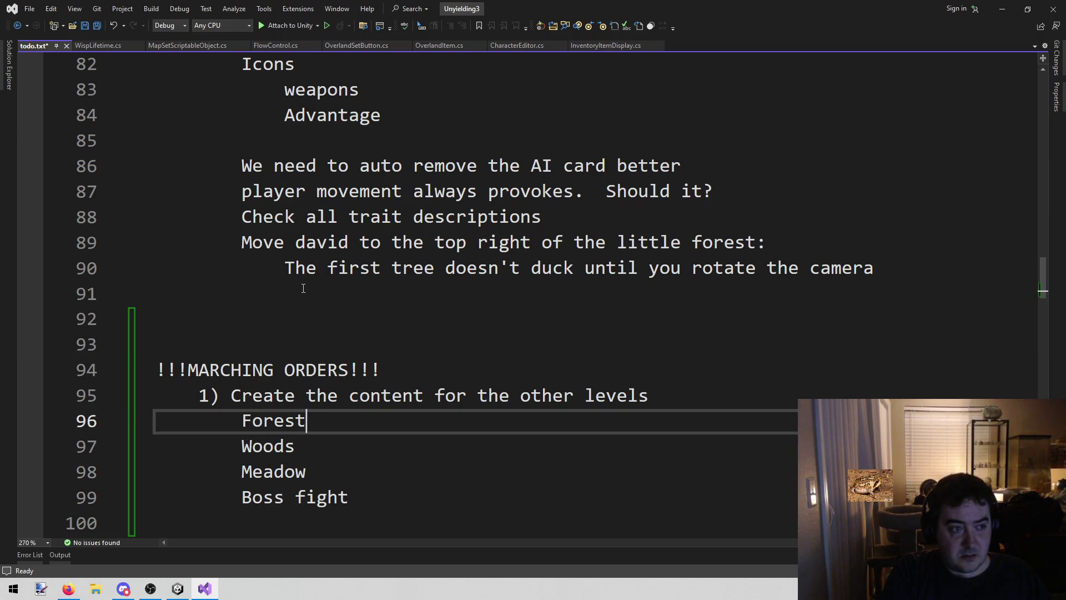
{"action": "key", "text": "Down"}
{"action": "key", "text": "Down"}
{"action": "key", "text": "Down"}
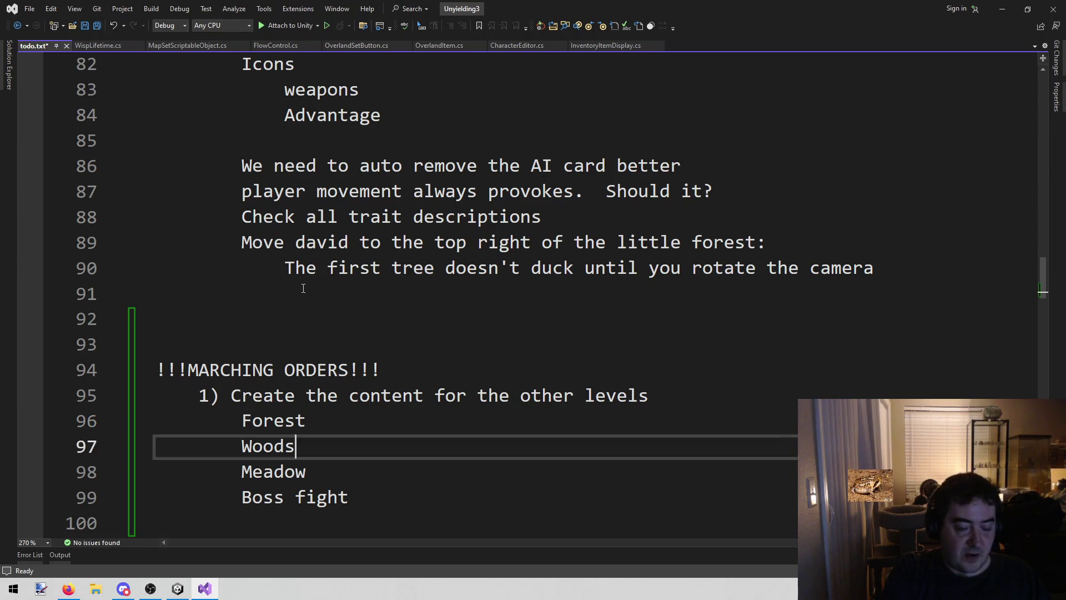
{"action": "key", "text": "Up"}
{"action": "key", "text": "Up"}
{"action": "key", "text": "Up"}
{"action": "key", "text": "Up"}
{"action": "key", "text": "Down"}
{"action": "key", "text": "Down"}
{"action": "key", "text": "Up"}
{"action": "key", "text": "Up"}
{"action": "key", "text": "Down"}
{"action": "key", "text": "Down"}
{"action": "key", "text": "Down"}
{"action": "key", "text": "Down"}
{"action": "key", "text": "Up"}
{"action": "key", "text": "Down"}
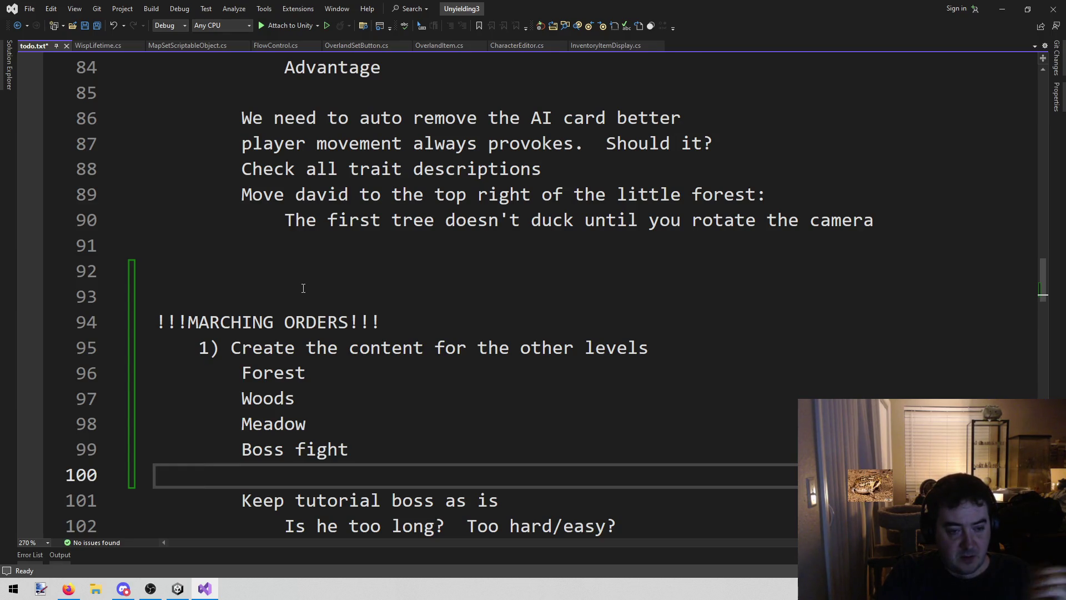
Add an indented 'Make geo' sub-item under Forest in todo.txt, leaving a blank line below
{"action": "key", "text": "Up"}
{"action": "key", "text": "Up"}
{"action": "key", "text": "Up"}
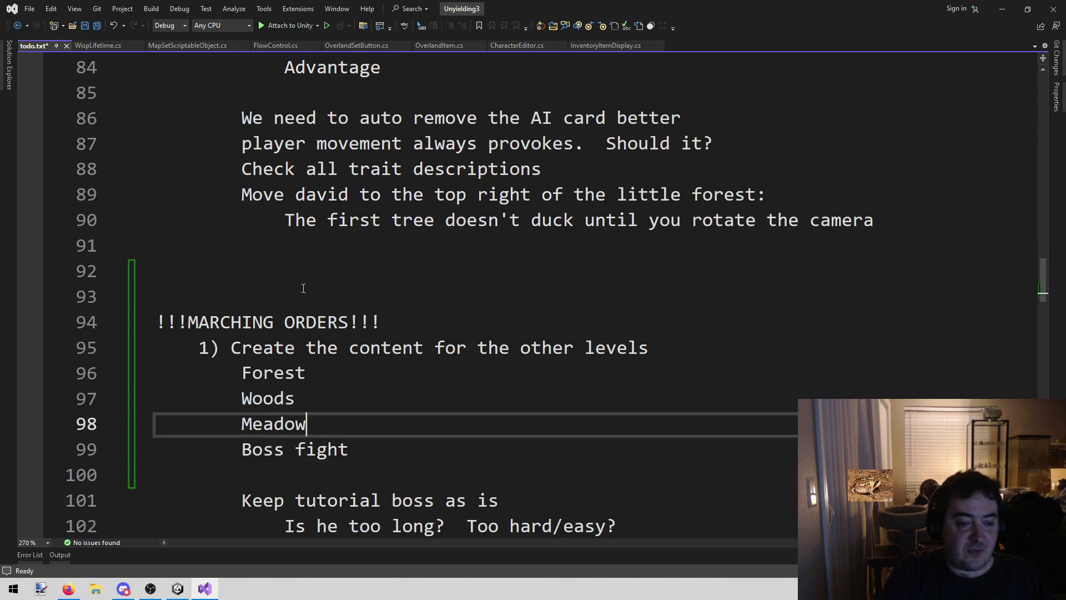
{"action": "key", "text": "Return"}
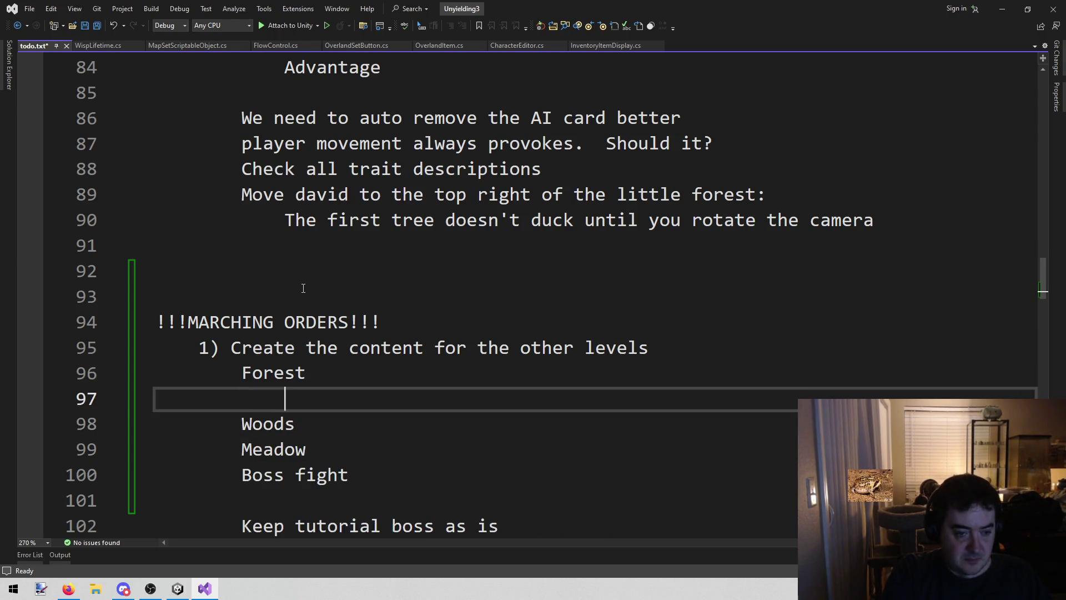
{"action": "type", "text": "C"}
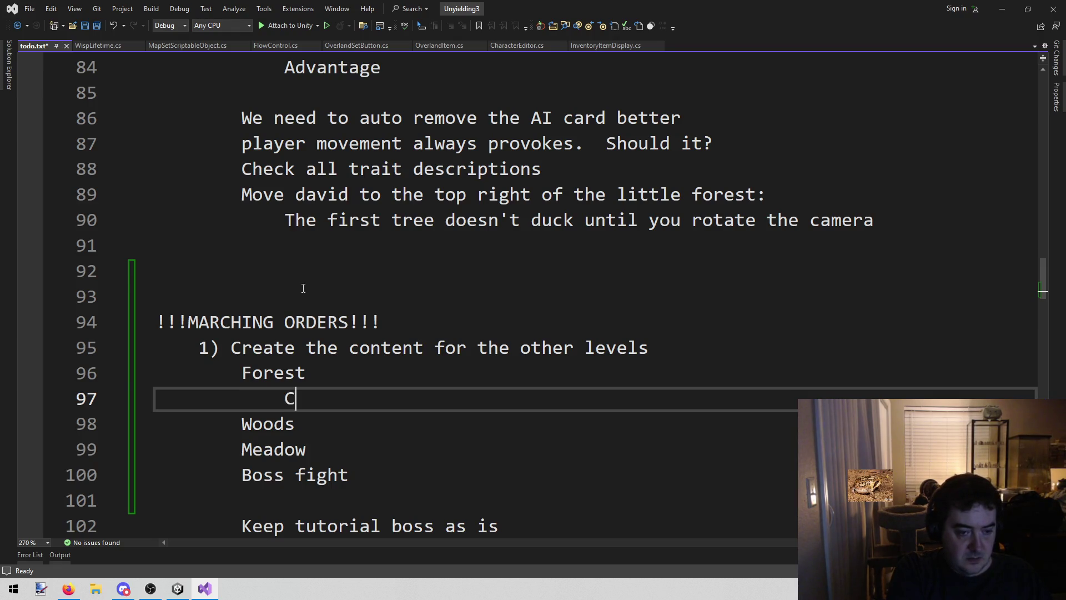
{"action": "key", "text": "BackSpace"}
{"action": "type", "text": "Make geo"}
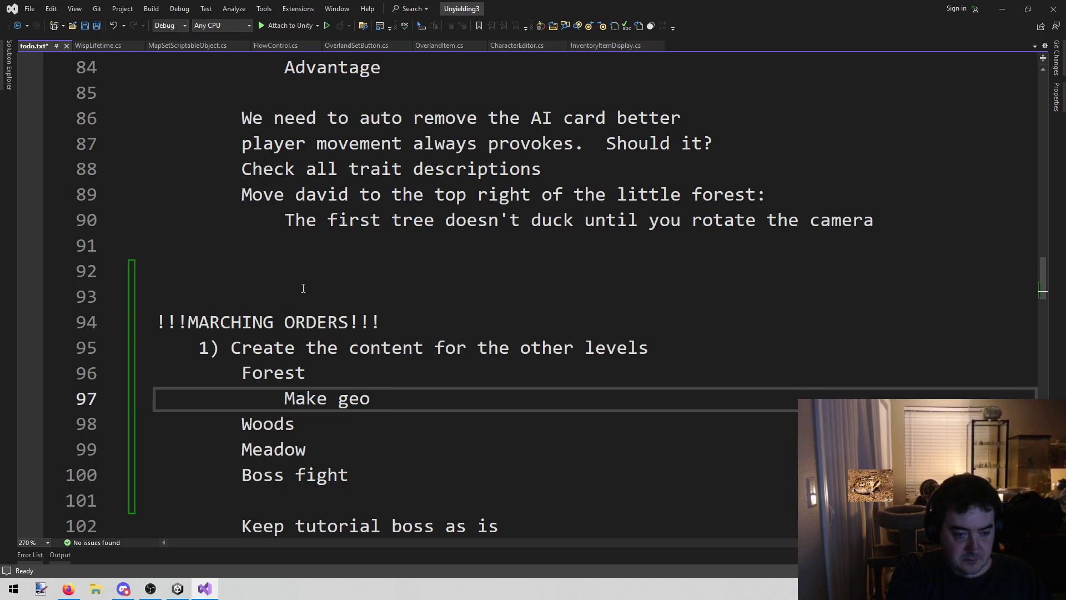
{"action": "key", "text": "Return"}
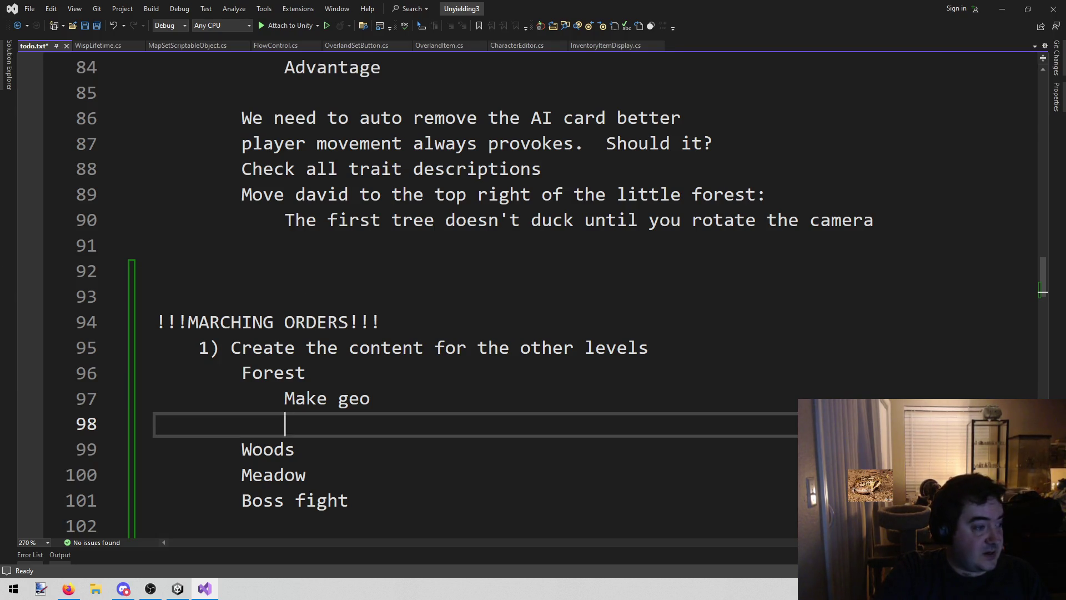
{"action": "key", "text": "alt+Tab"}
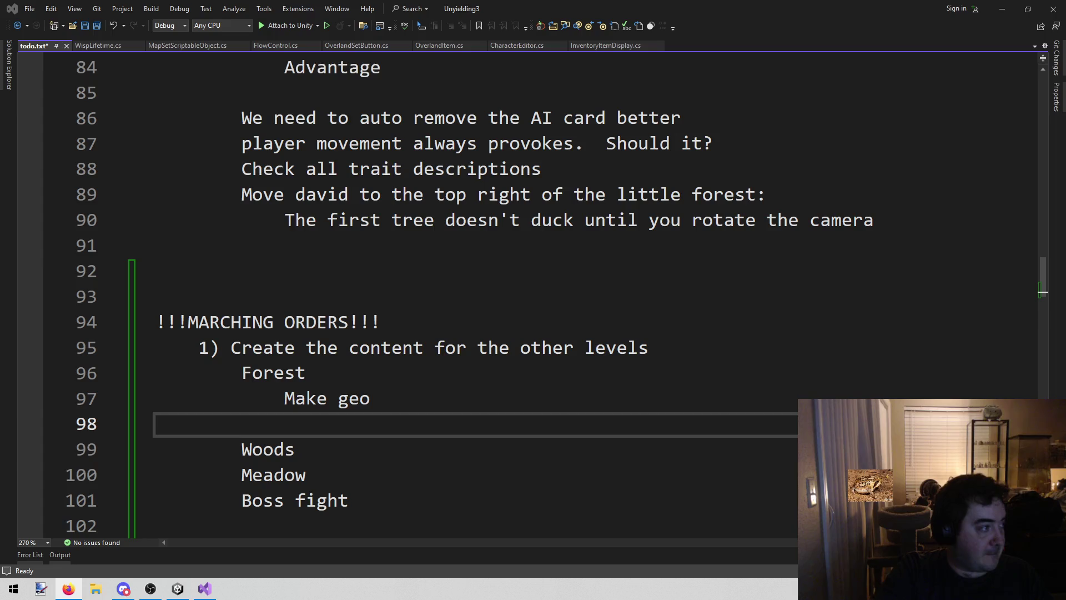
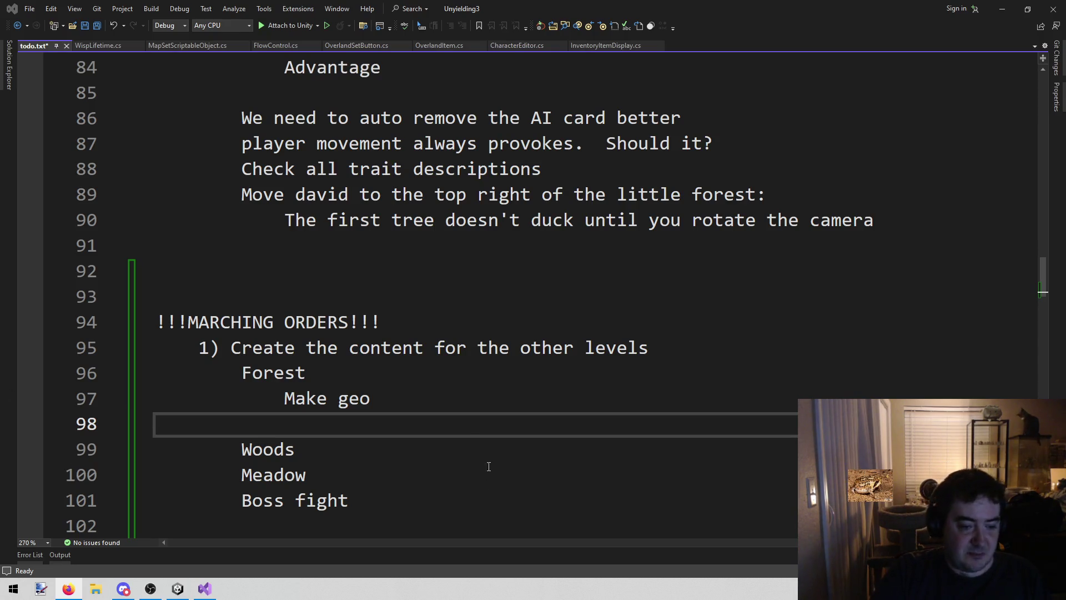
Add 'Make enemies' under Make geo in the Forest section
{"action": "left_click", "coordinate": [417, 423]}
{"action": "type", "text": "Make enemies"}
{"action": "key", "text": "BackSpace"}
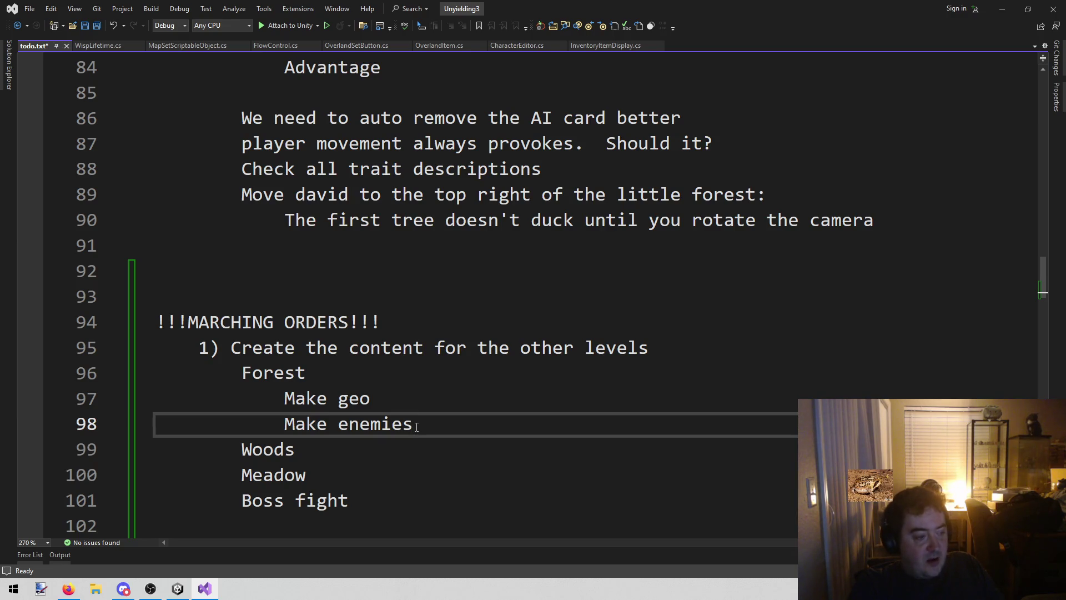
Insert a new indented first marching order numbered 1) and renumber the old first one to 2)
{"action": "key", "text": "Up"}
{"action": "key", "text": "Up"}
{"action": "key", "text": "Up"}
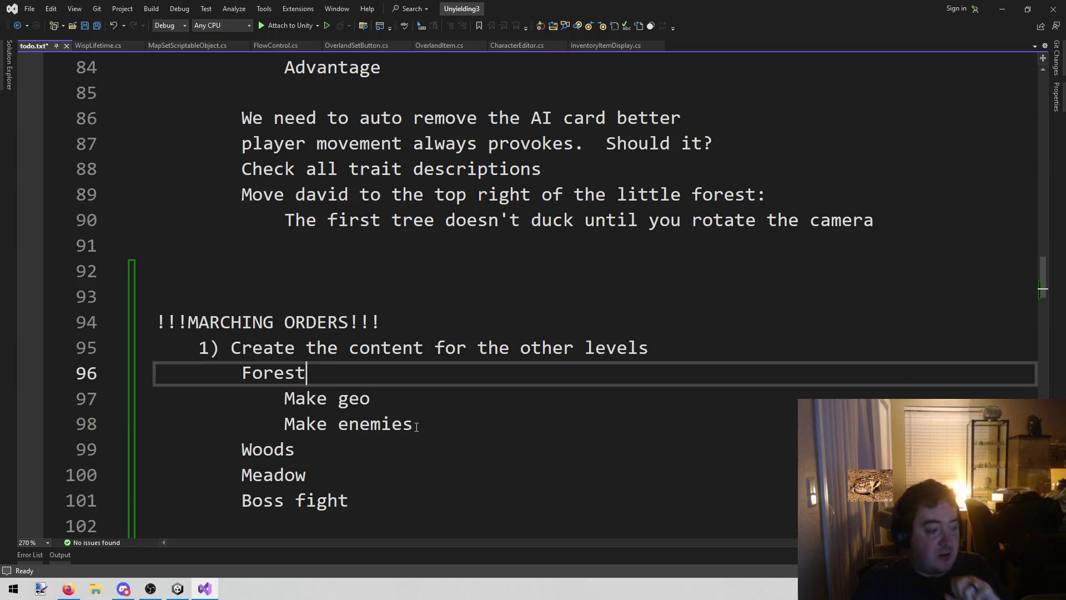
{"action": "key", "text": "Return"}
{"action": "key", "text": "Tab"}
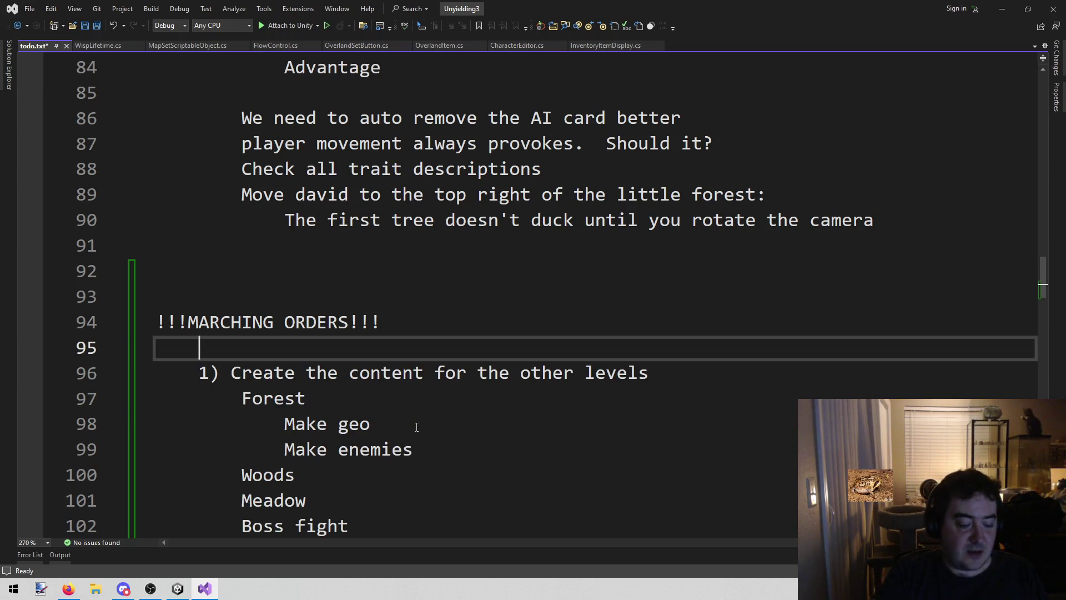
{"action": "type", "text": "0)"}
{"action": "key", "text": "Left"}
{"action": "key", "text": "shift+Left"}
{"action": "type", "text": "1"}
{"action": "key", "text": "Down"}
{"action": "key", "text": "BackSpace"}
{"action": "type", "text": "2"}
Name the new first order 'Finish enemies', correcting the misspelling
{"action": "key", "text": "Up"}
{"action": "key", "text": "Right"}
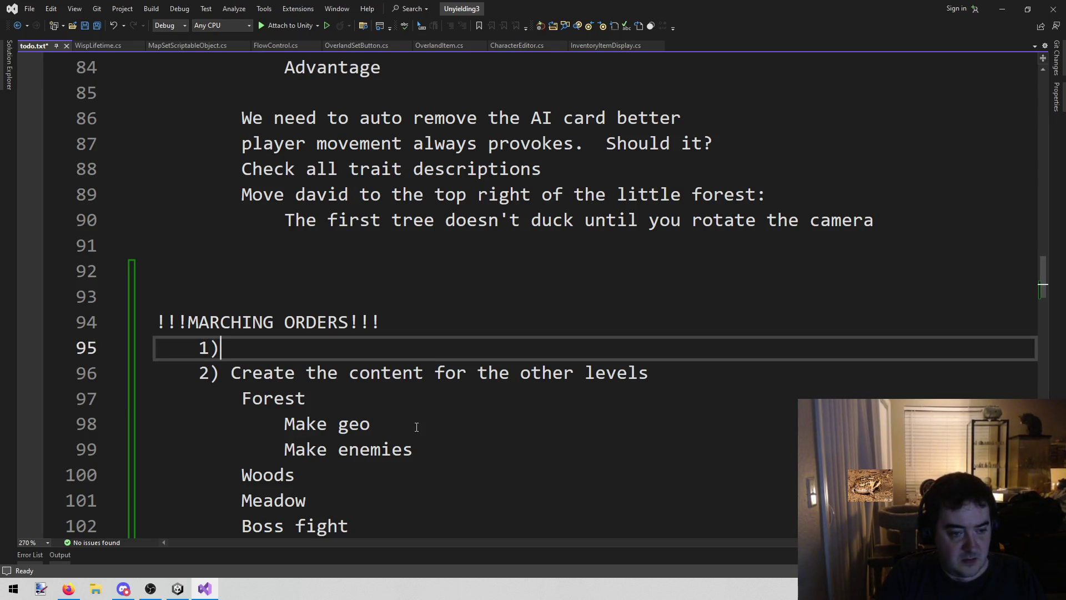
{"action": "type", "text": "Finish en"}
{"action": "type", "text": "mies"}
{"action": "key", "text": "BackSpace"}
{"action": "key", "text": "BackSpace"}
{"action": "key", "text": "BackSpace"}
{"action": "type", "text": "emies"}
{"action": "key", "text": "Return"}
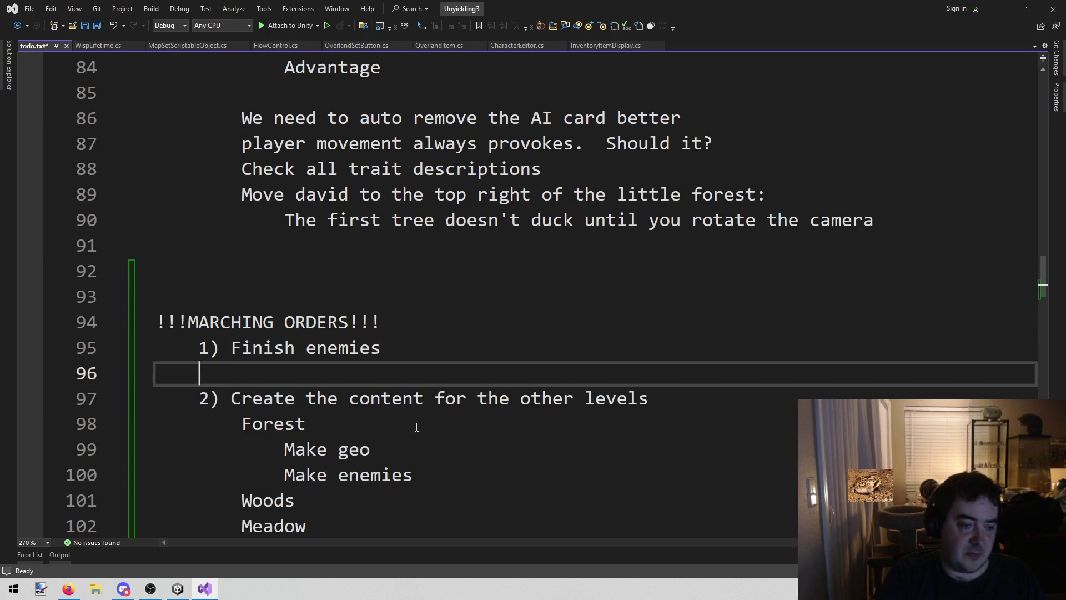
Select the enemy list, Archer through Witch, in the enemies section to copy it
{"action": "scroll", "coordinate": [417, 426], "scroll_direction": "down", "scroll_amount": 2}
{"action": "scroll", "coordinate": [417, 427], "scroll_direction": "down", "scroll_amount": 20}
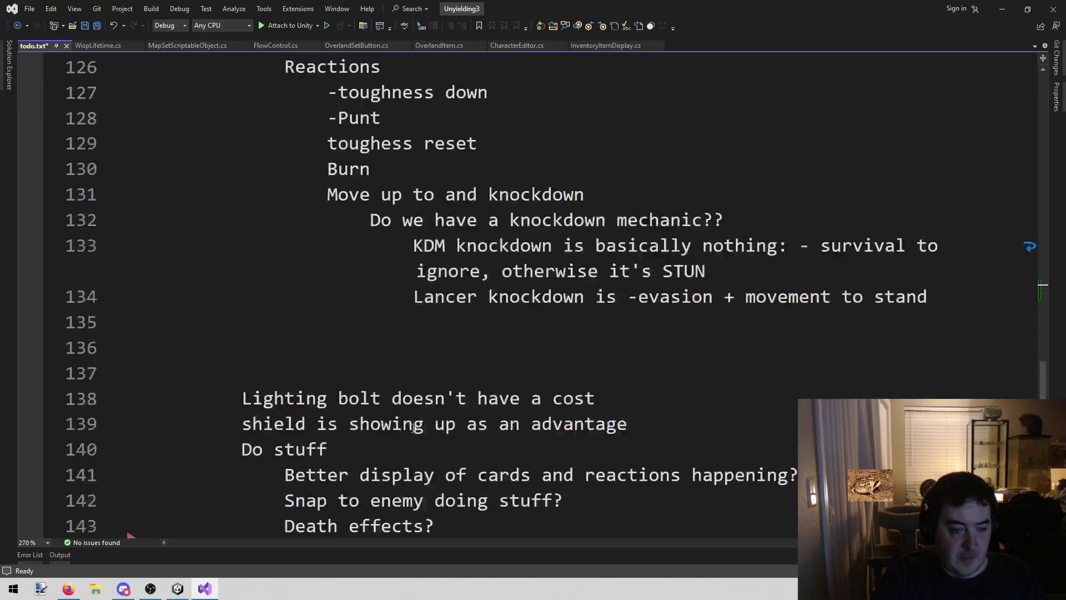
{"action": "scroll", "coordinate": [419, 434], "scroll_direction": "up", "scroll_amount": 4}
{"action": "scroll", "coordinate": [421, 434], "scroll_direction": "down", "scroll_amount": 3}
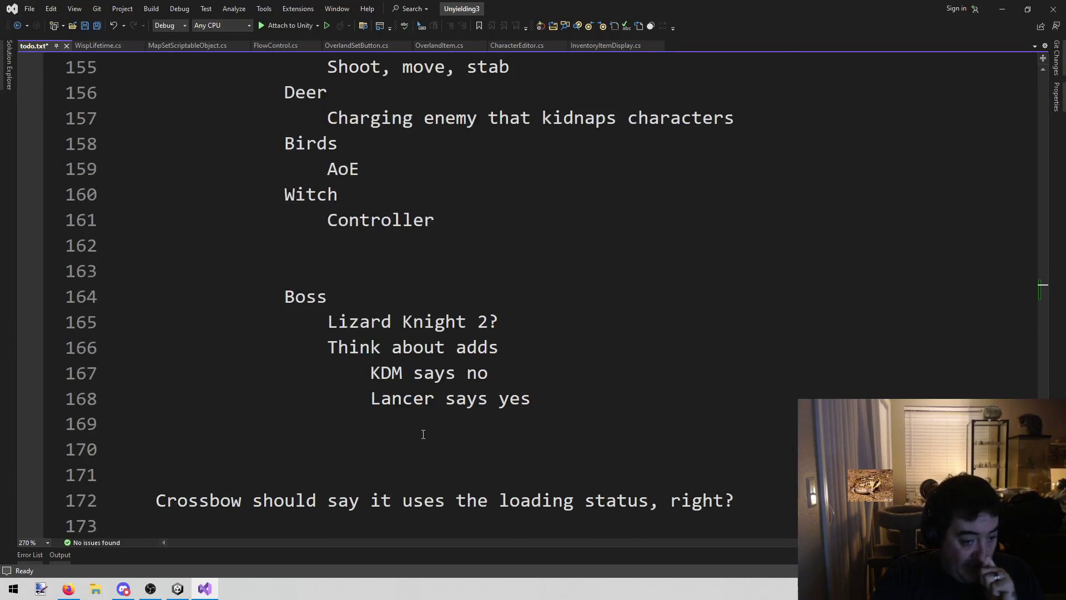
{"action": "scroll", "coordinate": [421, 432], "scroll_direction": "up", "scroll_amount": 3}
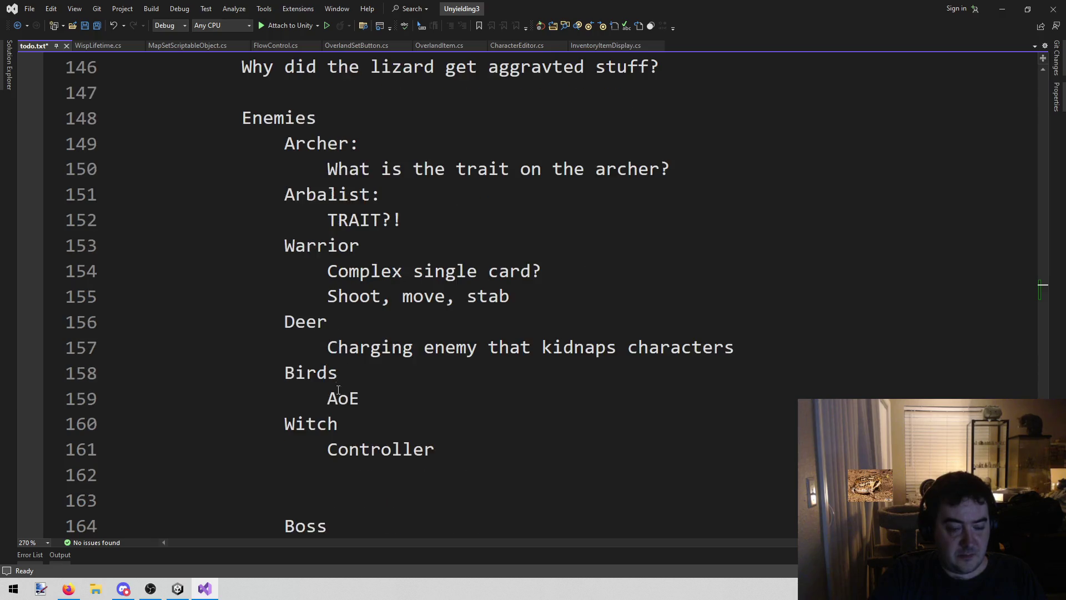
{"action": "left_click", "coordinate": [303, 428]}
{"action": "left_click", "coordinate": [317, 374]}
{"action": "left_click", "coordinate": [306, 322]}
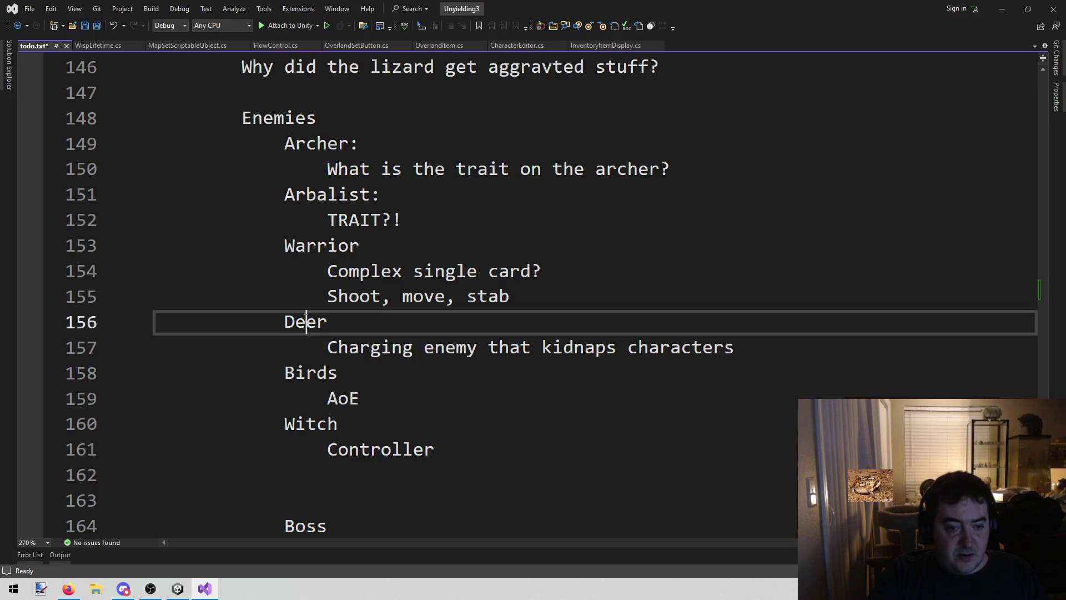
{"action": "left_click", "coordinate": [305, 246]}
{"action": "left_click", "coordinate": [310, 195]}
{"action": "left_click", "coordinate": [322, 142]}
{"action": "scroll", "coordinate": [316, 194], "scroll_direction": "up", "scroll_amount": 8}
{"action": "scroll", "coordinate": [314, 222], "scroll_direction": "down", "scroll_amount": 3}
{"action": "scroll", "coordinate": [311, 246], "scroll_direction": "up", "scroll_amount": 8}
{"action": "scroll", "coordinate": [311, 247], "scroll_direction": "up", "scroll_amount": 7}
{"action": "left_click", "coordinate": [305, 297]}
{"action": "scroll", "coordinate": [313, 306], "scroll_direction": "down", "scroll_amount": 13}
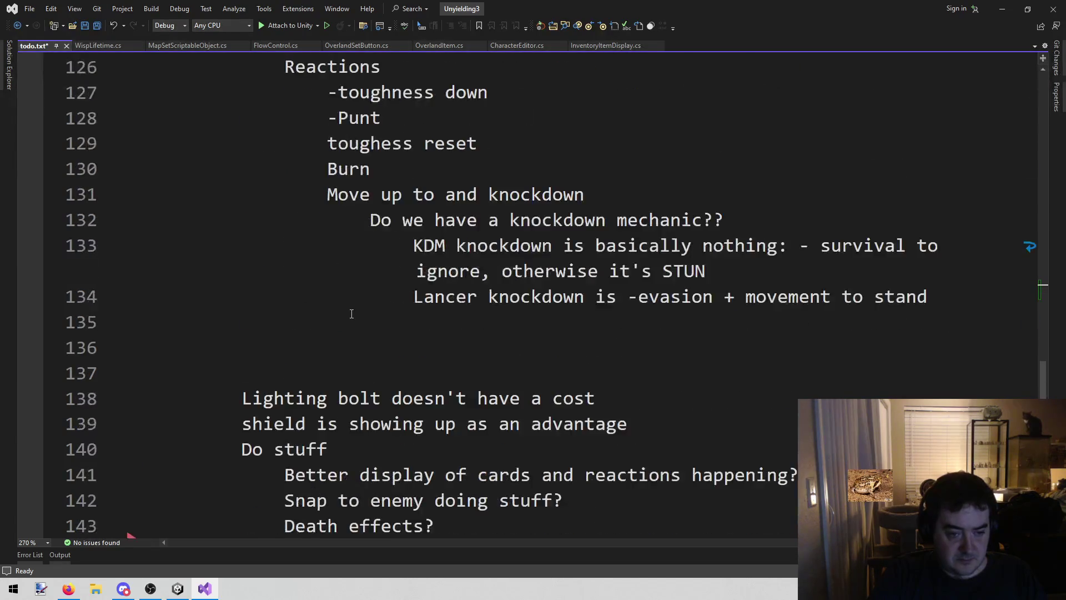
{"action": "scroll", "coordinate": [352, 314], "scroll_direction": "down", "scroll_amount": 8}
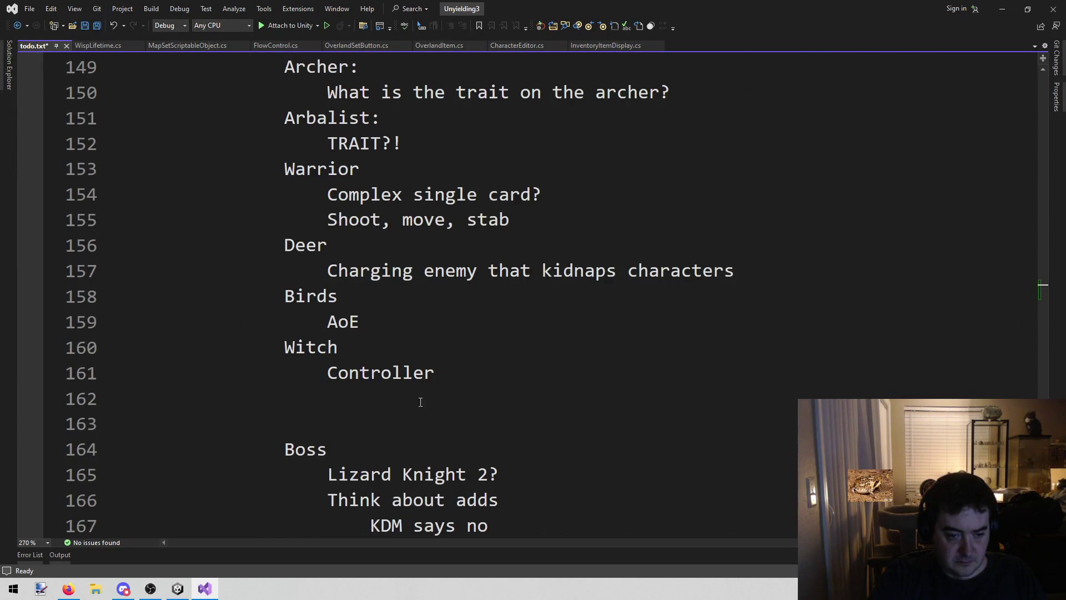
{"action": "mouse_move", "coordinate": [455, 372]}
{"action": "left_mouse_down"}
{"action": "mouse_move", "coordinate": [253, 321]}
{"action": "mouse_move", "coordinate": [253, 397]}
{"action": "mouse_move", "coordinate": [253, 296]}
{"action": "mouse_move", "coordinate": [295, 297]}
{"action": "mouse_move", "coordinate": [285, 297]}
{"action": "left_mouse_up"}
{"action": "key", "text": "ctrl+c"}
Delete the Boss notes and the blank lines above the Crossbow note
{"action": "scroll", "coordinate": [252, 361], "scroll_direction": "up", "scroll_amount": 3}
{"action": "scroll", "coordinate": [466, 337], "scroll_direction": "down", "scroll_amount": 7}
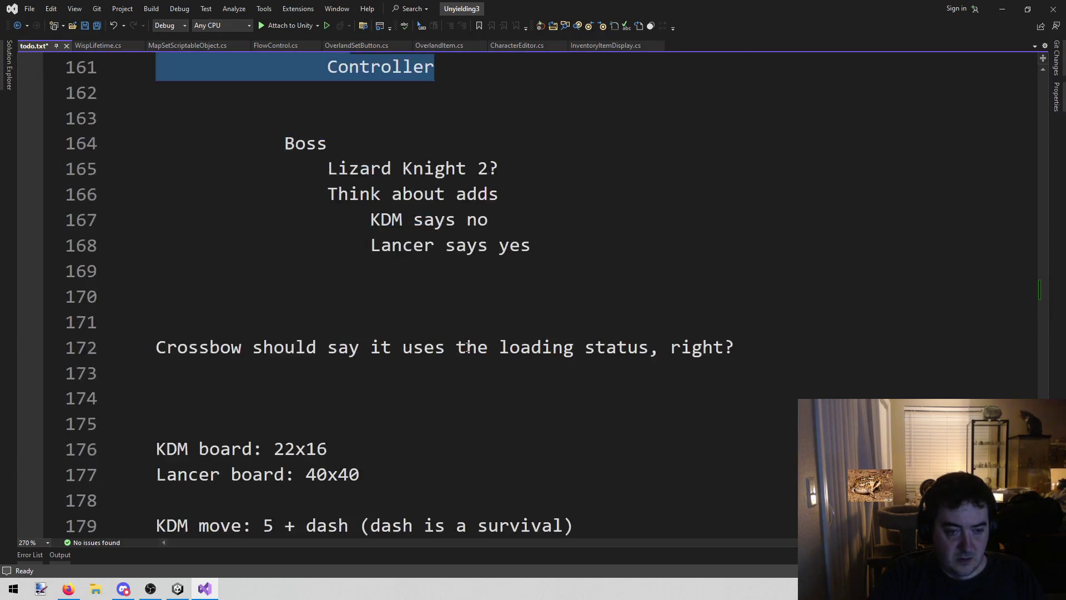
{"action": "left_click_drag", "start_coordinate": [536, 245], "coordinate": [161, 144]}
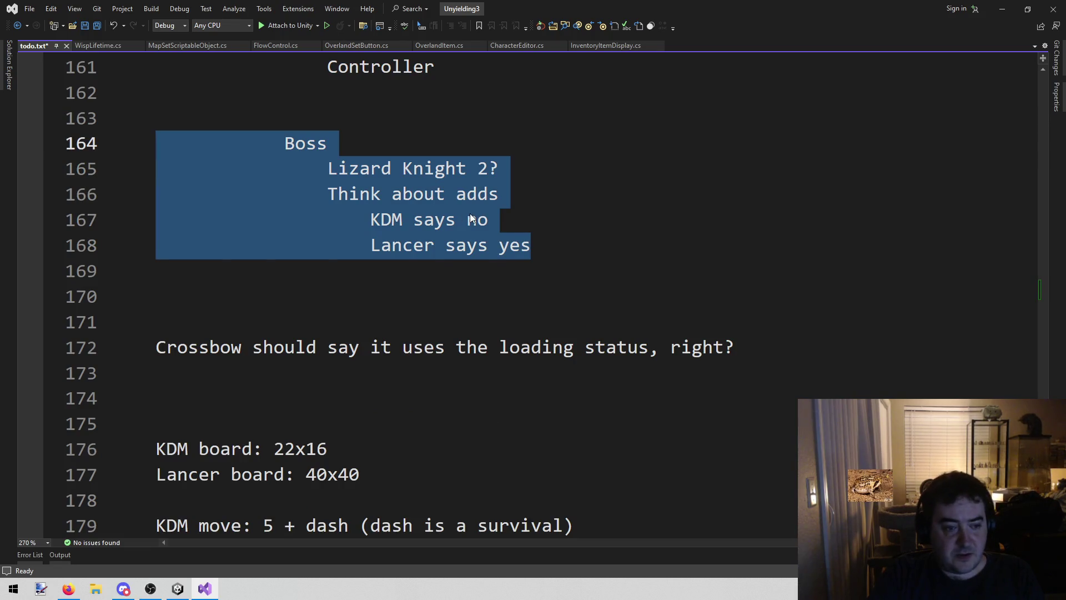
{"action": "key", "text": "Delete"}
{"action": "scroll", "coordinate": [451, 259], "scroll_direction": "up", "scroll_amount": 2}
{"action": "key", "text": "BackSpace"}
{"action": "key", "text": "BackSpace"}
Paste the enemy list on the line directly under Finish enemies
{"action": "scroll", "coordinate": [453, 266], "scroll_direction": "up", "scroll_amount": 12}
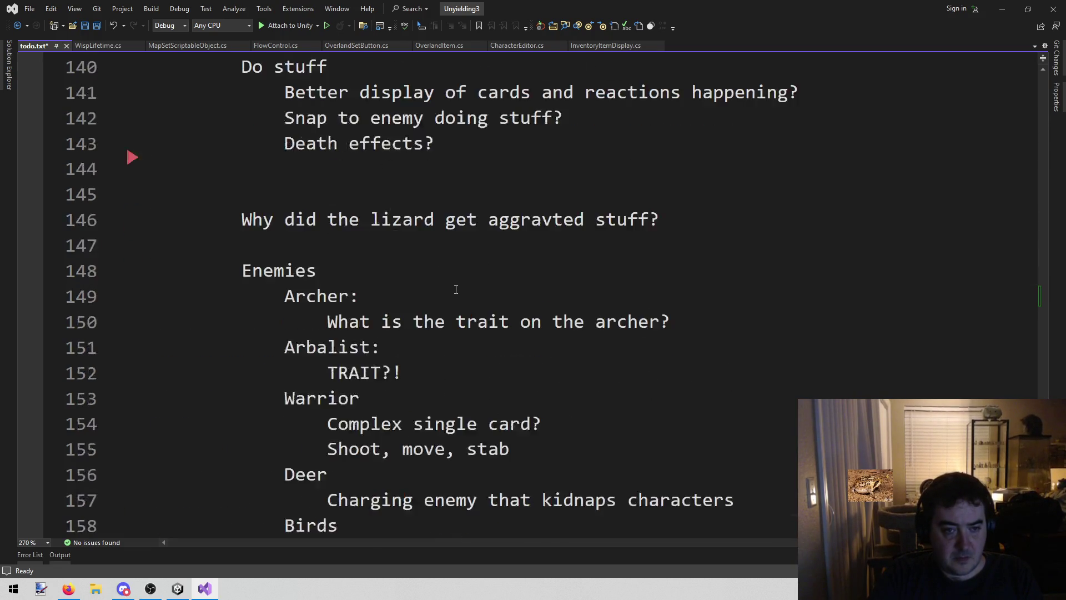
{"action": "scroll", "coordinate": [450, 300], "scroll_direction": "up", "scroll_amount": 10}
{"action": "left_click", "coordinate": [330, 217]}
{"action": "key", "text": "ctrl+v"}
{"action": "left_click", "coordinate": [192, 219]}
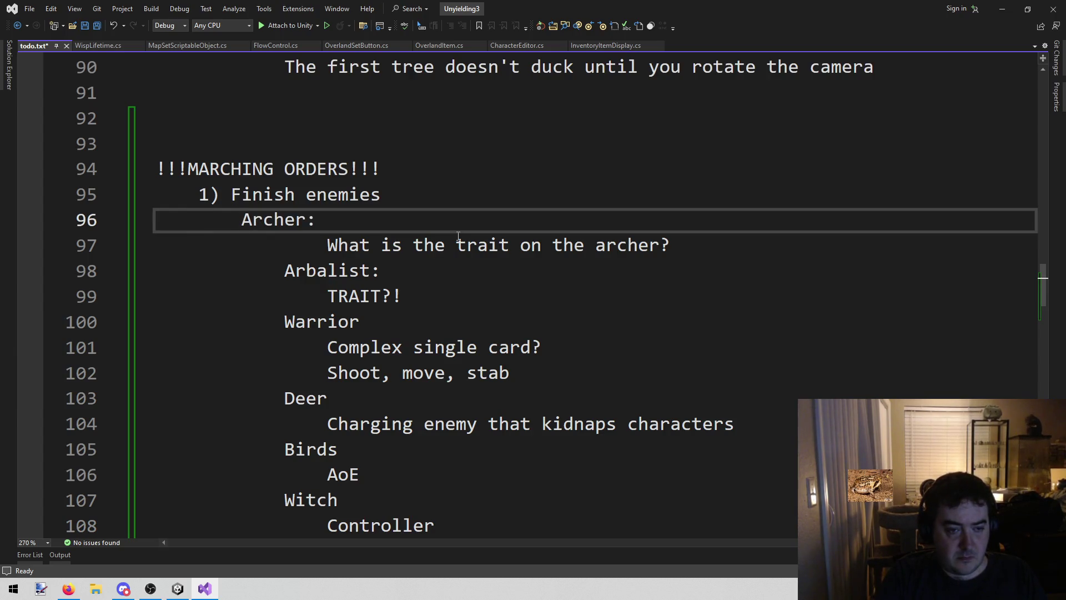
Align Arbalist and Warrior with Archer and delete the Warrior note lines
{"action": "key", "text": "Down"}
{"action": "key", "text": "Down"}
{"action": "key", "text": "Home"}
{"action": "key", "text": "BackSpace"}
{"action": "key", "text": "BackSpace"}
{"action": "key", "text": "BackSpace"}
{"action": "key", "text": "BackSpace"}
{"action": "key", "text": "Down"}
{"action": "key", "text": "Down"}
{"action": "key", "text": "Right"}
{"action": "key", "text": "Right"}
{"action": "key", "text": "Right"}
{"action": "key", "text": "BackSpace"}
{"action": "key", "text": "BackSpace"}
{"action": "key", "text": "BackSpace"}
{"action": "key", "text": "Down"}
{"action": "key", "text": "Down"}
{"action": "key", "text": "End"}
{"action": "key", "text": "shift+Up"}
{"action": "key", "text": "shift+Home"}
{"action": "key", "text": "shift+Home"}
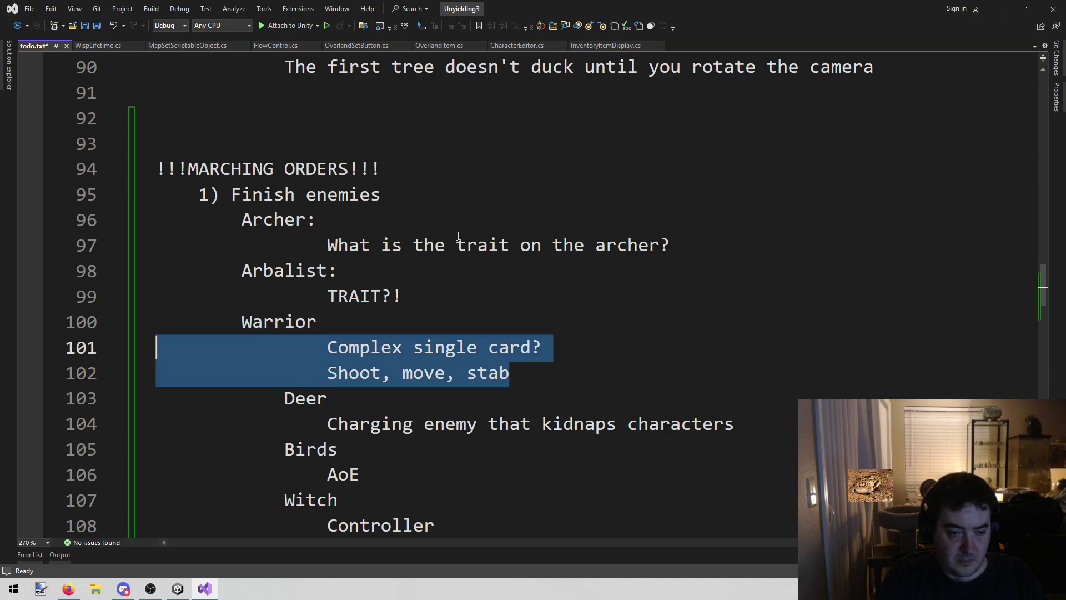
{"action": "key", "text": "BackSpace"}
{"action": "key", "text": "BackSpace"}
{"action": "key", "text": "Down"}
Delete the TRAIT?! note and the archer trait question from the list
{"action": "key", "text": "Up"}
{"action": "key", "text": "Up"}
{"action": "key", "text": "End"}
{"action": "key", "text": "shift+Home"}
{"action": "key", "text": "shift+Home"}
{"action": "key", "text": "BackSpace"}
{"action": "key", "text": "BackSpace"}
{"action": "key", "text": "Up"}
{"action": "key", "text": "End"}
{"action": "key", "text": "shift+Home"}
{"action": "key", "text": "shift+Home"}
{"action": "key", "text": "BackSpace"}
{"action": "key", "text": "BackSpace"}
Unindent Deer and remove its description line
{"action": "key", "text": "Down"}
{"action": "key", "text": "Down"}
{"action": "key", "text": "Down"}
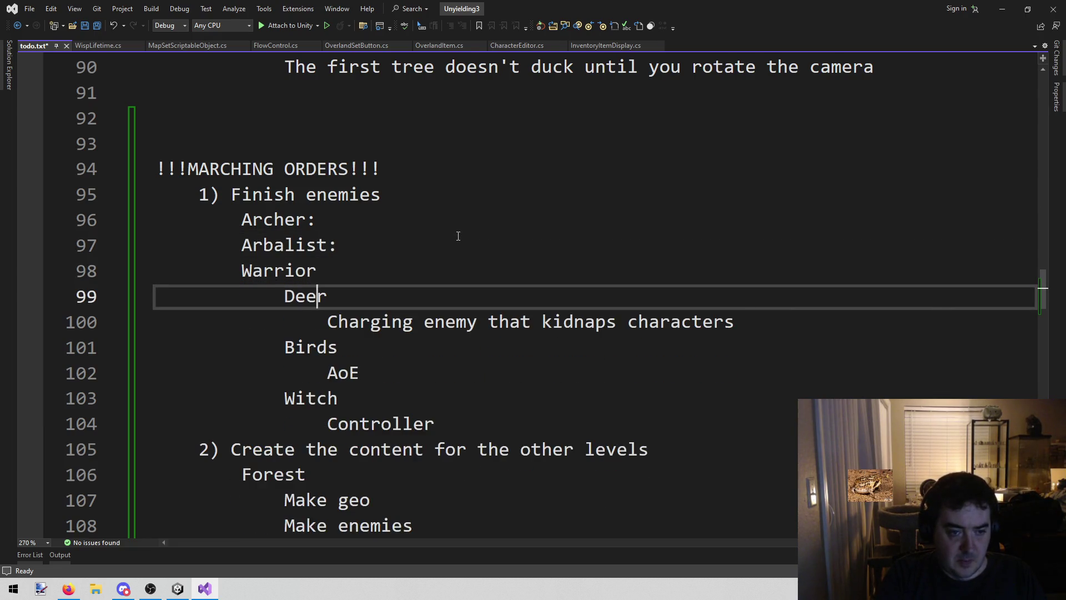
{"action": "key", "text": "Home"}
{"action": "key", "text": "BackSpace"}
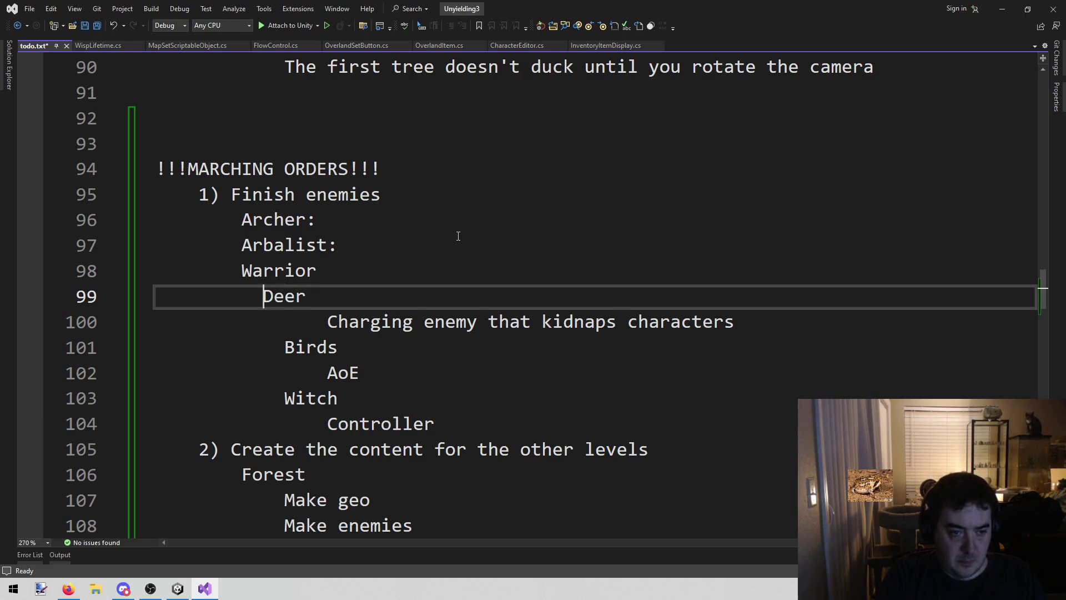
{"action": "key", "text": "Down"}
{"action": "key", "text": "Right"}
{"action": "key", "text": "shift+End"}
{"action": "key", "text": "Delete"}
{"action": "key", "text": "BackSpace"}
{"action": "key", "text": "Delete"}
Align Birds and Witch with the other enemies and delete the AoE and Controller notes
{"action": "key", "text": "Up"}
{"action": "key", "text": "Up"}
{"action": "key", "text": "Down"}
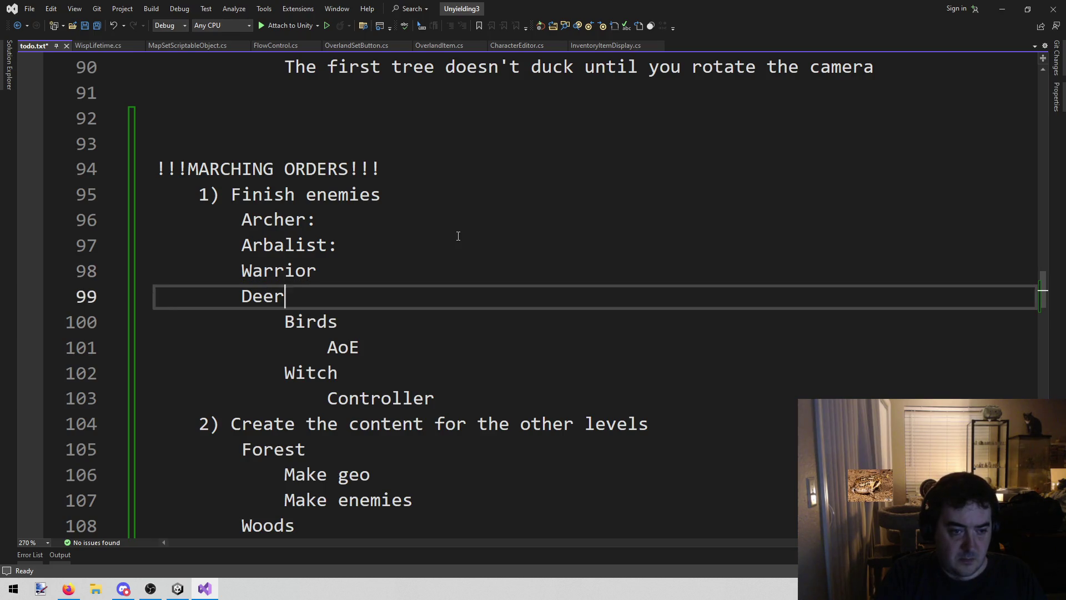
{"action": "key", "text": "Down"}
{"action": "key", "text": "BackSpace"}
{"action": "key", "text": "BackSpace"}
{"action": "key", "text": "BackSpace"}
{"action": "key", "text": "Down"}
{"action": "key", "text": "Home"}
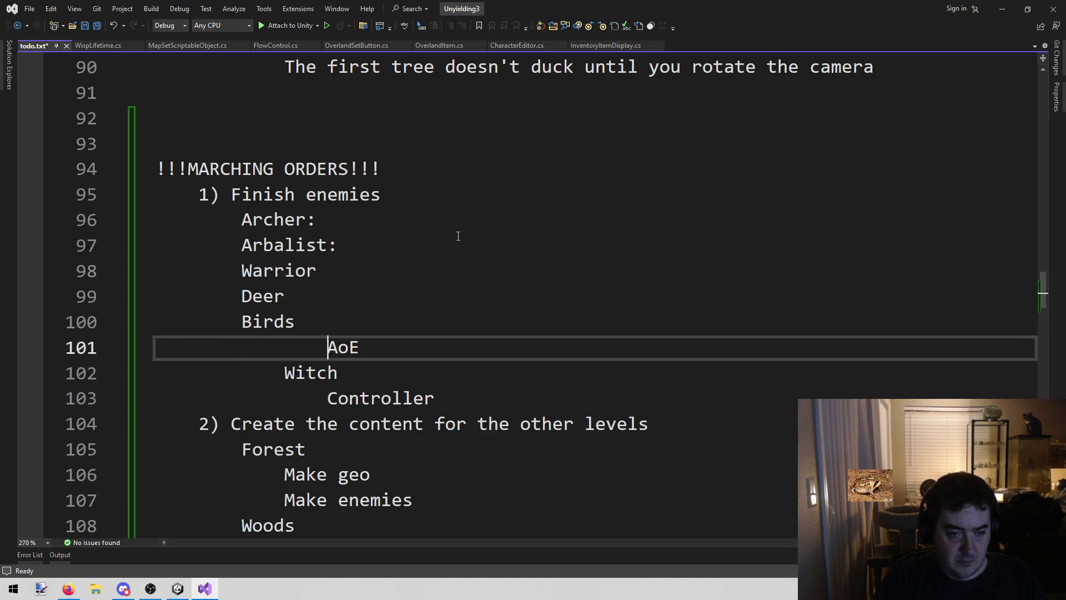
{"action": "key", "text": "BackSpace"}
{"action": "key", "text": "End"}
{"action": "key", "text": "shift+Home"}
{"action": "key", "text": "shift+Home"}
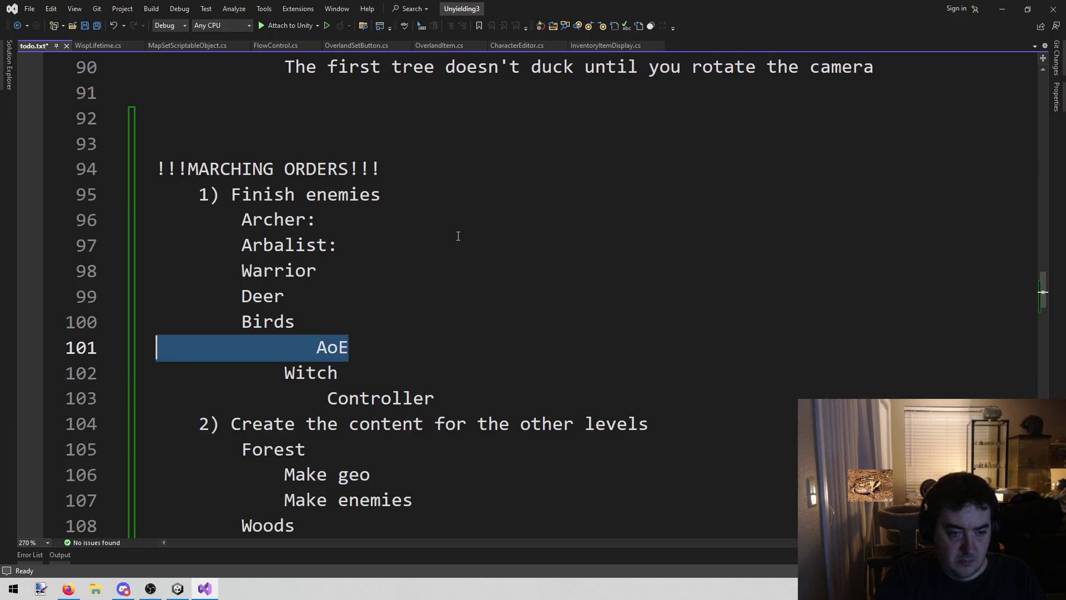
{"action": "key", "text": "BackSpace"}
{"action": "key", "text": "BackSpace"}
{"action": "key", "text": "Down"}
{"action": "key", "text": "Home"}
{"action": "key", "text": "BackSpace"}
{"action": "key", "text": "BackSpace"}
{"action": "key", "text": "BackSpace"}
{"action": "key", "text": "Down"}
{"action": "key", "text": "End"}
{"action": "key", "text": "shift+Home"}
{"action": "key", "text": "shift+Home"}
{"action": "key", "text": "BackSpace"}
{"action": "key", "text": "BackSpace"}
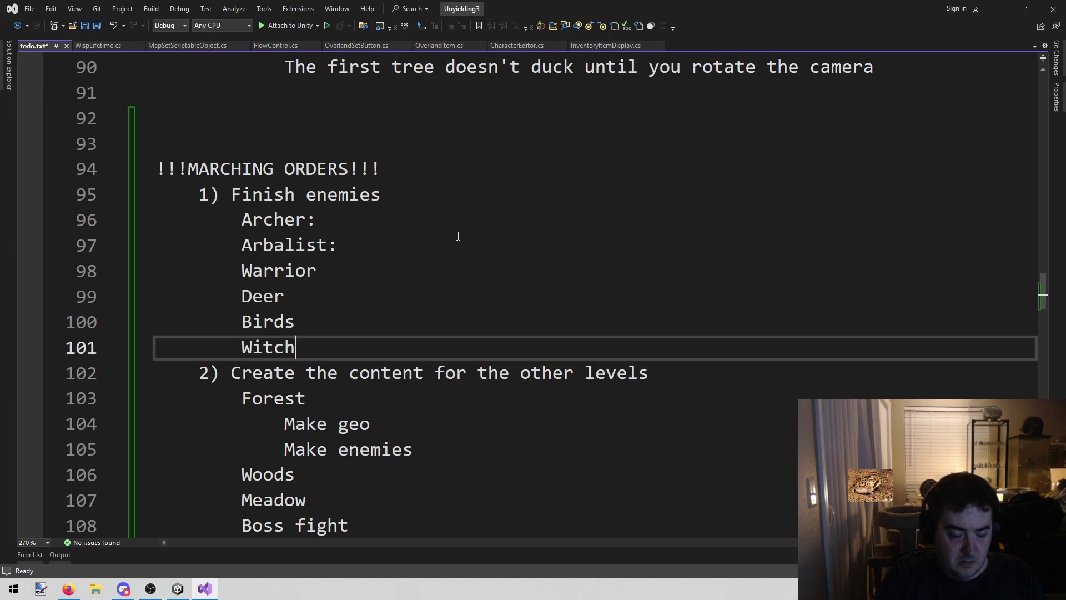
Remove the colons after Archer and Arbalist and save todo.txt
{"action": "key", "text": "ctrl+s"}
{"action": "left_click", "coordinate": [436, 220]}
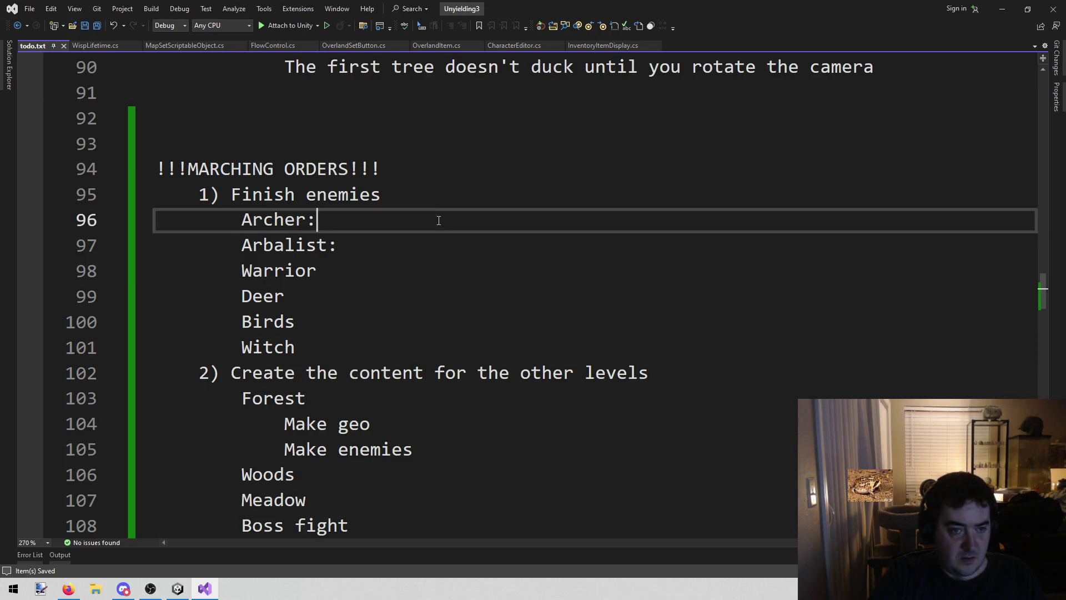
{"action": "key", "text": "BackSpace"}
{"action": "left_click", "coordinate": [419, 244]}
{"action": "key", "text": "BackSpace"}
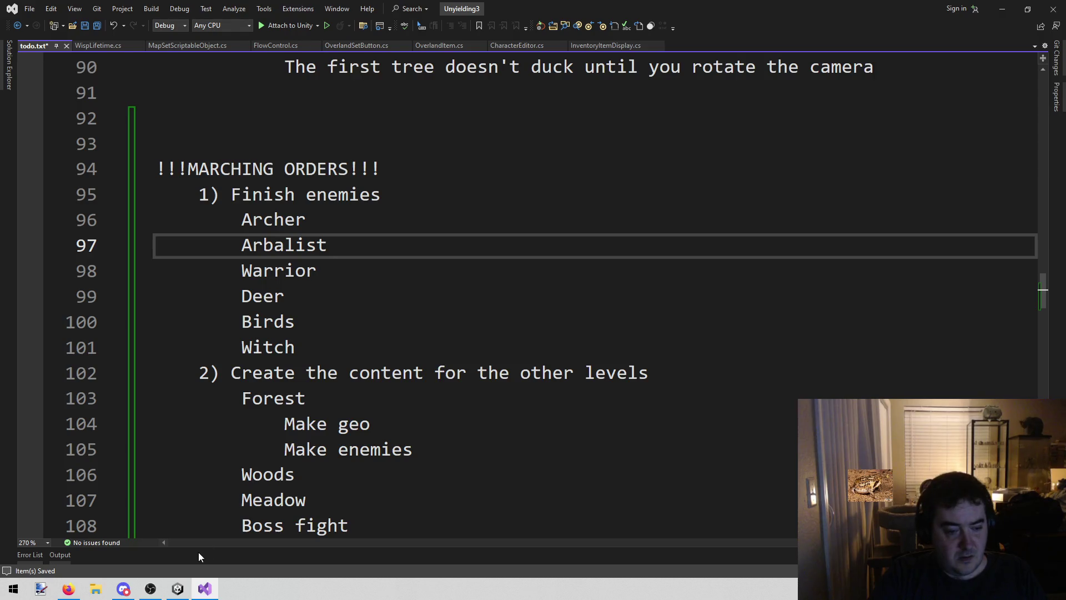
{"action": "key", "text": "ctrl+s"}
{"action": "mouse_move", "coordinate": [178, 587]}
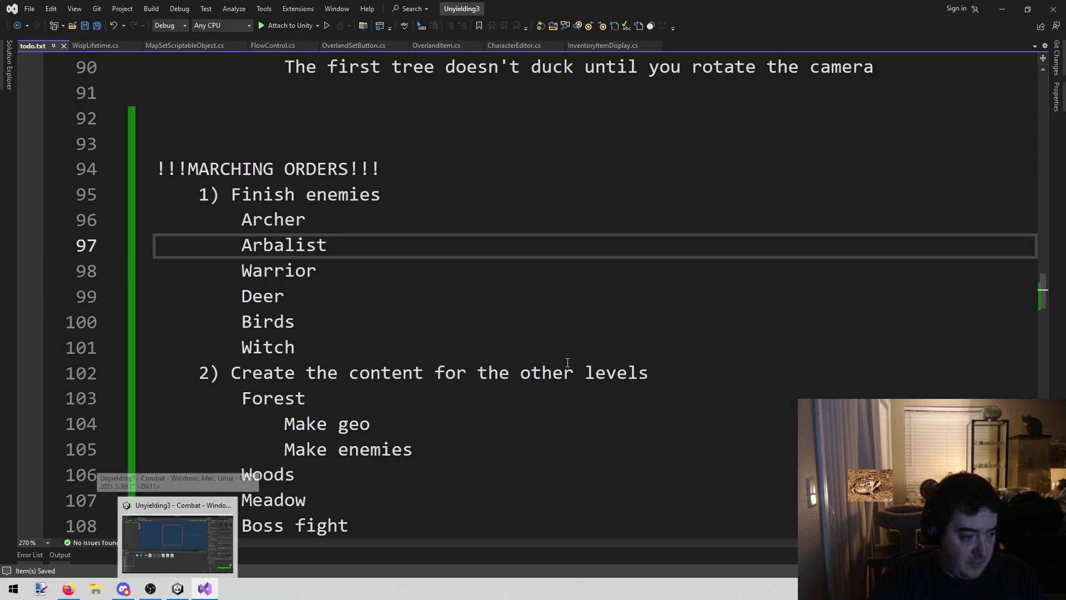
{"action": "left_click", "coordinate": [567, 362]}
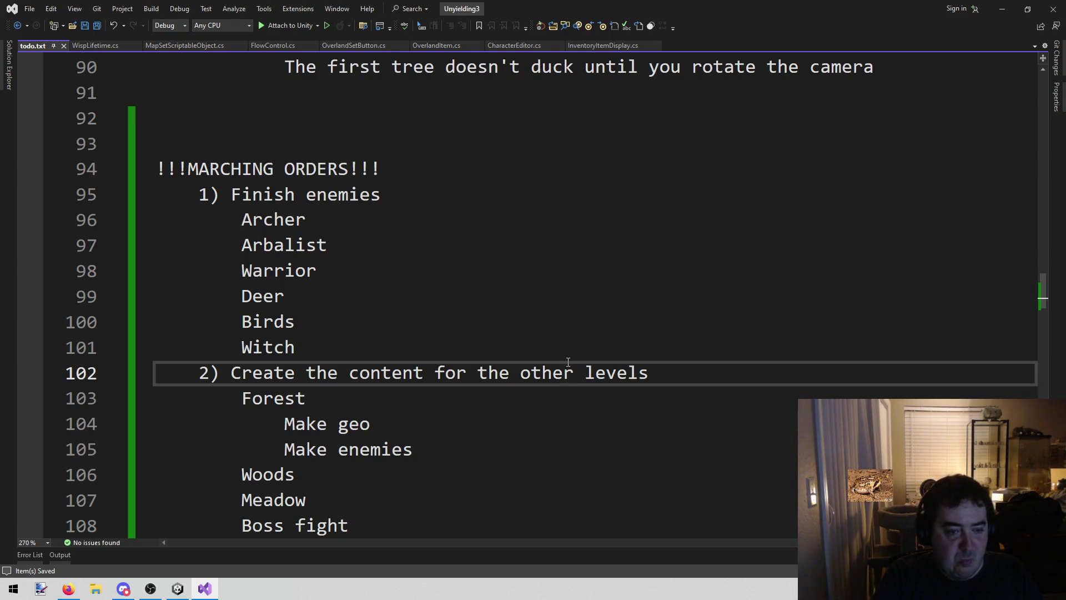
Add DRAGON after Witch in the Finish enemies list and save
{"action": "key", "text": "Up"}
{"action": "key", "text": "End"}
{"action": "key", "text": "Return"}
{"action": "type", "text": "DRAGON"}
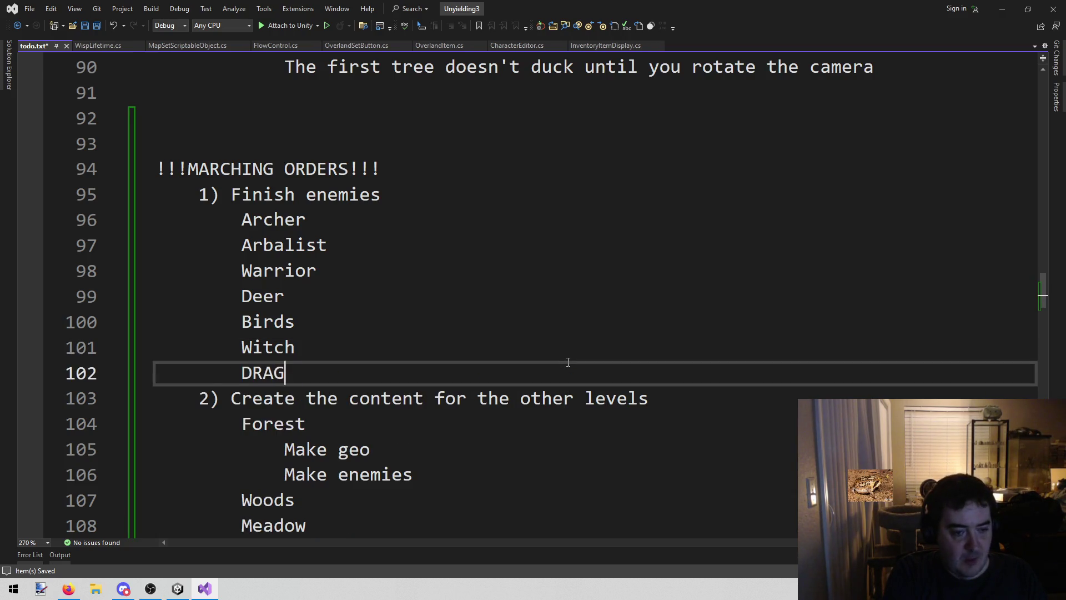
{"action": "key", "text": "ctrl+s"}
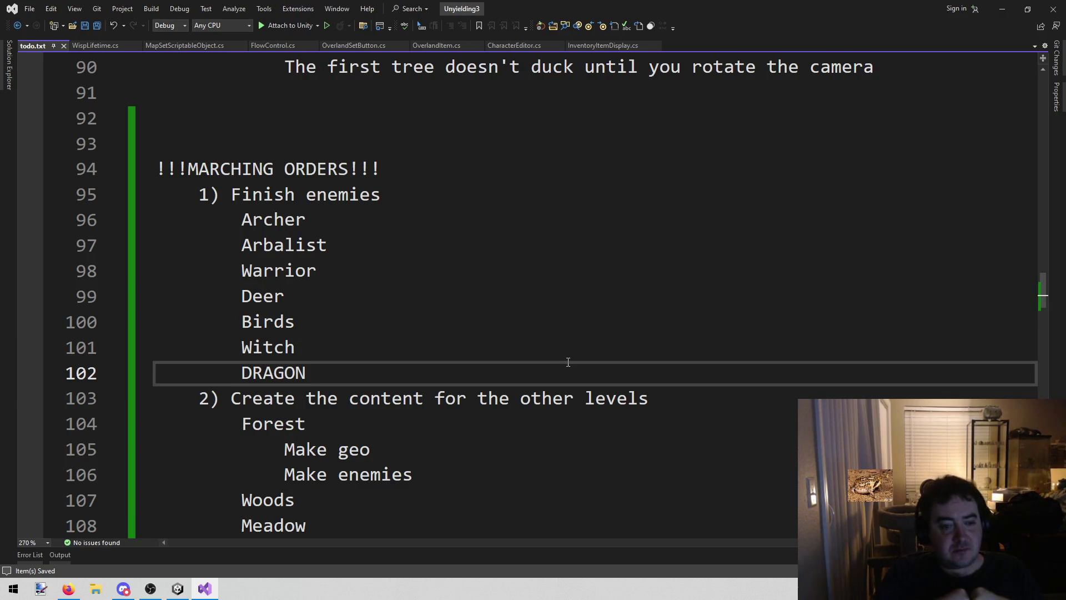
Copy the Make geo and Make enemies lines under Forest
{"action": "key", "text": "Down"}
{"action": "key", "text": "Down"}
{"action": "key", "text": "Down"}
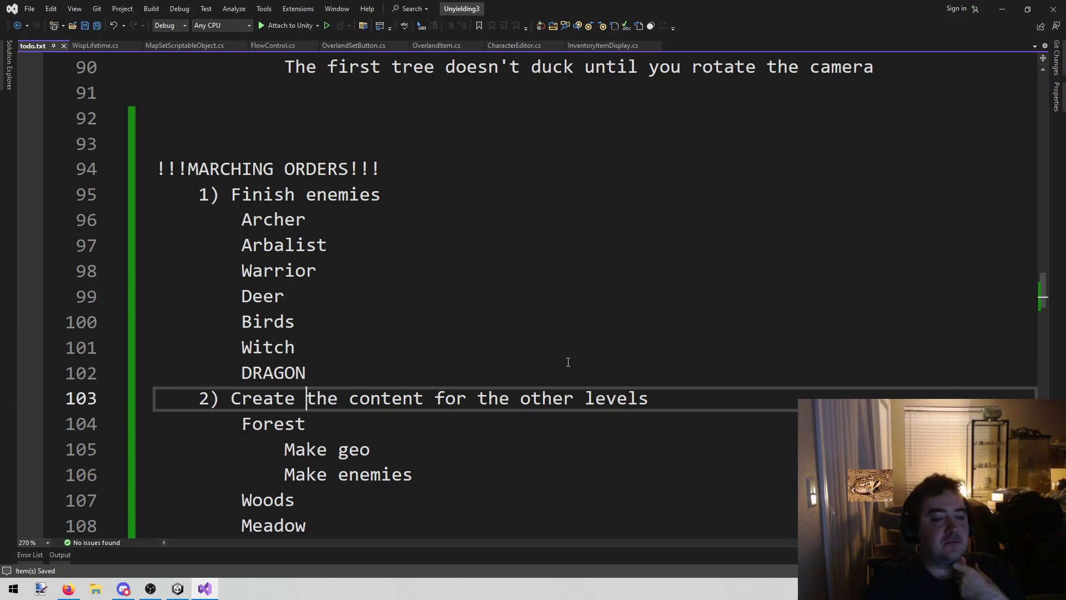
{"action": "key", "text": "Up"}
{"action": "key", "text": "Up"}
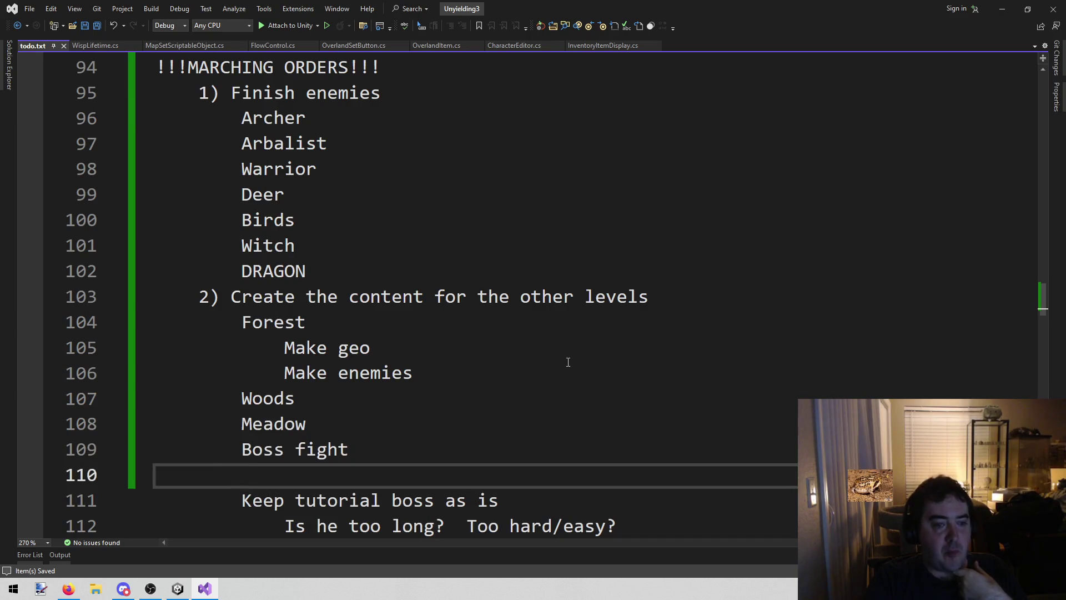
{"action": "key", "text": "Up"}
{"action": "key", "text": "Up"}
{"action": "key", "text": "Up"}
{"action": "key", "text": "Down"}
{"action": "key", "text": "Down"}
{"action": "key", "text": "Down"}
{"action": "key", "text": "Down"}
{"action": "key", "text": "Down"}
{"action": "key", "text": "Down"}
{"action": "key", "text": "Up"}
{"action": "key", "text": "Up"}
{"action": "key", "text": "Up"}
{"action": "key", "text": "Down"}
{"action": "key", "text": "Down"}
{"action": "key", "text": "Down"}
{"action": "key", "text": "Left"}
{"action": "key", "text": "Left"}
{"action": "key", "text": "Up"}
{"action": "key", "text": "Up"}
{"action": "key", "text": "Up"}
{"action": "key", "text": "Down"}
{"action": "key", "text": "Down"}
{"action": "key", "text": "Down"}
{"action": "key", "text": "Down"}
{"action": "key", "text": "Up"}
{"action": "key", "text": "Up"}
{"action": "key", "text": "Up"}
{"action": "key", "text": "End"}
{"action": "key", "text": "shift+Home"}
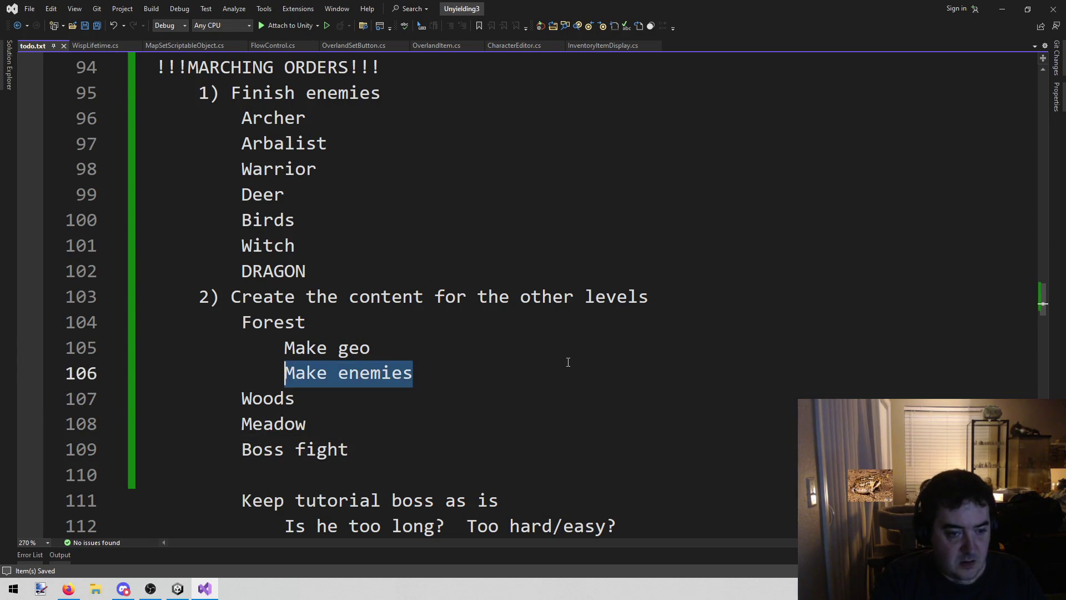
{"action": "key", "text": "shift+Up"}
{"action": "key", "text": "ctrl+c"}
Paste the Make geo and Make enemies subtasks under Woods, Meadow and Boss fight
{"action": "key", "text": "Down"}
{"action": "key", "text": "Down"}
{"action": "key", "text": "End"}
{"action": "key", "text": "Return"}
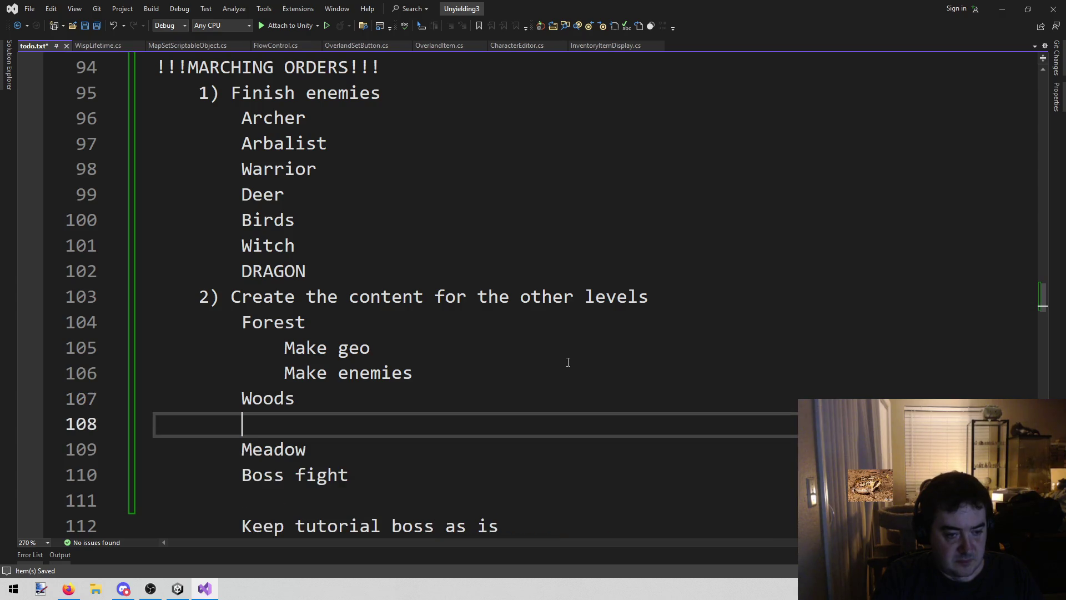
{"action": "key", "text": "ctrl+v"}
{"action": "key", "text": "Down"}
{"action": "key", "text": "Return"}
{"action": "key", "text": "ctrl+v"}
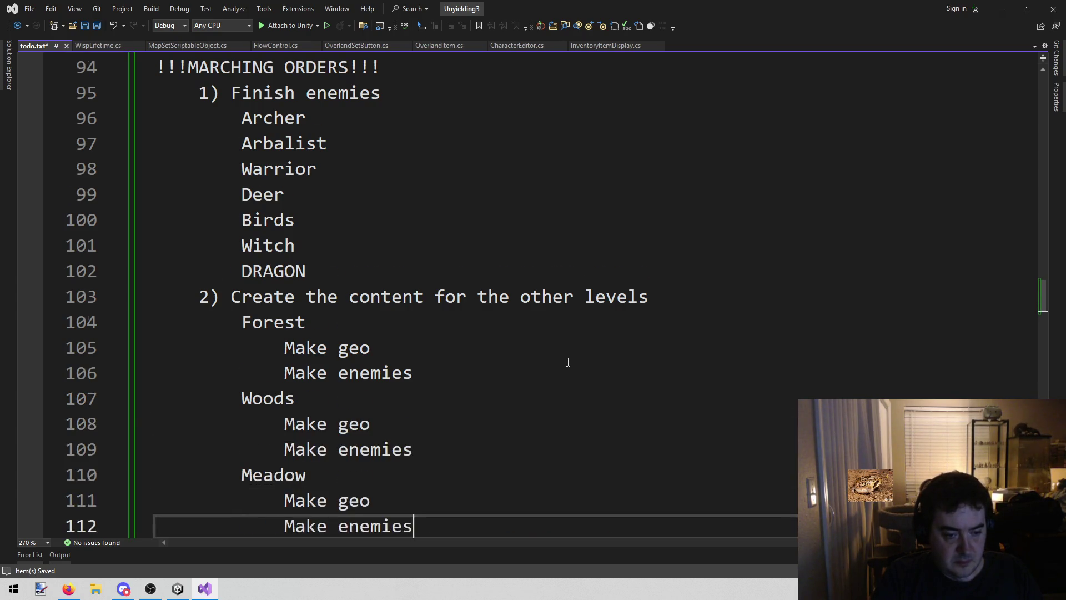
{"action": "key", "text": "Down"}
{"action": "key", "text": "Down"}
{"action": "key", "text": "Up"}
{"action": "key", "text": "Return"}
{"action": "key", "text": "ctrl+v"}
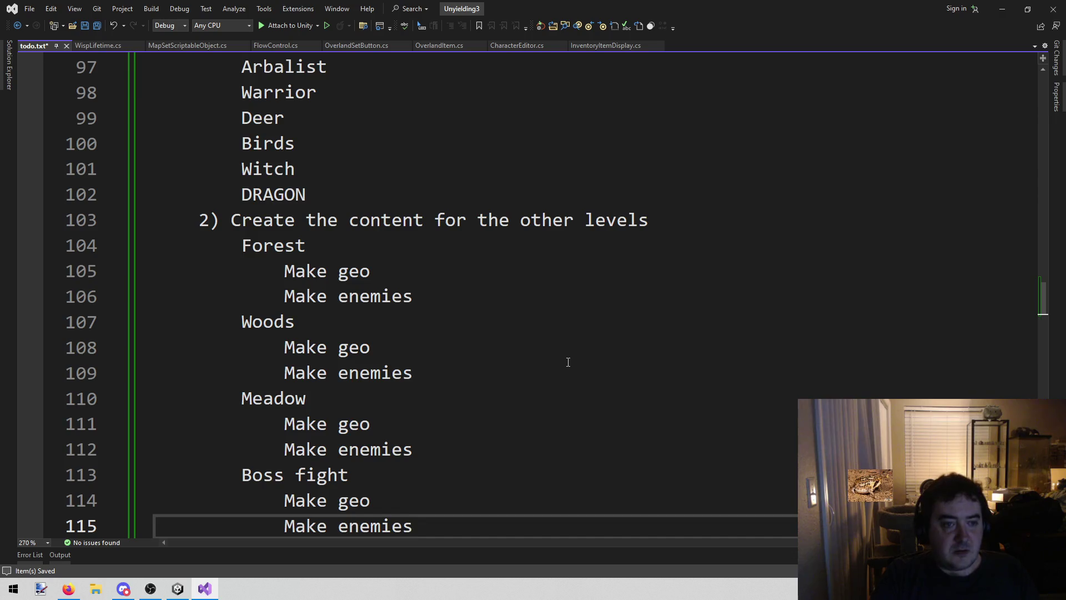
{"action": "key", "text": "Up"}
{"action": "key", "text": "Up"}
{"action": "key", "text": "Up"}
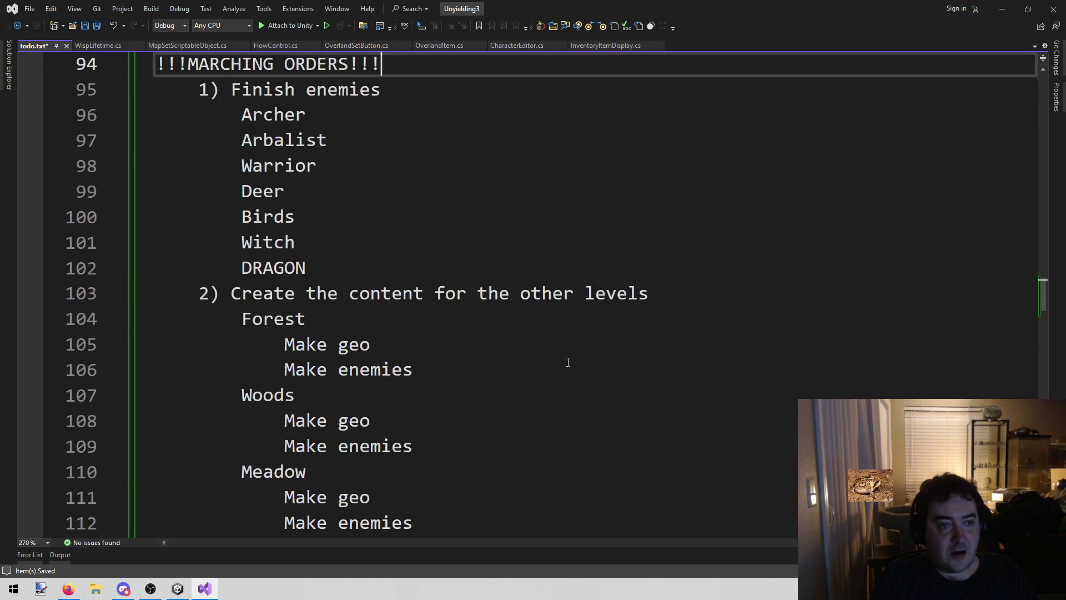
Insert an indented 'Trog wizard' line right after Witch, just above DRAGON, in todo.txt
{"action": "key", "text": "Left"}
{"action": "key", "text": "Left"}
{"action": "key", "text": "Left"}
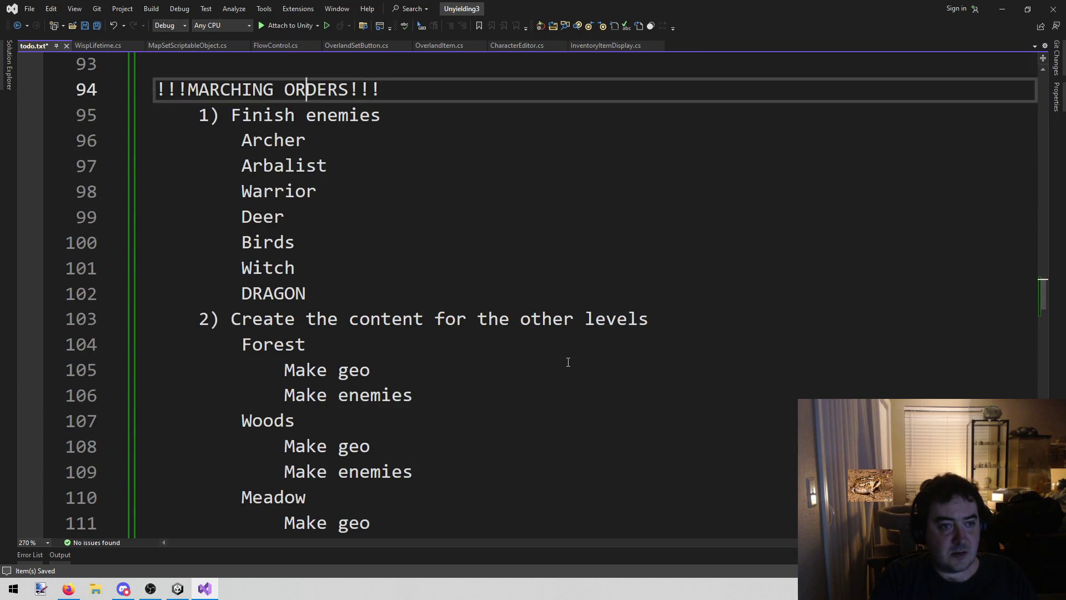
{"action": "key", "text": "Down"}
{"action": "key", "text": "Down"}
{"action": "key", "text": "Down"}
{"action": "key", "text": "Down"}
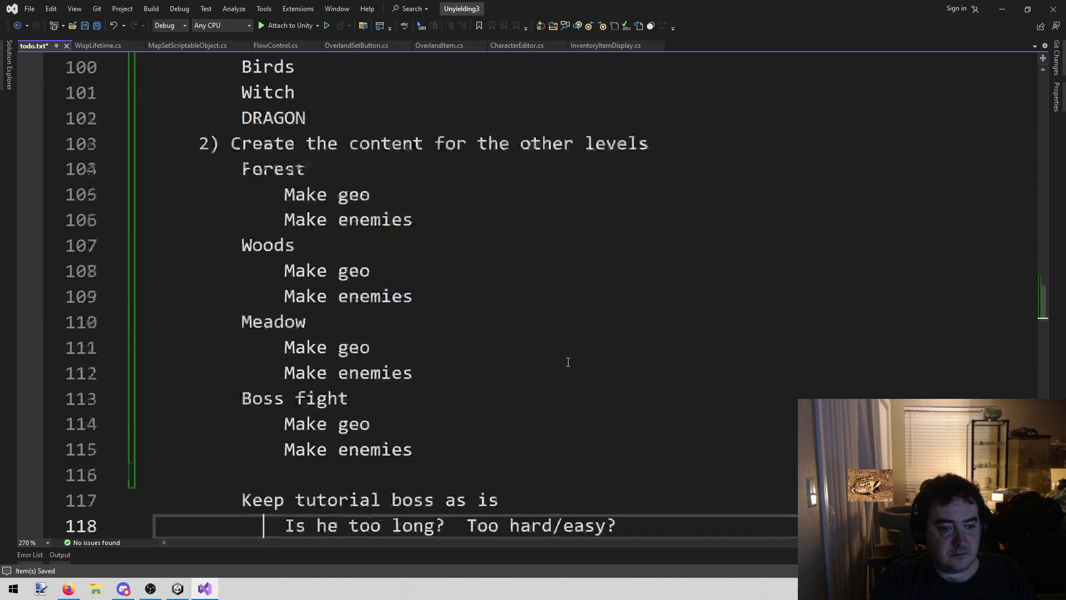
{"action": "key", "text": "Up"}
{"action": "key", "text": "Up"}
{"action": "key", "text": "Up"}
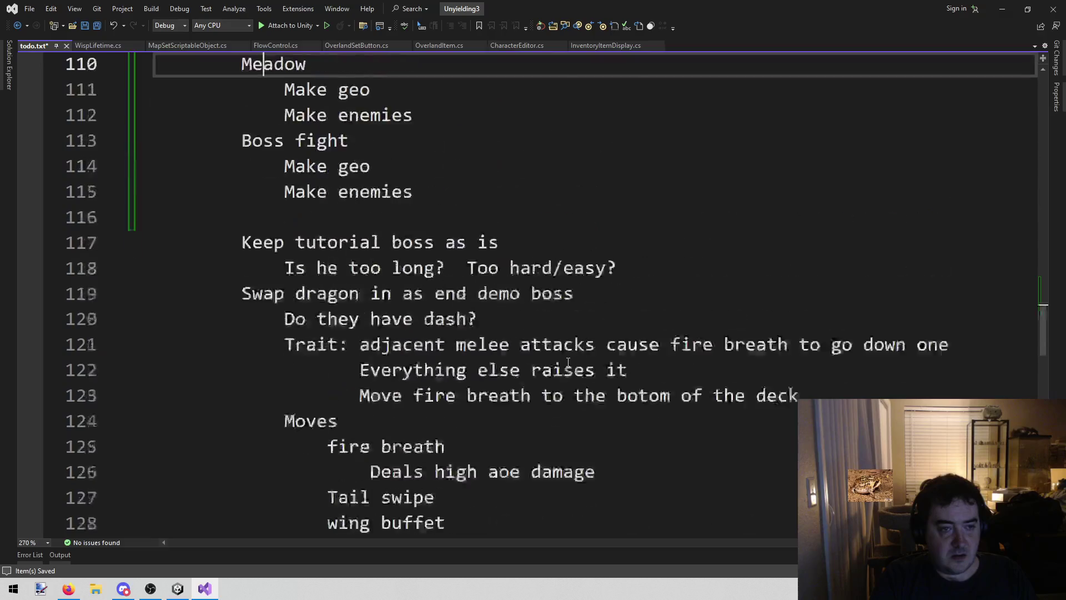
{"action": "key", "text": "Down"}
{"action": "key", "text": "Down"}
{"action": "key", "text": "Down"}
{"action": "key", "text": "Up"}
{"action": "key", "text": "Up"}
{"action": "key", "text": "Up"}
{"action": "key", "text": "Up"}
{"action": "key", "text": "Up"}
{"action": "key", "text": "Up"}
{"action": "key", "text": "Down"}
{"action": "key", "text": "Down"}
{"action": "key", "text": "Down"}
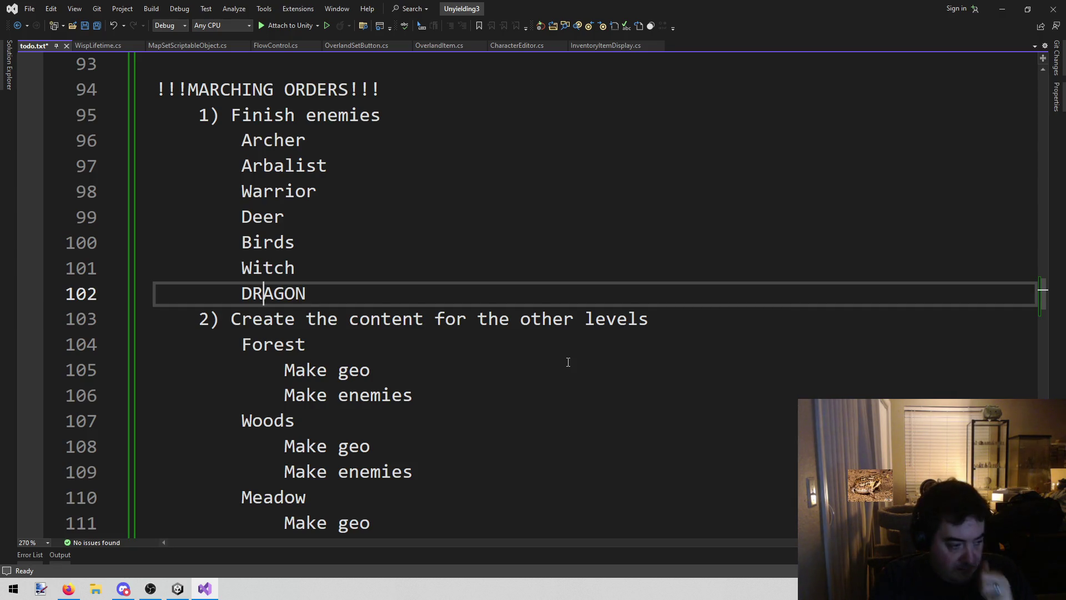
{"action": "key", "text": "Up"}
{"action": "key", "text": "End"}
{"action": "key", "text": "Return"}
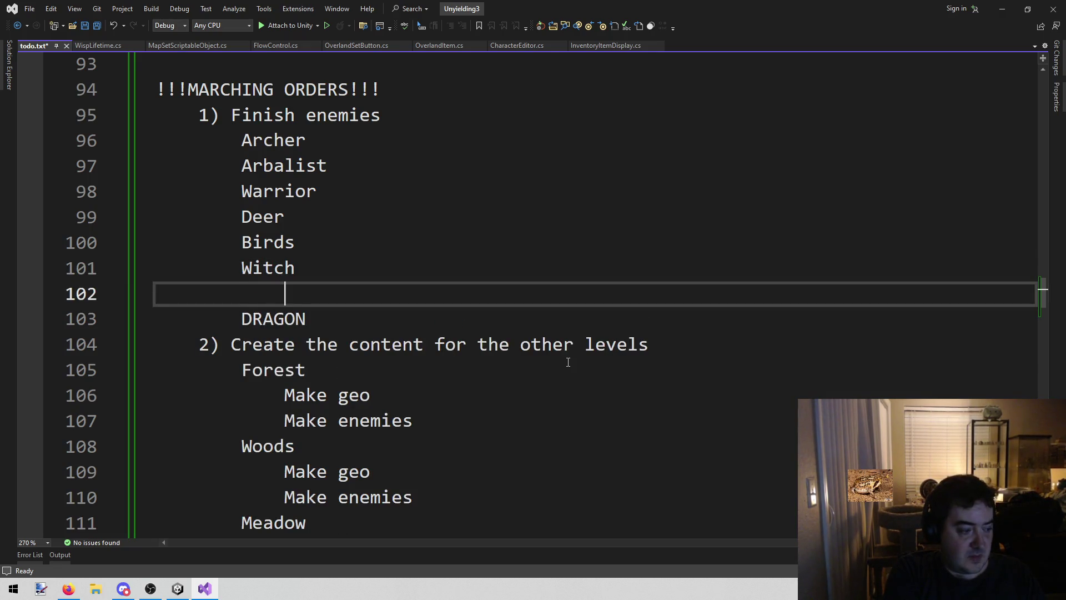
{"action": "type", "text": "Trog wizard"}
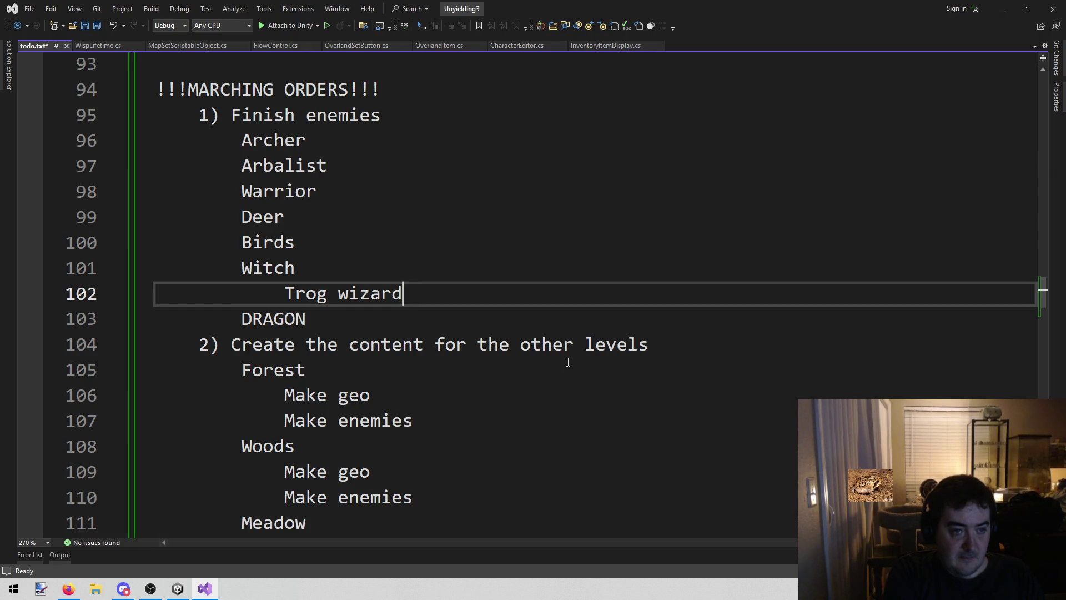
{"action": "key", "text": "Up"}
{"action": "key", "text": "Up"}
{"action": "key", "text": "Up"}
{"action": "key", "text": "Up"}
{"action": "key", "text": "Up"}
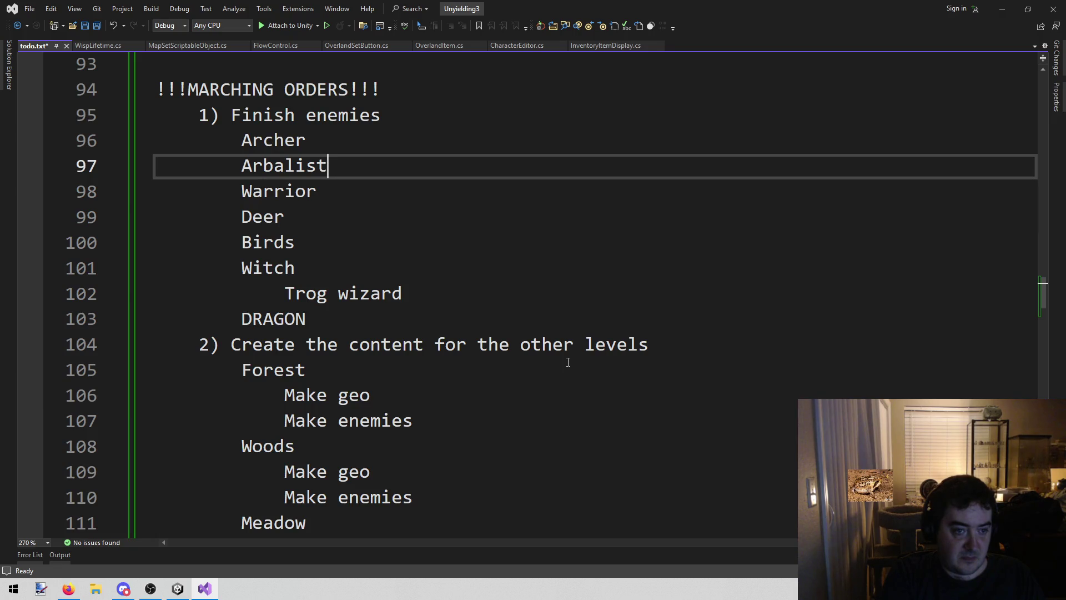
Type an indented 'Warrior lizard' sub-entry on a new line after Warrior, then go to Unity
{"action": "key", "text": "Down"}
{"action": "key", "text": "Down"}
{"action": "key", "text": "Down"}
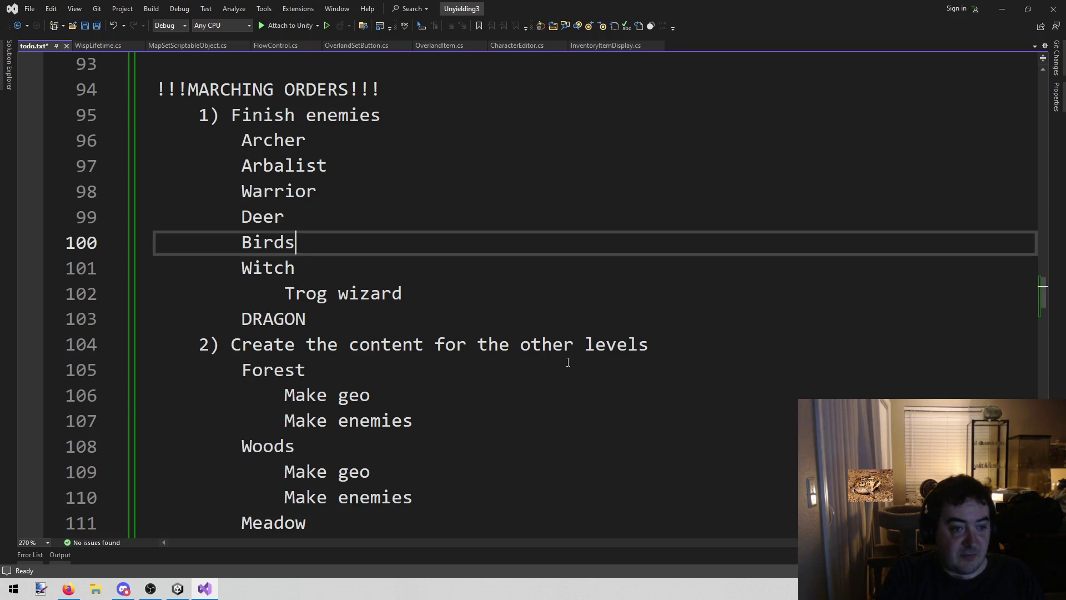
{"action": "key", "text": "Up"}
{"action": "key", "text": "Up"}
{"action": "key", "text": "Return"}
{"action": "key", "text": "Tab"}
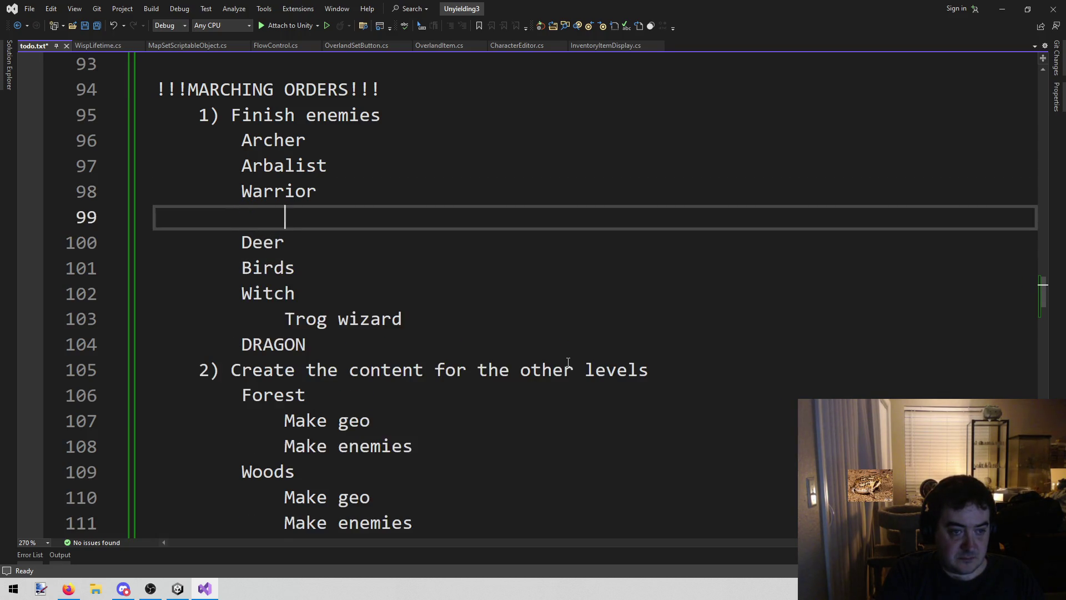
{"action": "type", "text": "Warrior"}
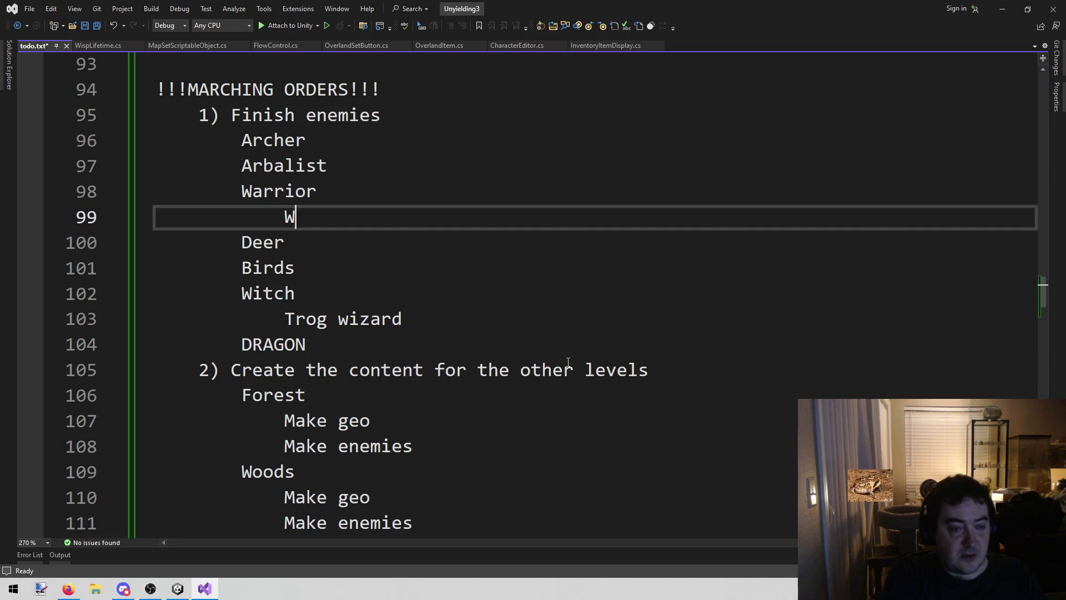
{"action": "key", "text": "Up"}
{"action": "key", "text": "Up"}
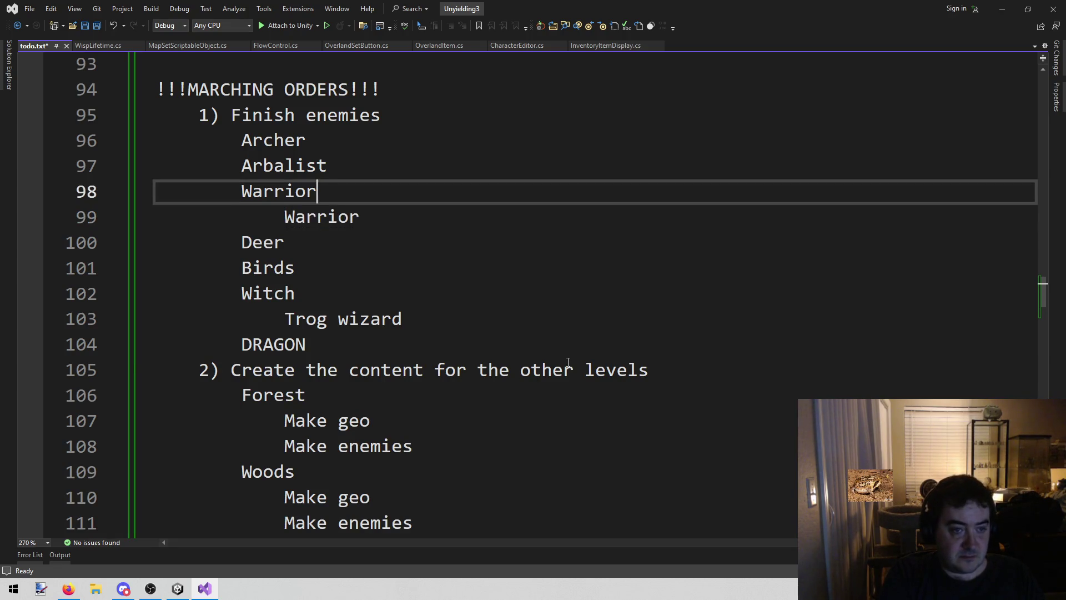
{"action": "key", "text": "Up"}
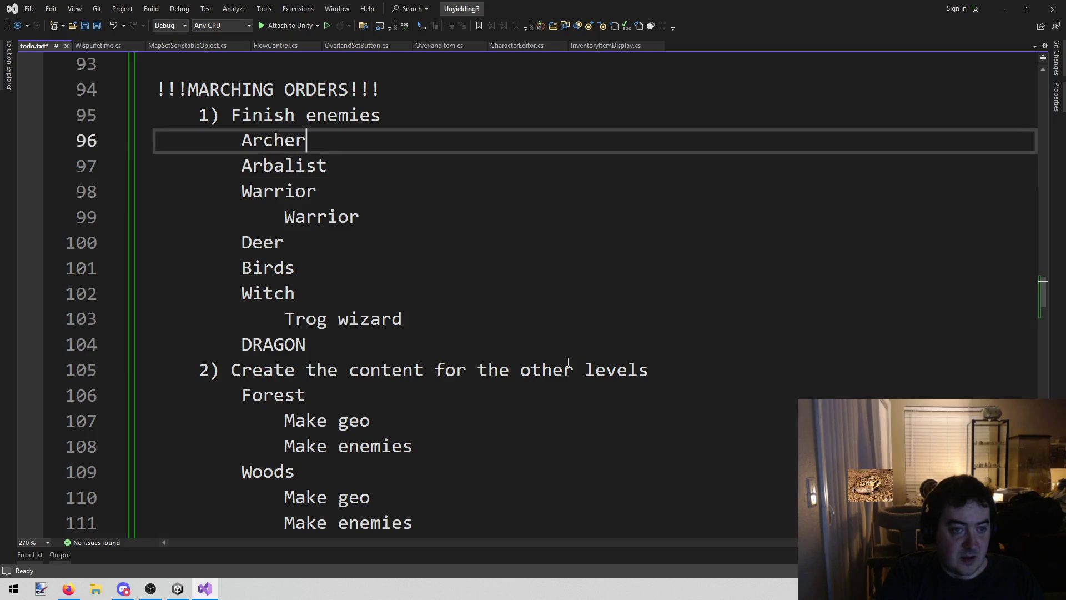
{"action": "key", "text": "Down"}
{"action": "key", "text": "Up"}
{"action": "key", "text": "Down"}
{"action": "key", "text": "Down"}
{"action": "key", "text": "Down"}
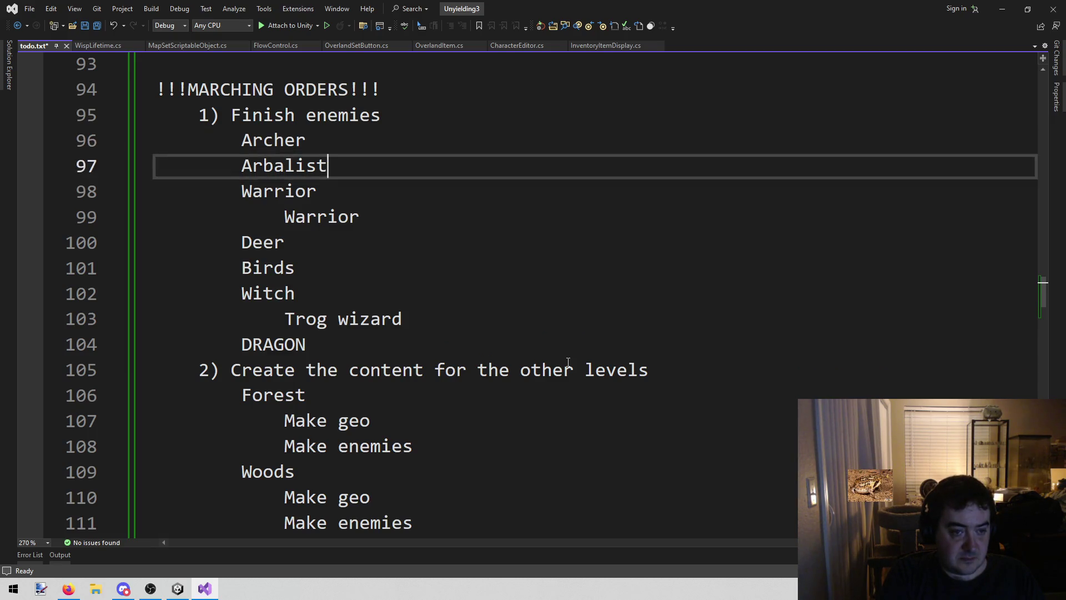
{"action": "type", "text": " lizard"}
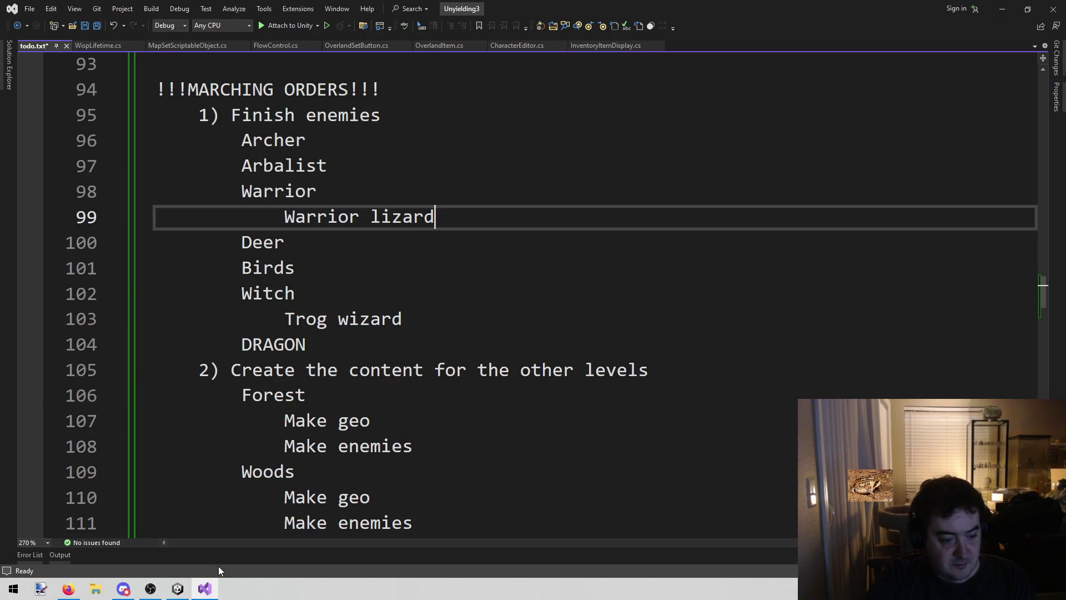
{"action": "left_click", "coordinate": [177, 589]}
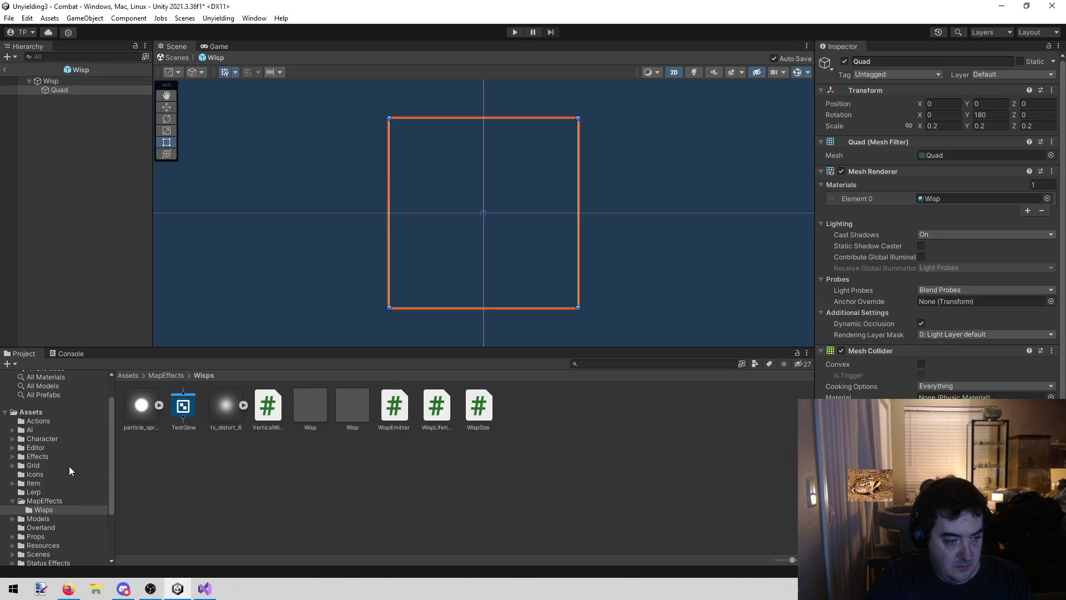
Inspect the Arbalist, Bandit, Chainmaster, Murderer and Lizard enemy assets, then return to todo.txt
{"action": "scroll", "coordinate": [70, 478], "scroll_direction": "down", "scroll_amount": 3}
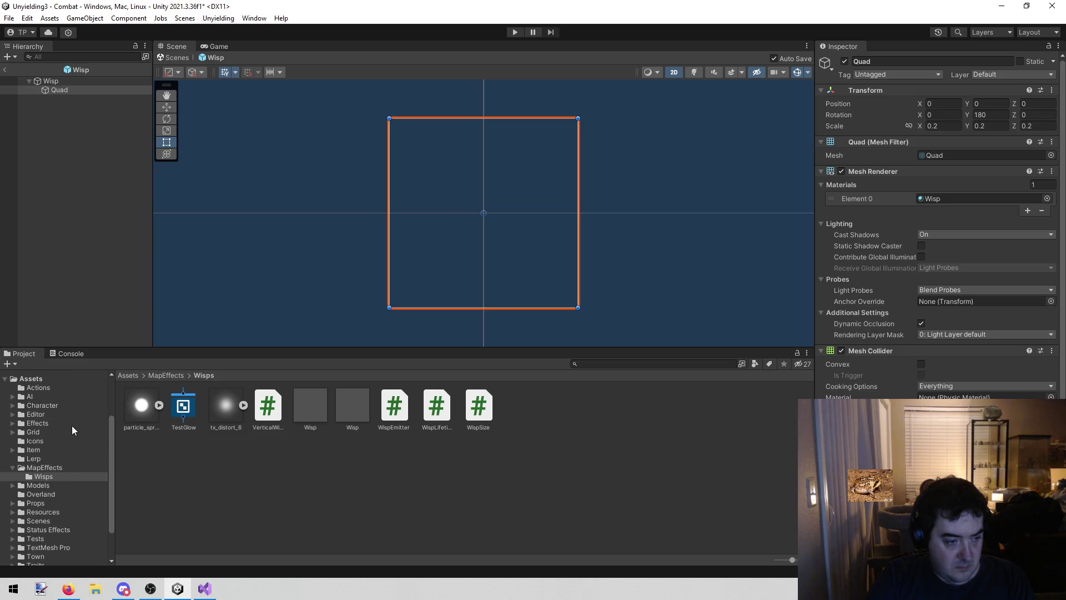
{"action": "left_click", "coordinate": [73, 405]}
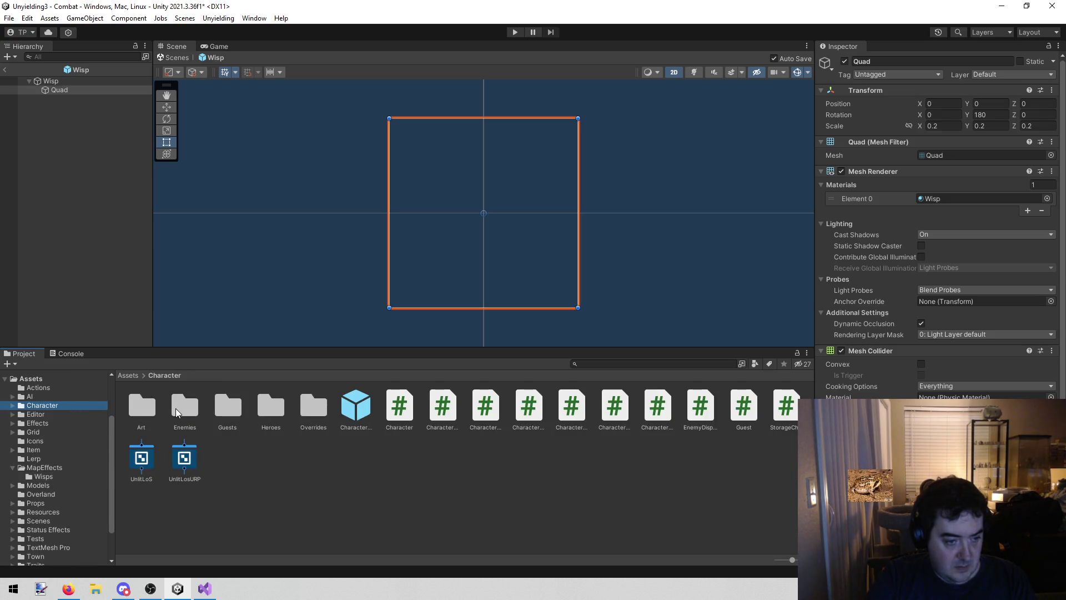
{"action": "double_click", "coordinate": [176, 408]}
{"action": "left_click", "coordinate": [142, 408]}
{"action": "left_click", "coordinate": [175, 410]}
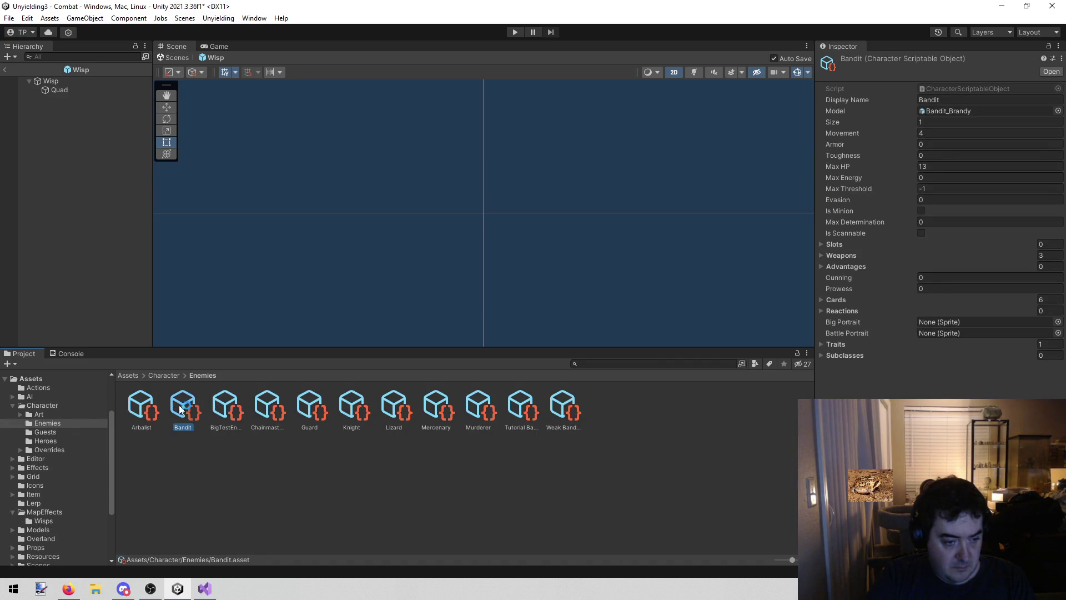
{"action": "left_click", "coordinate": [269, 409]}
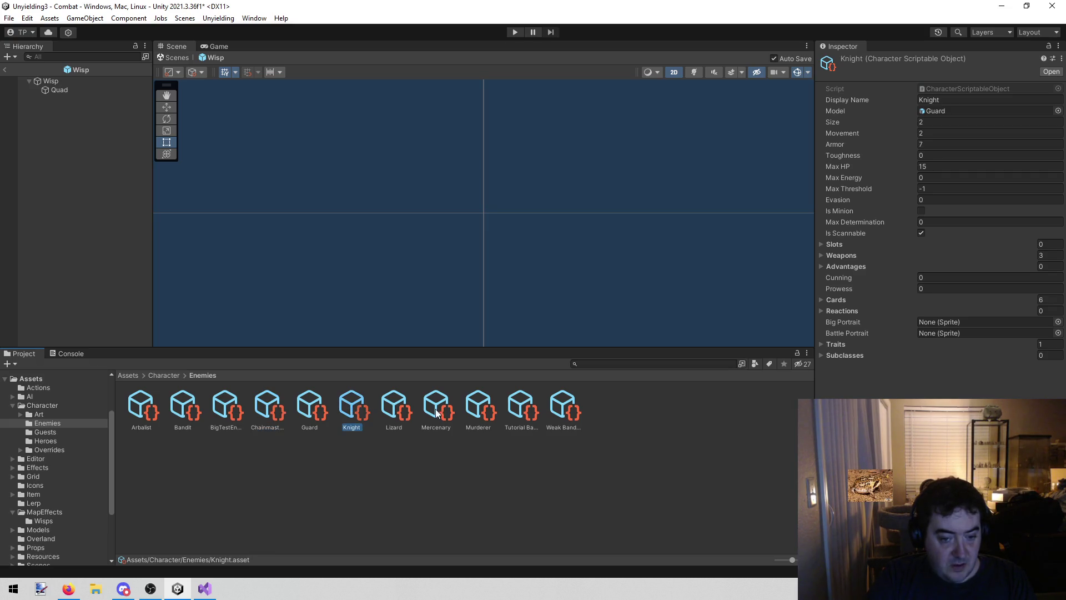
{"action": "left_click", "coordinate": [479, 415]}
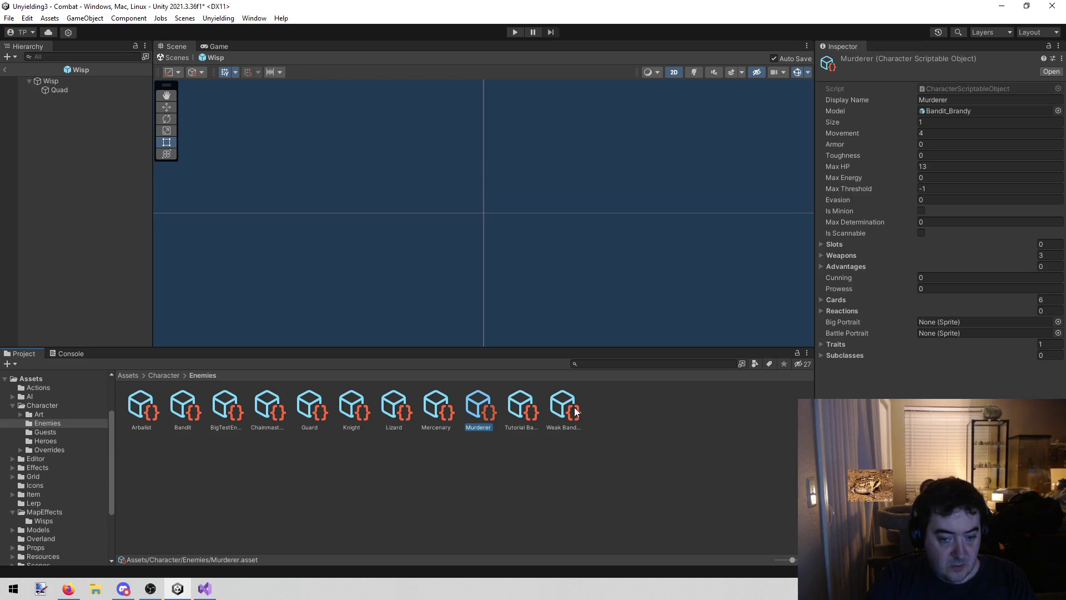
{"action": "left_click", "coordinate": [399, 412]}
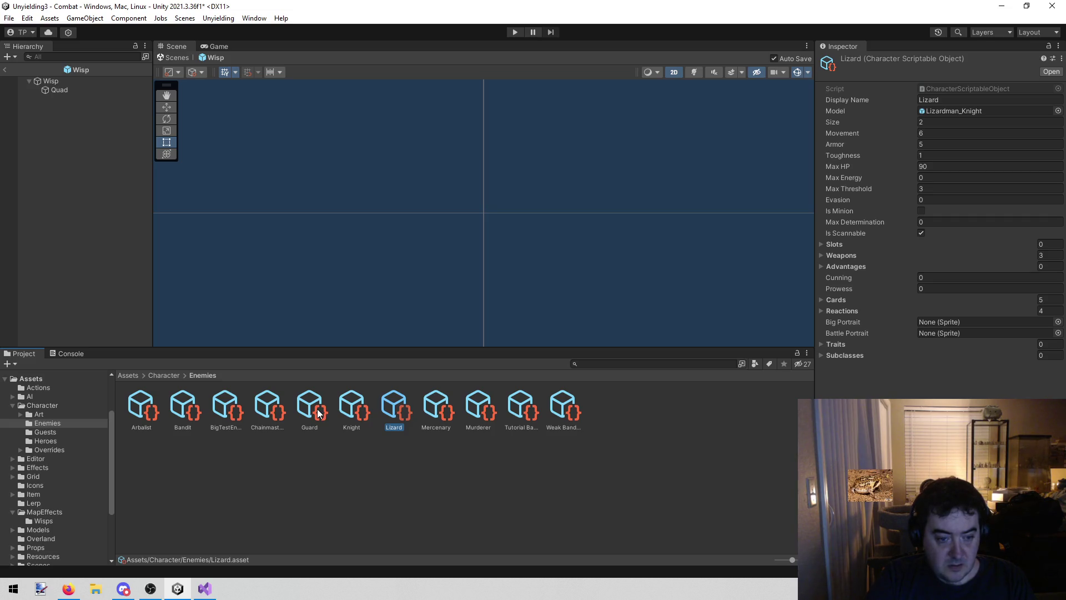
{"action": "left_click", "coordinate": [205, 589]}
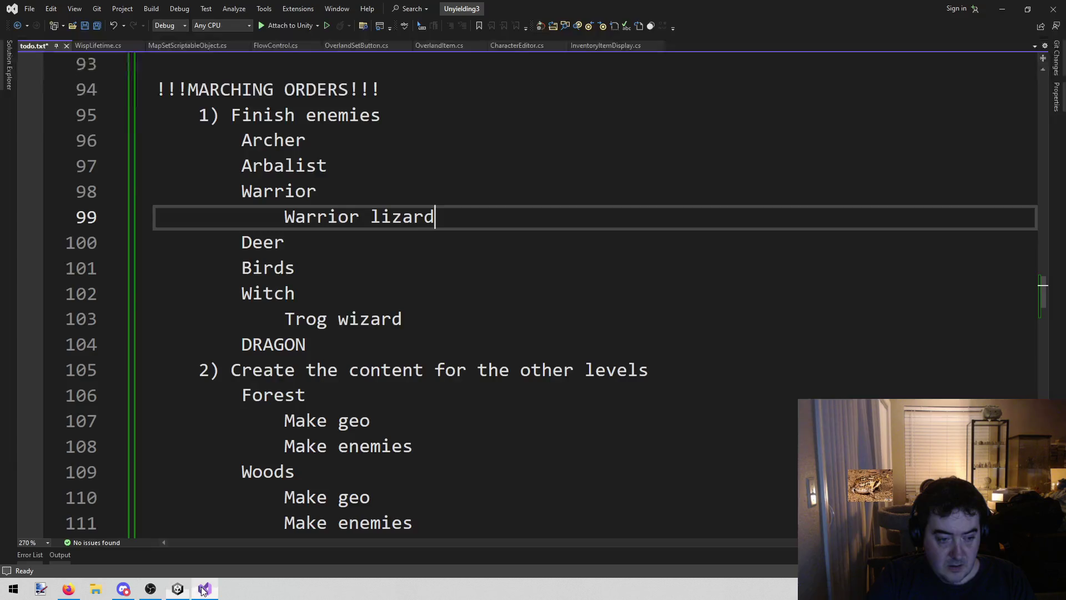
Delete the indented Trog wizard and Warrior lizard lines above DRAGON, then save todo.txt
{"action": "left_click", "coordinate": [420, 344]}
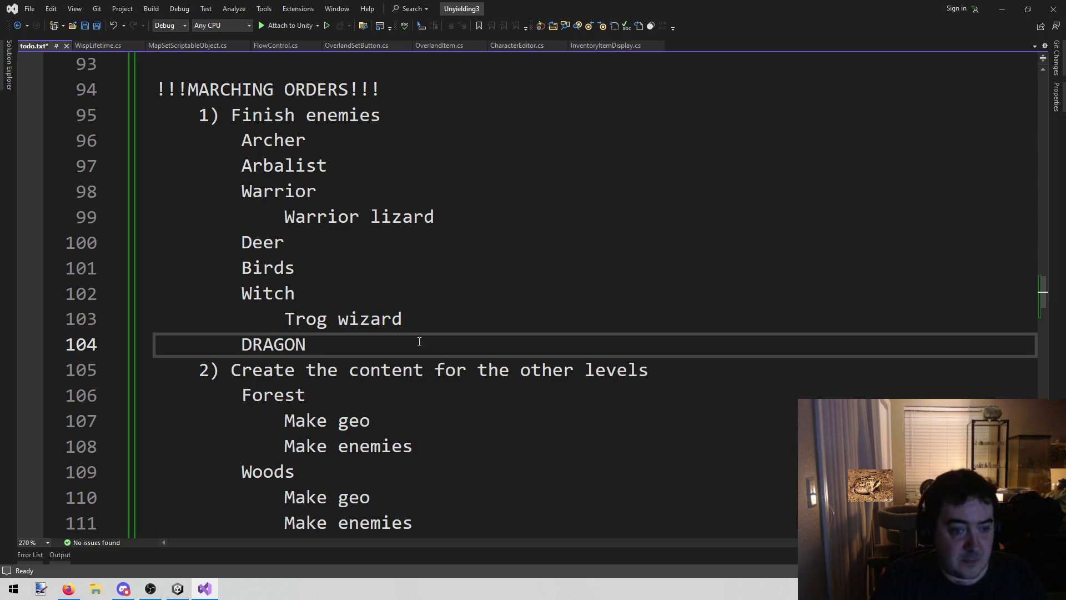
{"action": "key", "text": "Up"}
{"action": "key", "text": "shift+Home"}
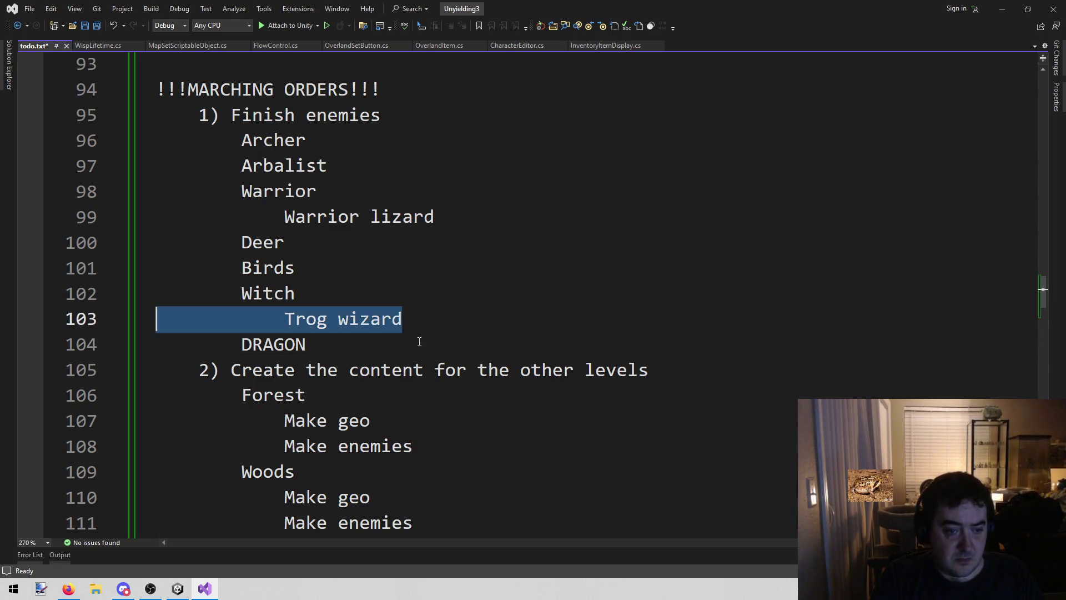
{"action": "key", "text": "BackSpace"}
{"action": "key", "text": "BackSpace"}
{"action": "key", "text": "Up"}
{"action": "key", "text": "Up"}
{"action": "key", "text": "Up"}
{"action": "key", "text": "End"}
{"action": "key", "text": "shift+Home"}
{"action": "key", "text": "shift+Home"}
{"action": "key", "text": "BackSpace"}
{"action": "key", "text": "BackSpace"}
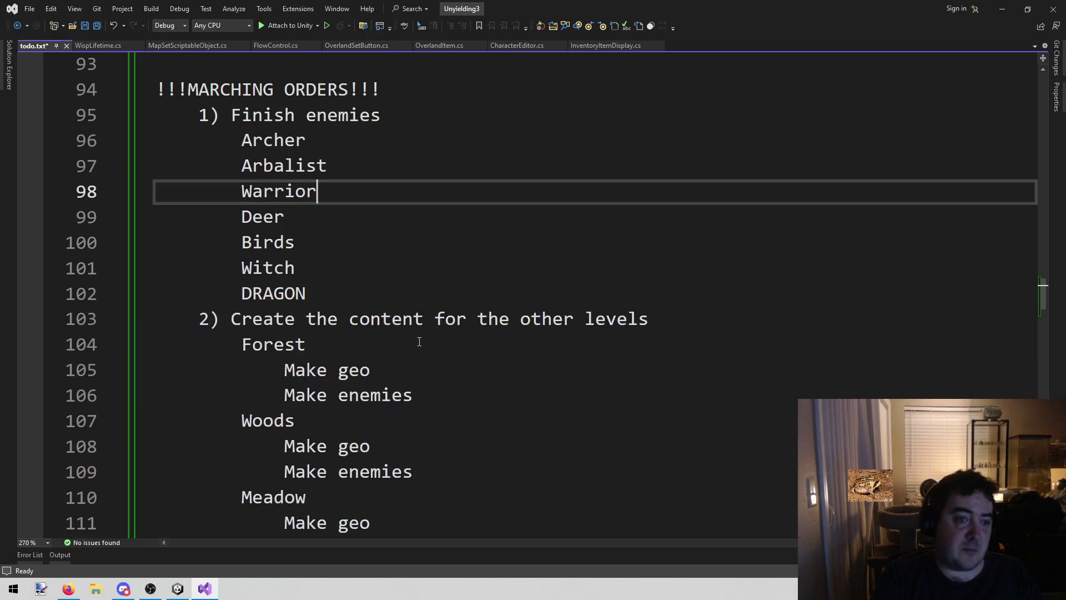
{"action": "key", "text": "ctrl+s"}
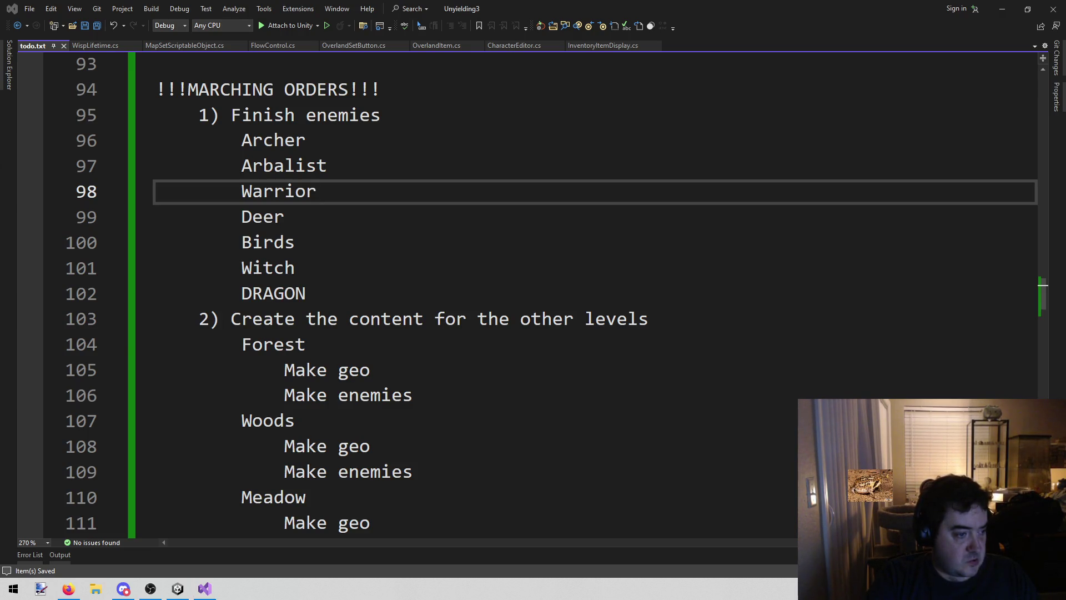
{"action": "left_click", "coordinate": [327, 244]}
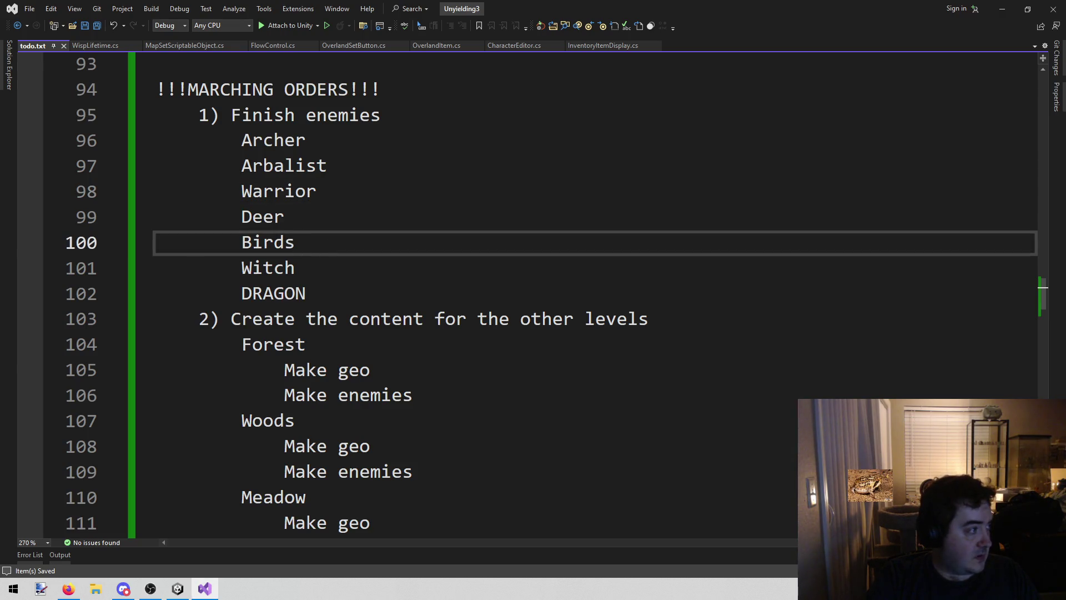
{"action": "key", "text": "alt+Tab"}
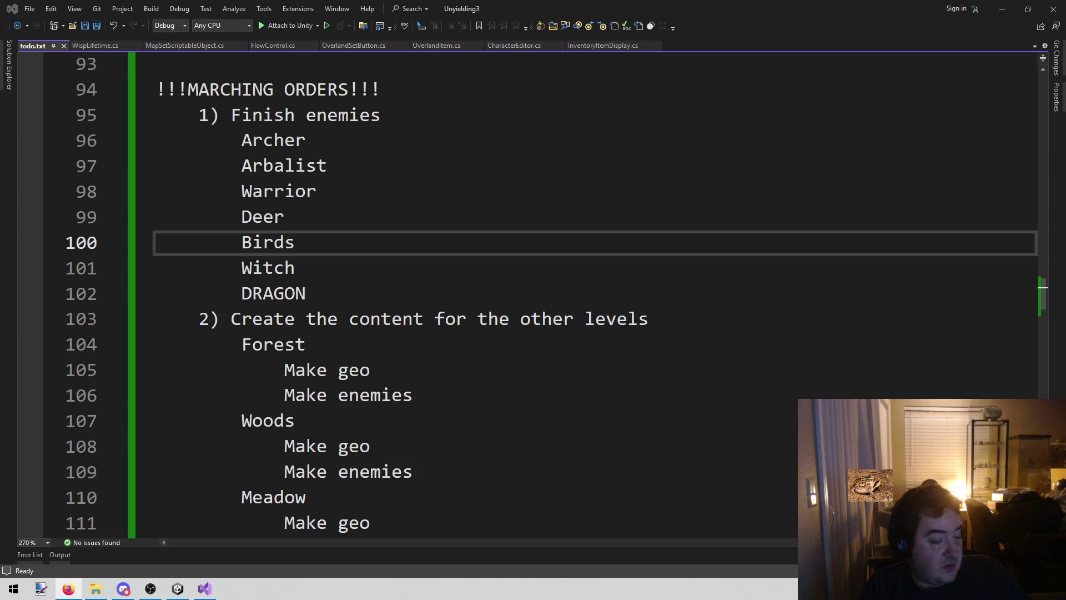
Run the Combat scene in Unity, try the cards in David's hand, then stop the game
{"action": "left_click", "coordinate": [178, 589]}
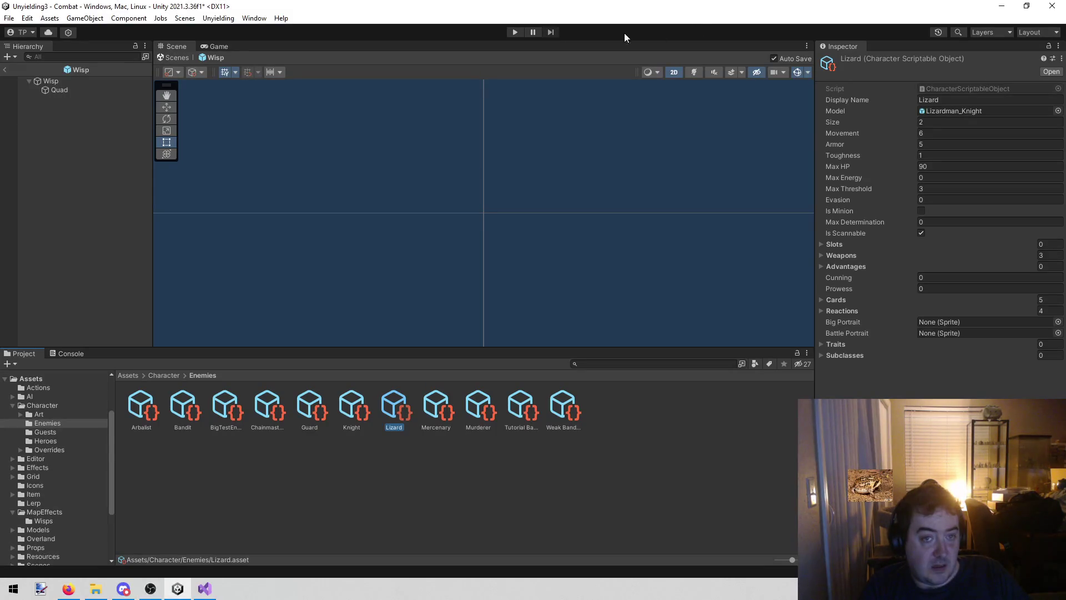
{"action": "left_click", "coordinate": [515, 32]}
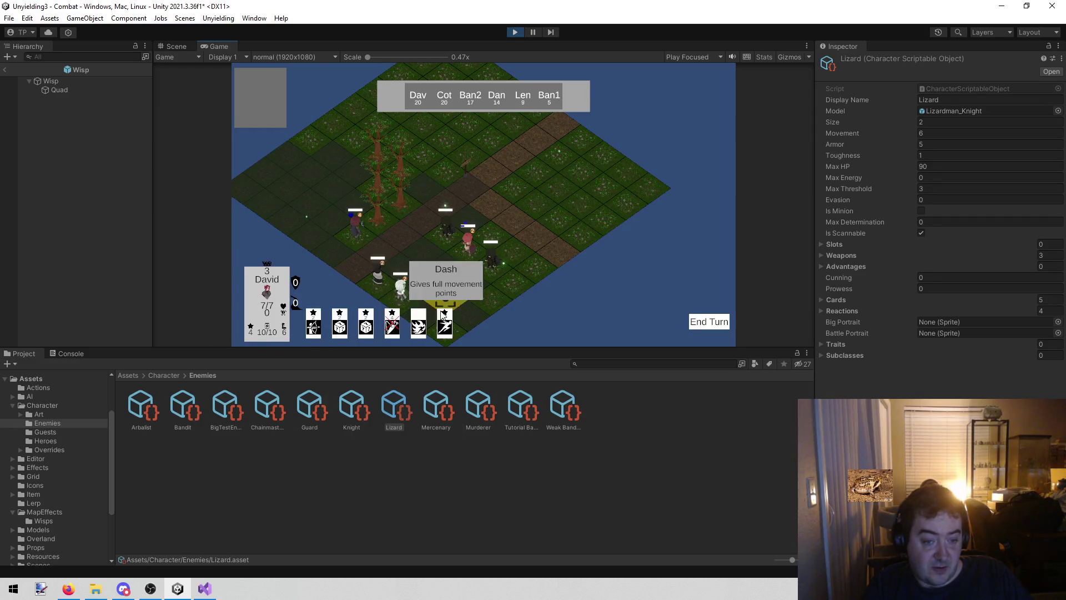
{"action": "mouse_move", "coordinate": [322, 330]}
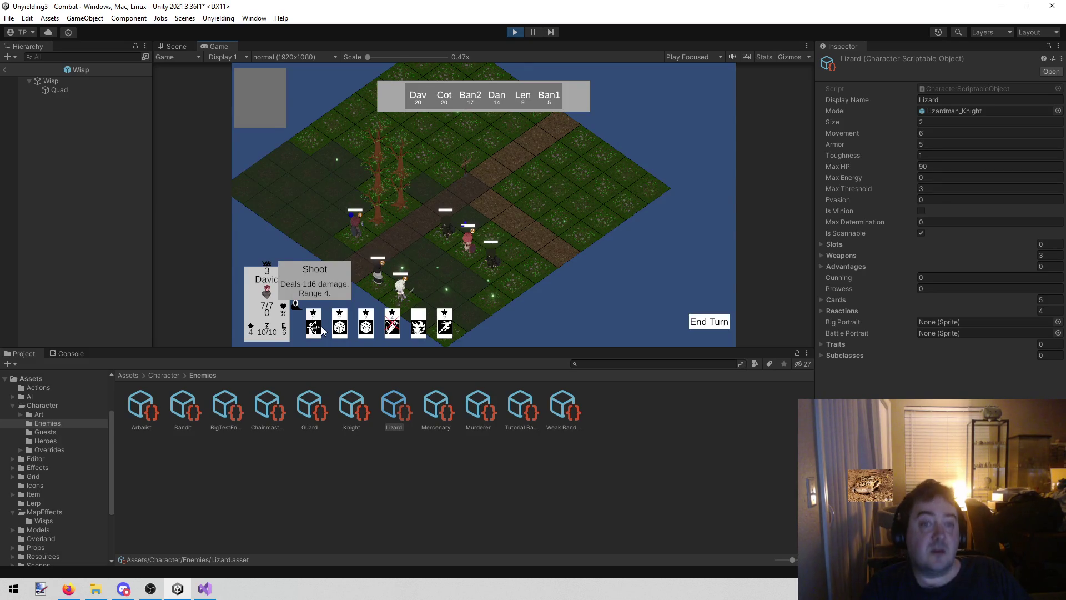
{"action": "left_click", "coordinate": [513, 32]}
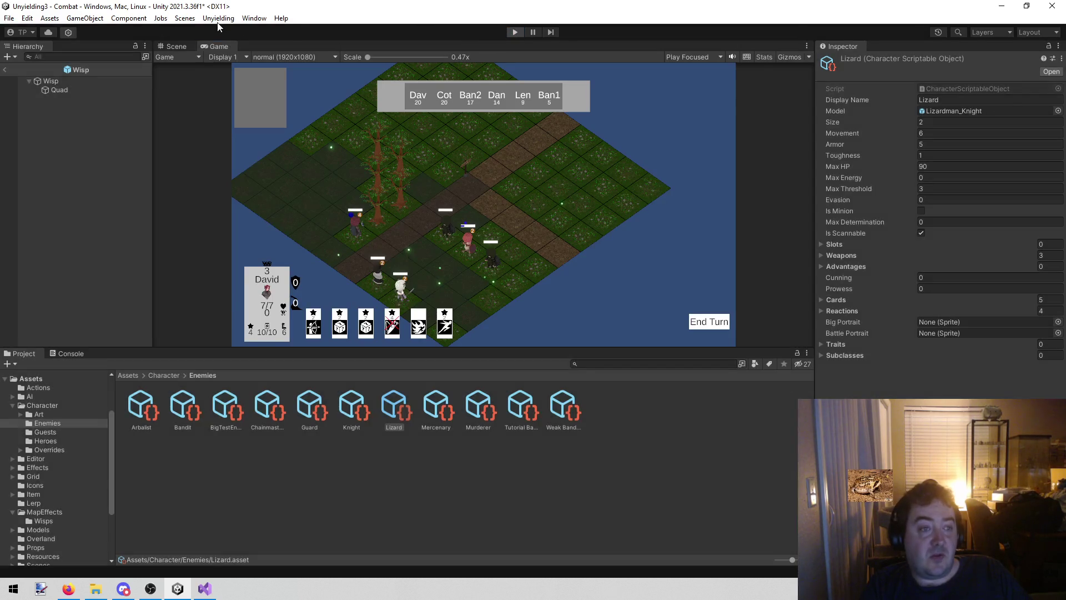
Load the Town scene from the Scenes menu and start Play mode
{"action": "left_click", "coordinate": [217, 19]}
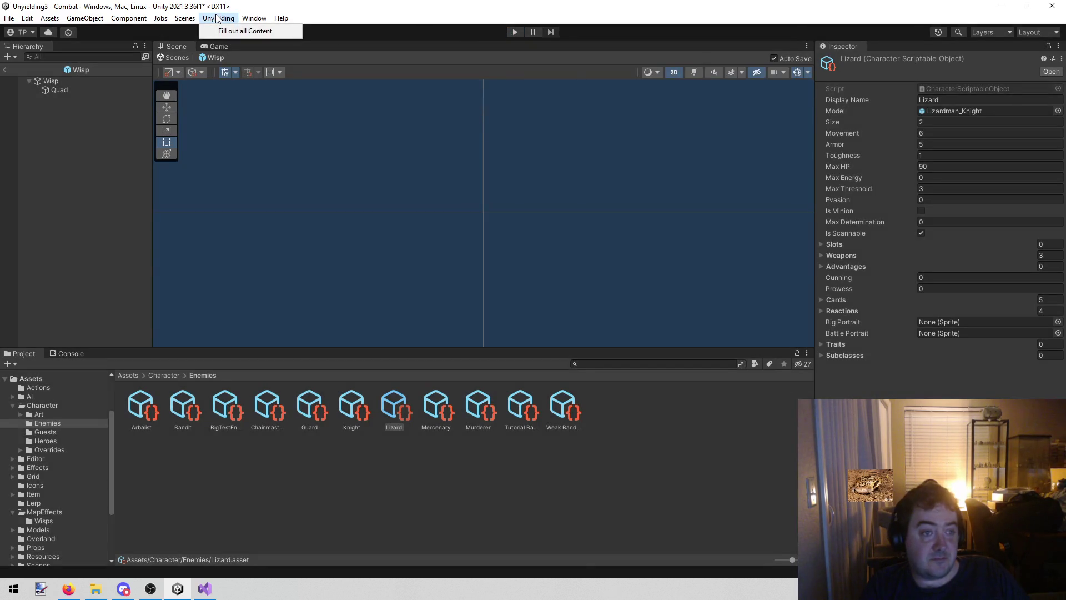
{"action": "mouse_move", "coordinate": [185, 18]}
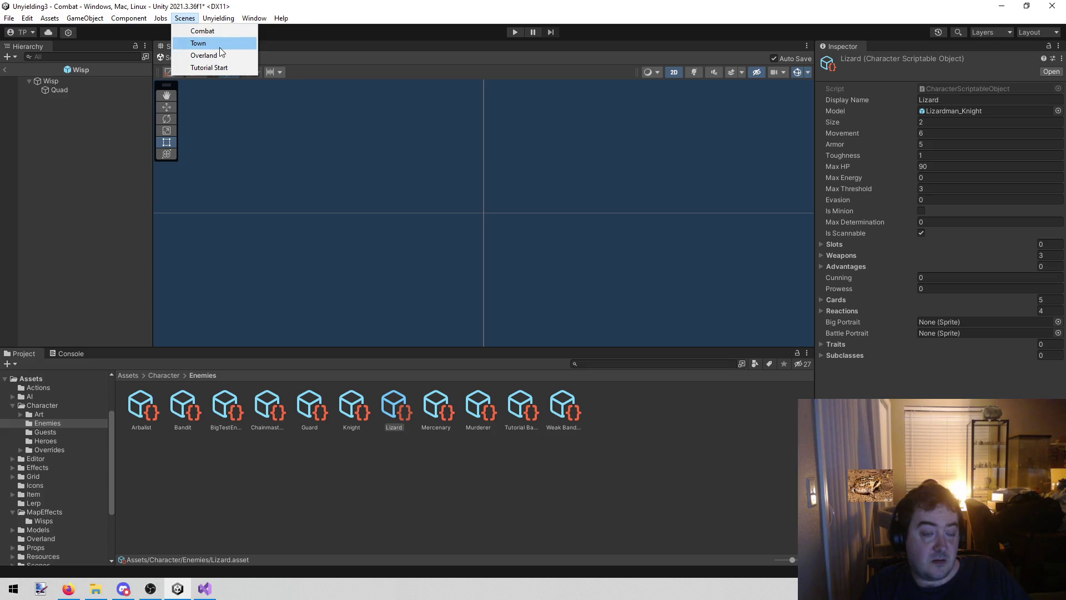
{"action": "left_click", "coordinate": [220, 46]}
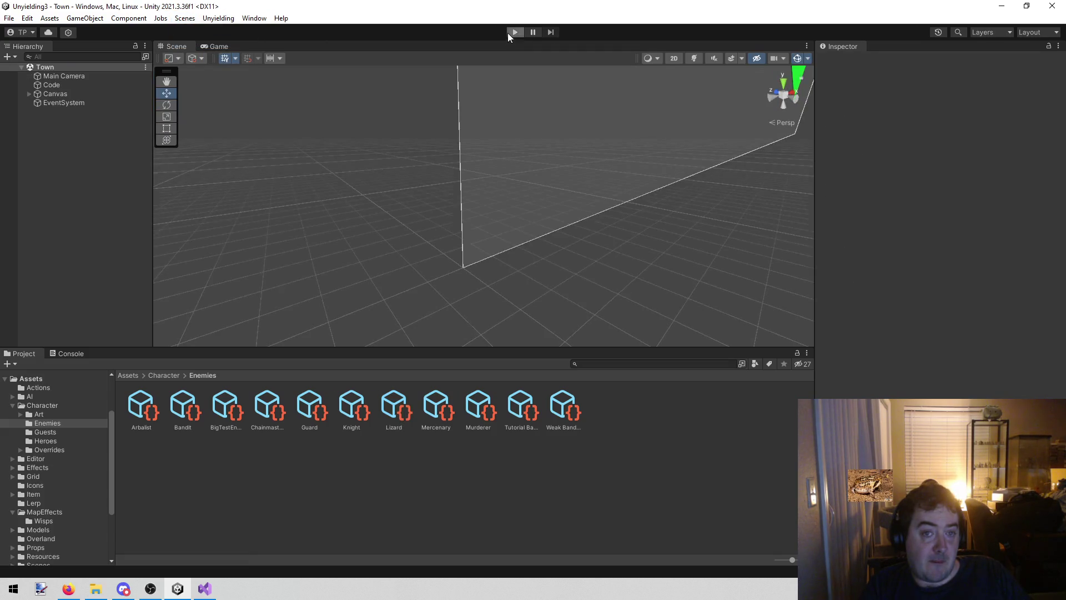
{"action": "left_click", "coordinate": [514, 33]}
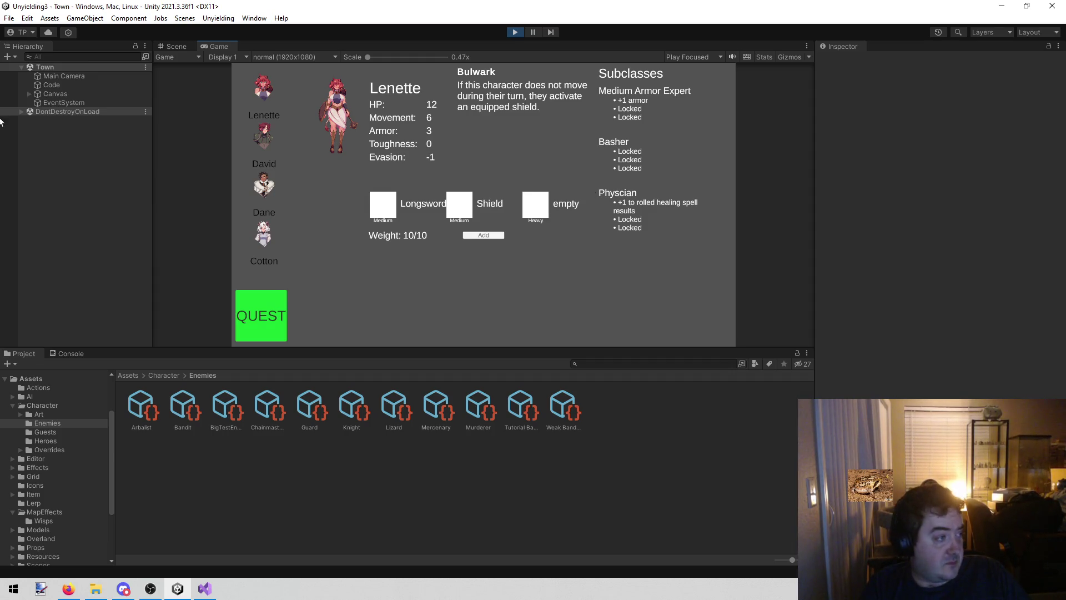
Check David's, Dane's and Cotton's character sheets and open the list of items to add
{"action": "key", "text": "alt+Tab"}
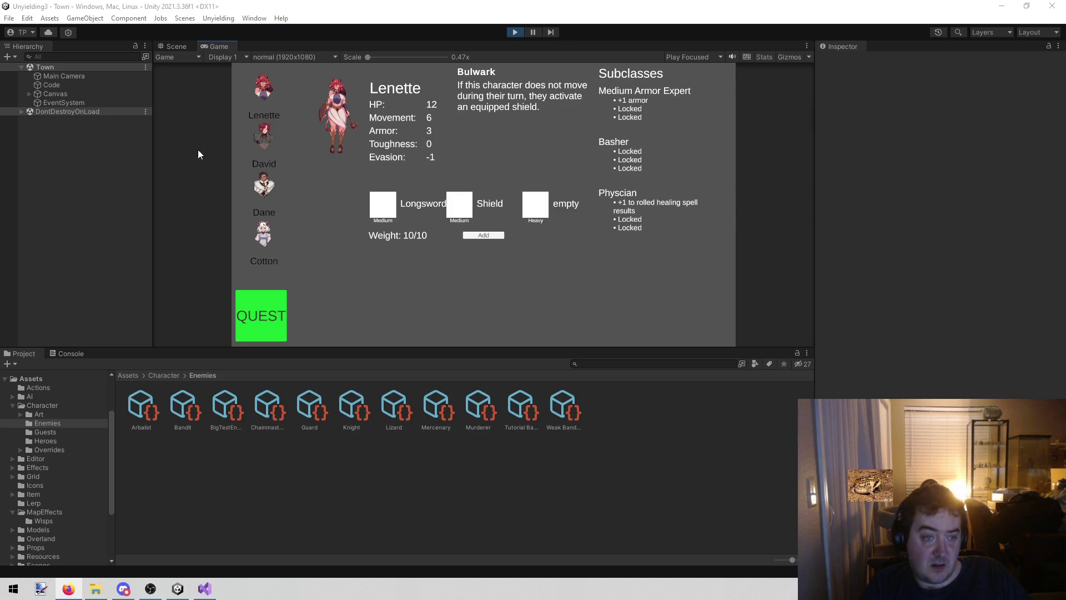
{"action": "left_click", "coordinate": [262, 146]}
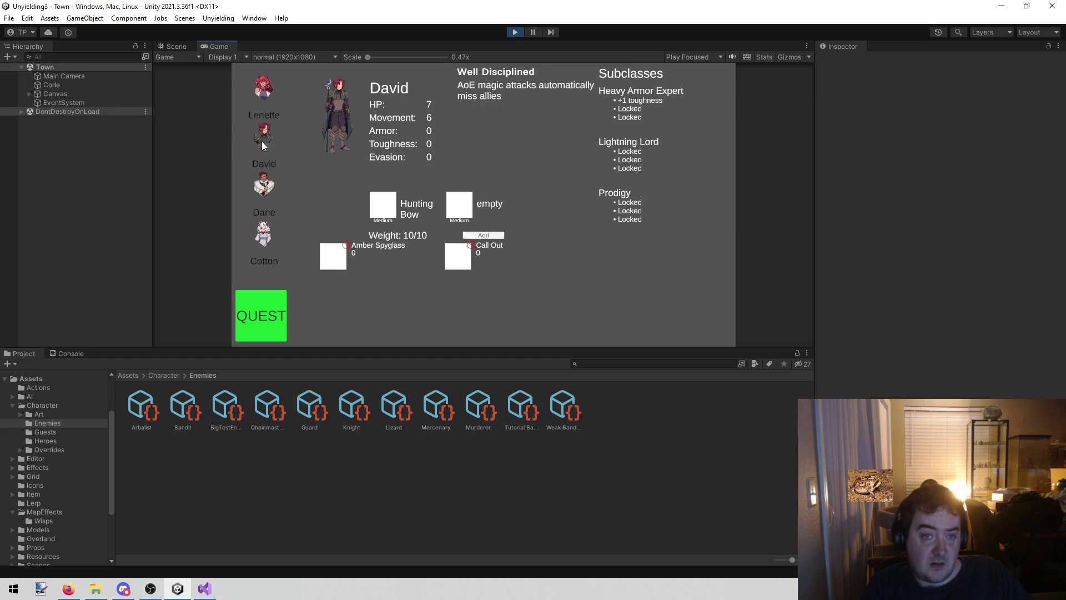
{"action": "left_click", "coordinate": [265, 197]}
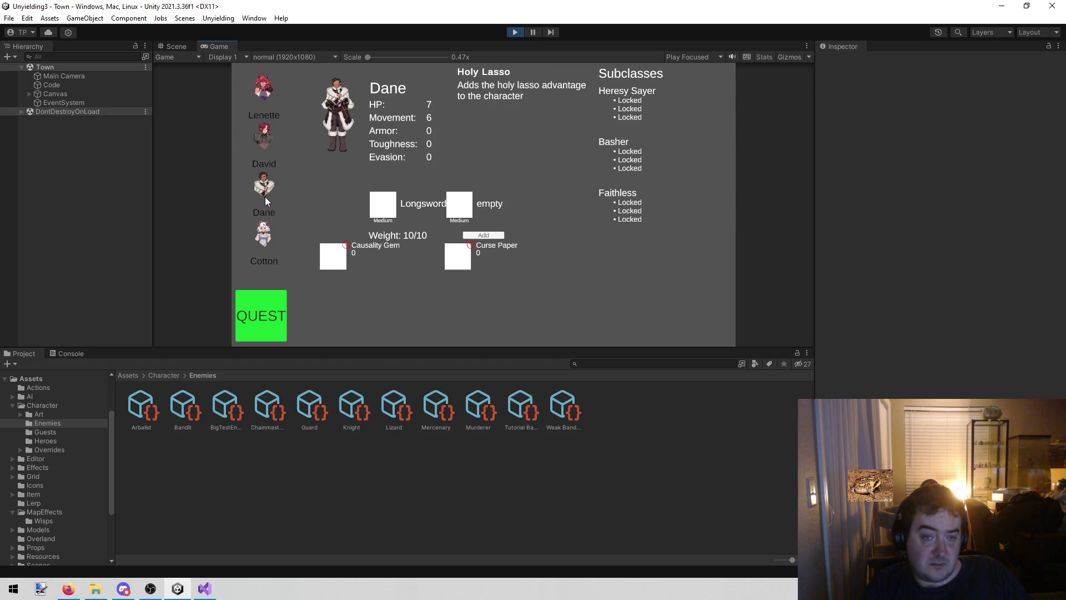
{"action": "left_click", "coordinate": [272, 241]}
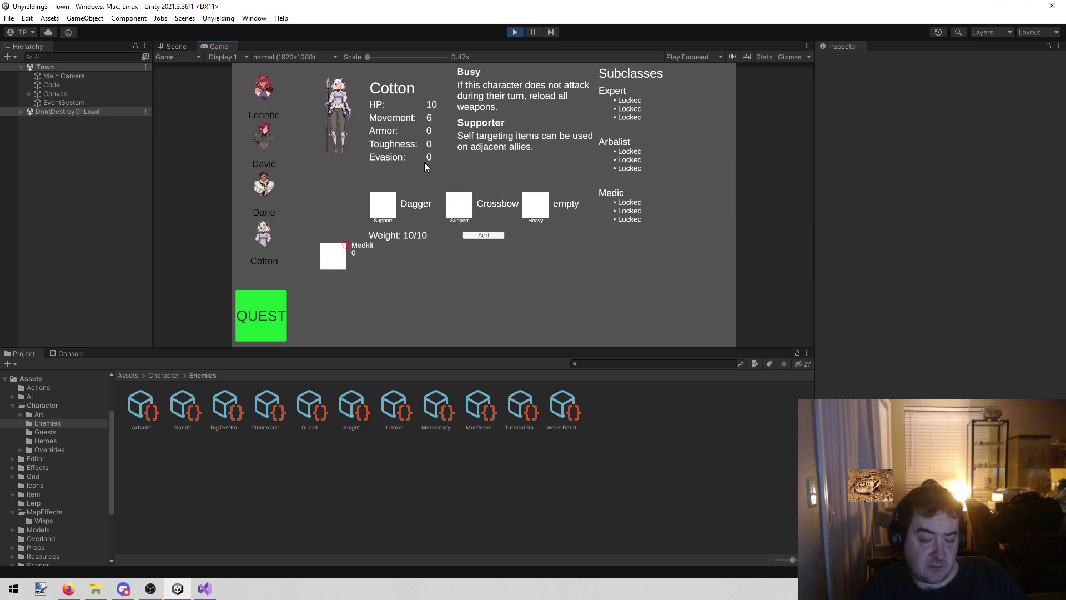
{"action": "left_click", "coordinate": [262, 182]}
{"action": "left_click", "coordinate": [264, 88]}
{"action": "left_click", "coordinate": [269, 129]}
{"action": "left_click", "coordinate": [267, 171]}
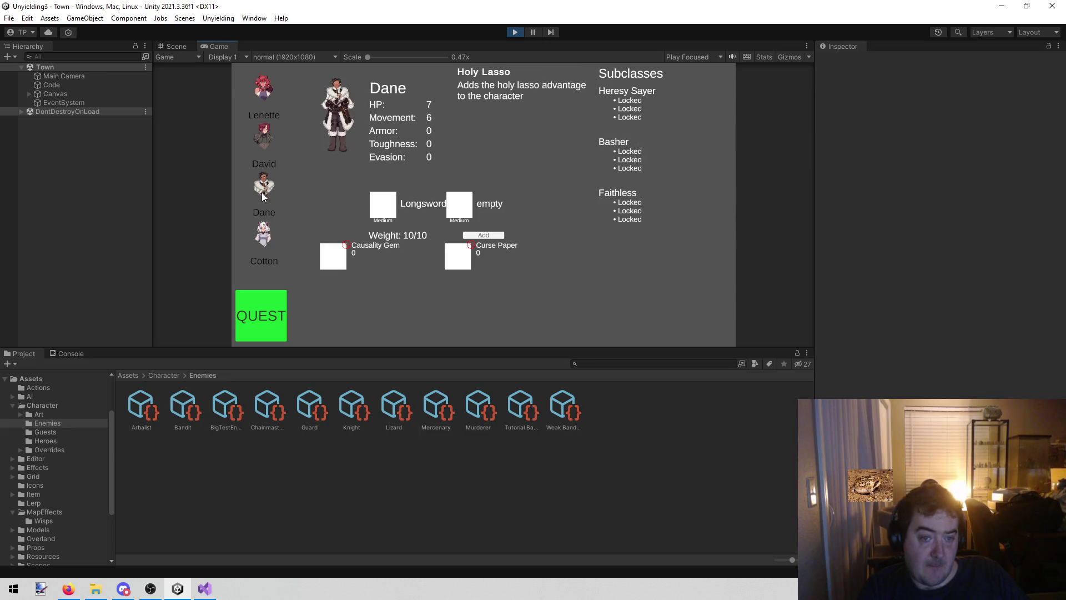
{"action": "left_click", "coordinate": [266, 233]}
{"action": "left_click", "coordinate": [488, 236]}
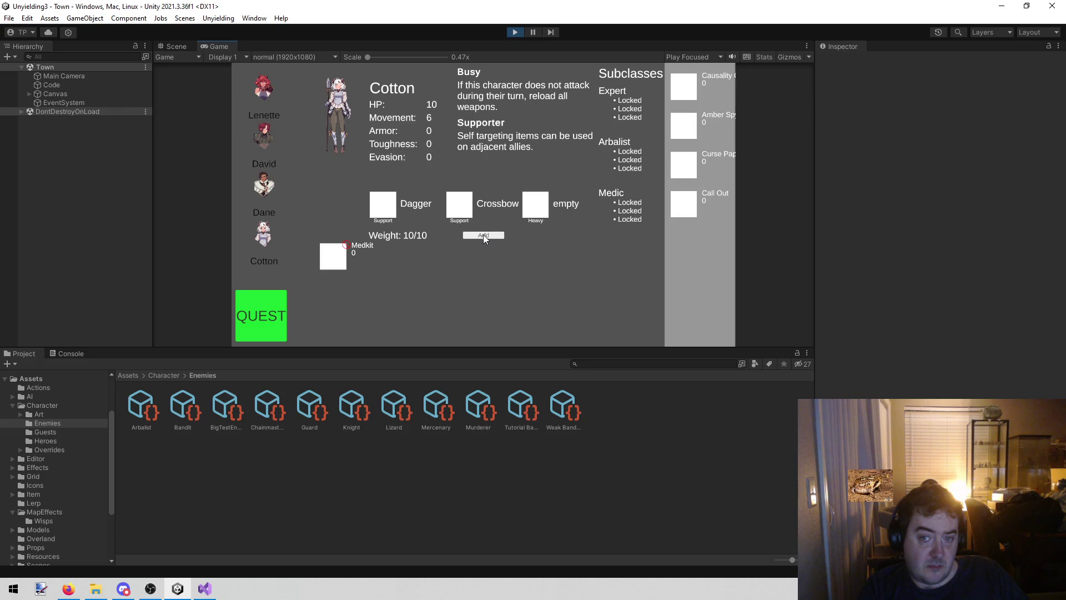
Browse back through the heroes' sheets, ending on Lenette with Longsword and Shield equipped
{"action": "left_click", "coordinate": [258, 186]}
{"action": "left_click", "coordinate": [261, 141]}
{"action": "left_click", "coordinate": [264, 96]}
{"action": "left_click", "coordinate": [269, 139]}
{"action": "left_click", "coordinate": [262, 186]}
{"action": "left_click", "coordinate": [256, 216]}
{"action": "left_click", "coordinate": [256, 189]}
{"action": "left_click", "coordinate": [256, 141]}
{"action": "left_click", "coordinate": [259, 93]}
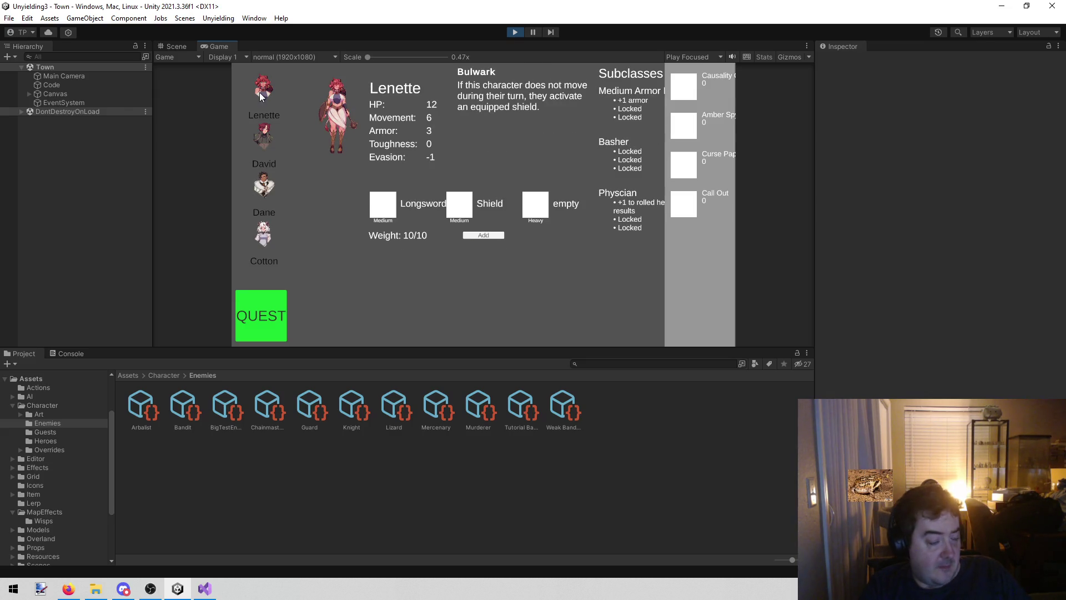
{"action": "key", "text": "alt+Tab"}
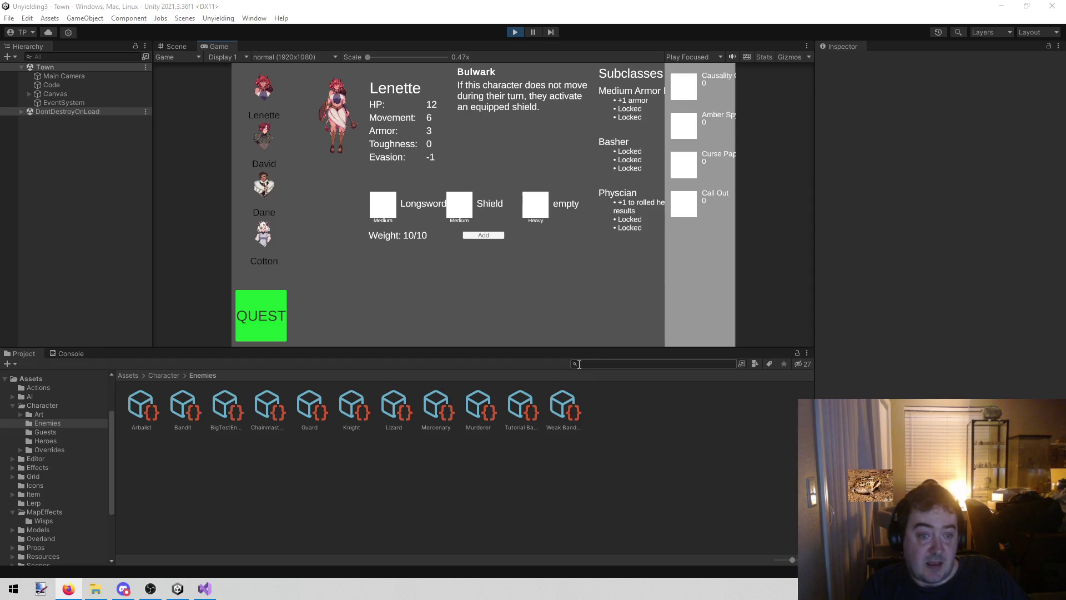
Exit Play mode, orbit the empty Town scene, and glance at todo.txt before returning to Unity
{"action": "left_click", "coordinate": [517, 33]}
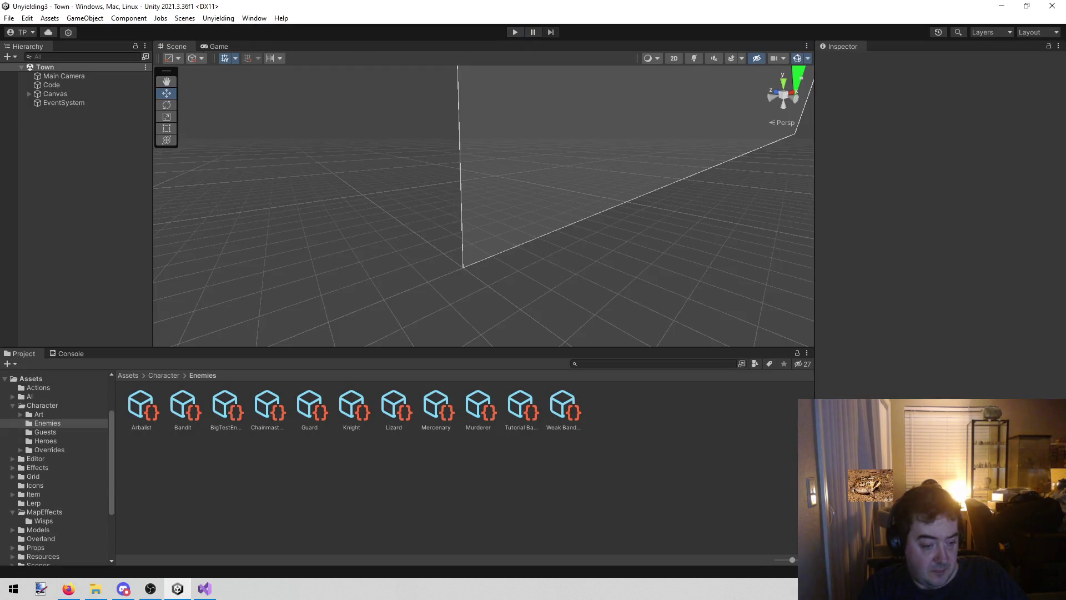
{"action": "mouse_move", "coordinate": [409, 150]}
{"action": "left_mouse_down"}
{"action": "mouse_move", "coordinate": [325, 198]}
{"action": "mouse_move", "coordinate": [381, 148]}
{"action": "mouse_move", "coordinate": [378, 186]}
{"action": "left_mouse_up"}
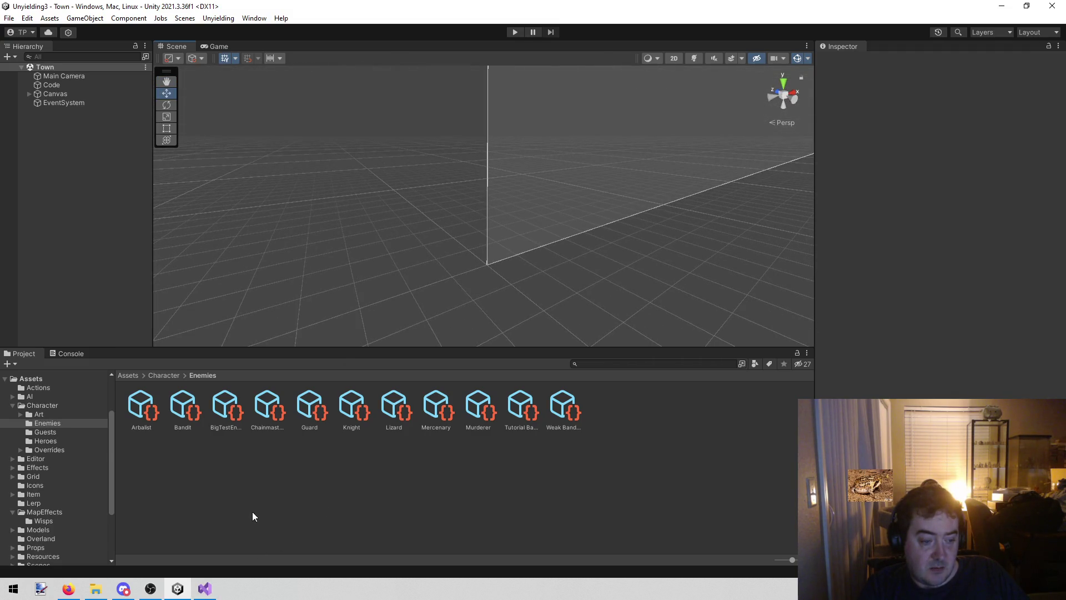
{"action": "left_click", "coordinate": [207, 587]}
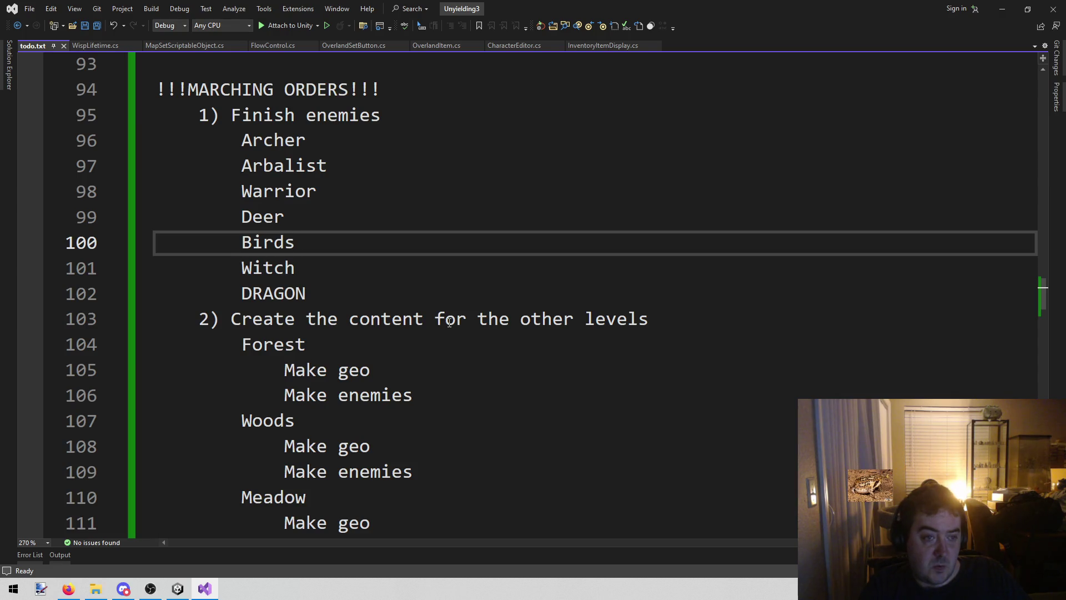
{"action": "left_click", "coordinate": [178, 589]}
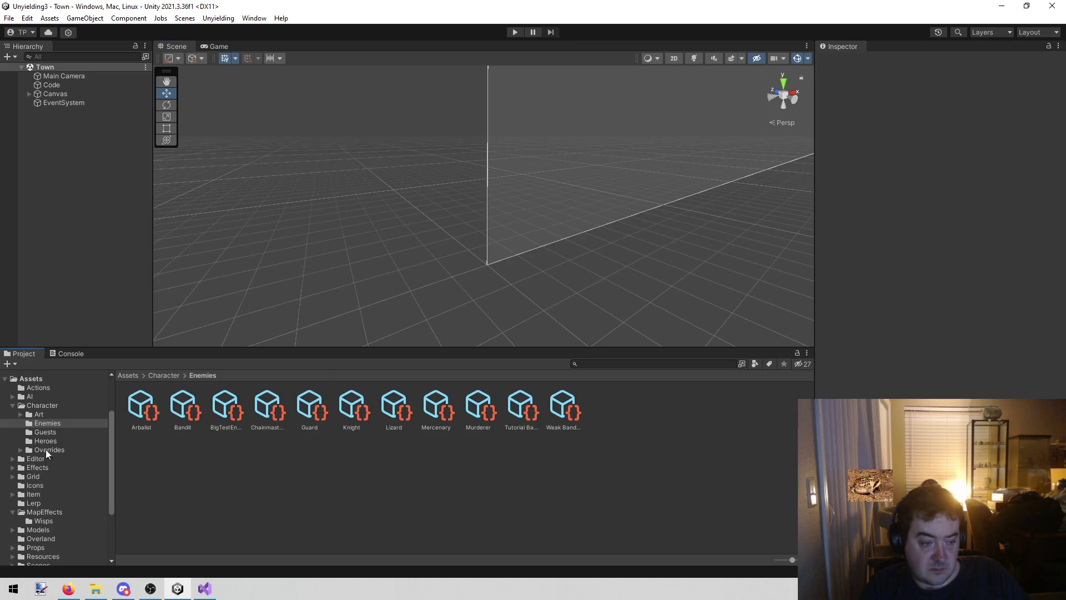
Peek at the Wisps and Icons folders, then collapse Character and MapEffects in the Project tree
{"action": "scroll", "coordinate": [66, 525], "scroll_direction": "down", "scroll_amount": 3}
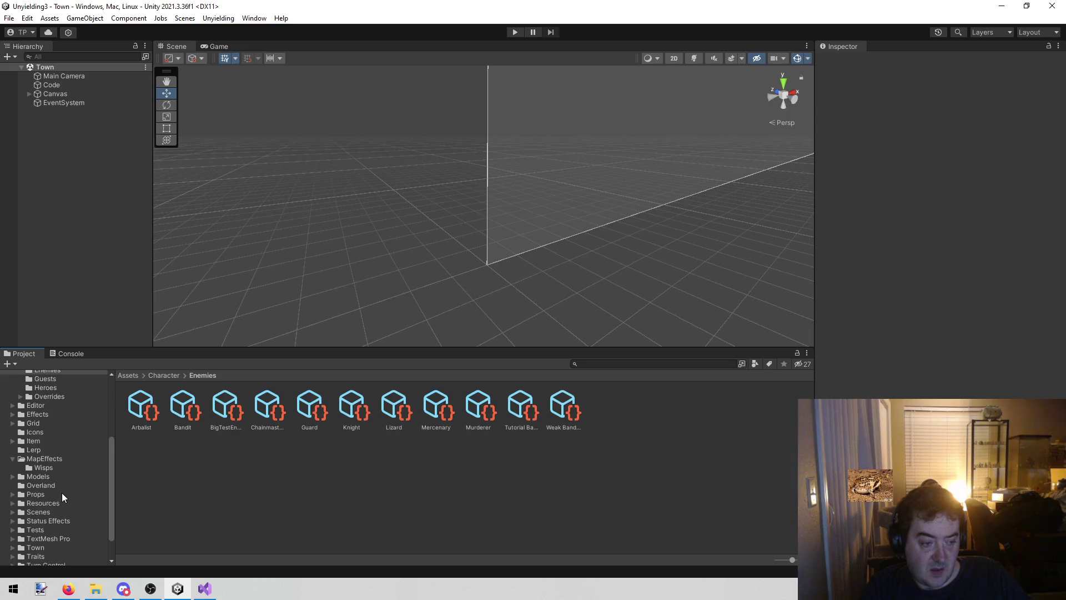
{"action": "left_click", "coordinate": [61, 468]}
{"action": "left_click", "coordinate": [68, 458]}
{"action": "left_click", "coordinate": [61, 433]}
{"action": "scroll", "coordinate": [55, 468], "scroll_direction": "up", "scroll_amount": 2}
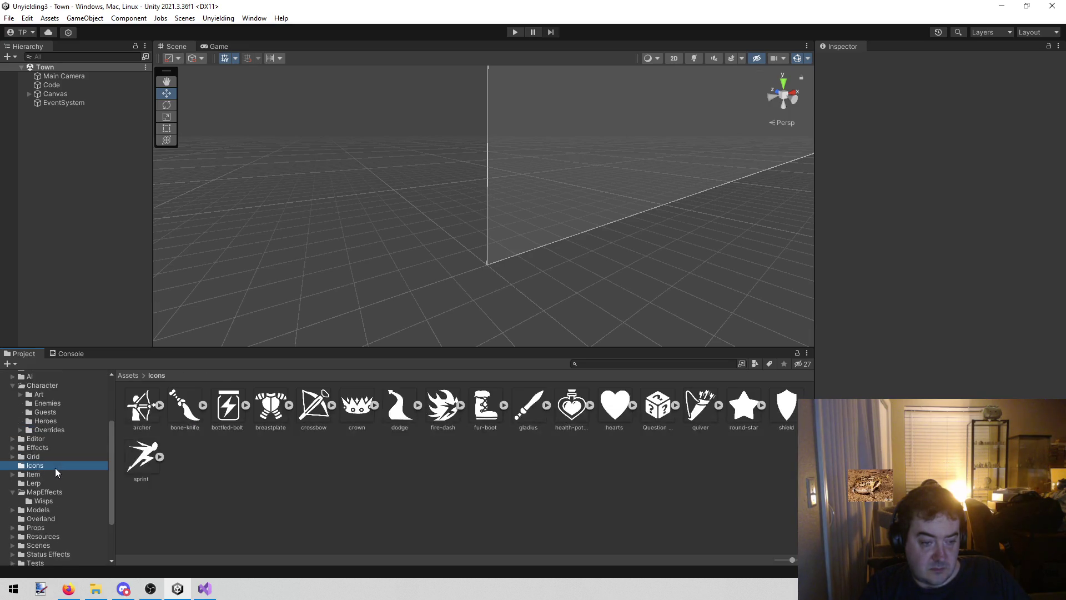
{"action": "scroll", "coordinate": [55, 467], "scroll_direction": "up", "scroll_amount": 3}
{"action": "left_click", "coordinate": [12, 452]}
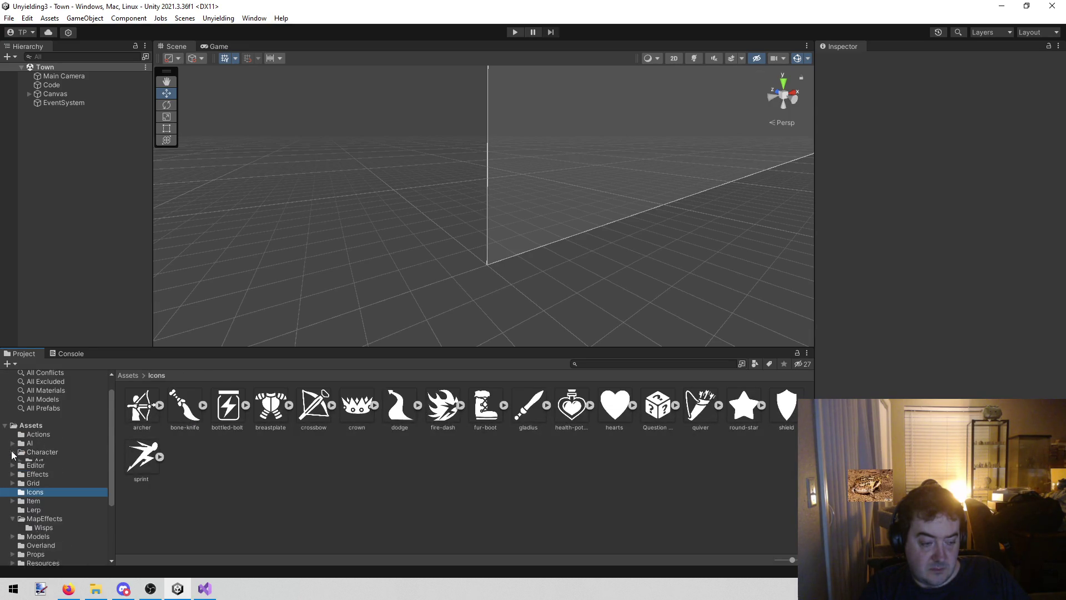
{"action": "scroll", "coordinate": [23, 464], "scroll_direction": "down", "scroll_amount": 3}
{"action": "left_click", "coordinate": [14, 445]}
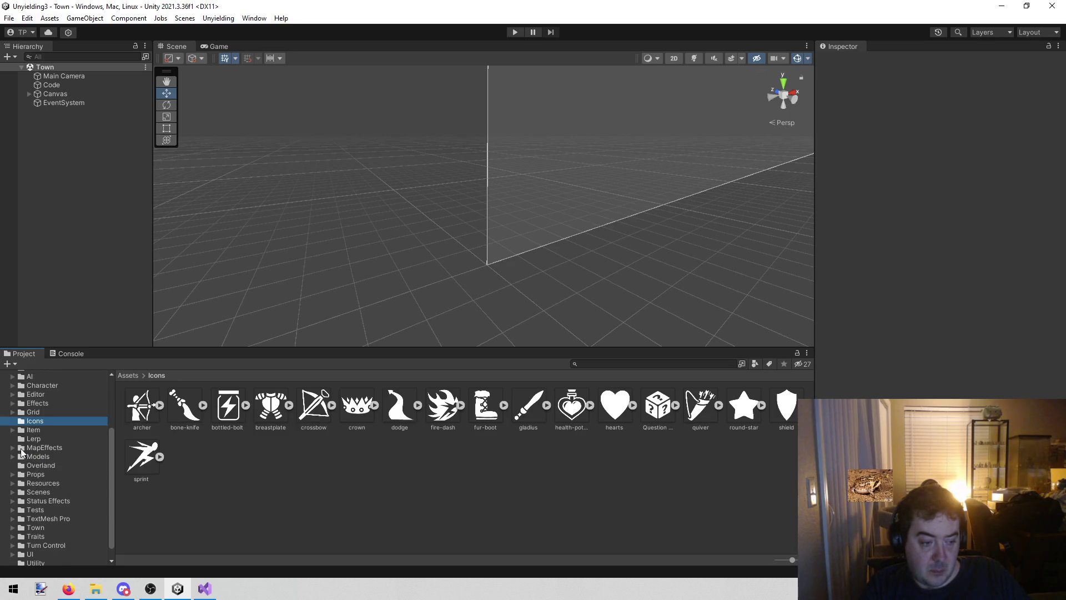
Select the Models folder, open Raw, then open its Enemies subfolder
{"action": "left_click", "coordinate": [55, 466]}
{"action": "left_click", "coordinate": [46, 456]}
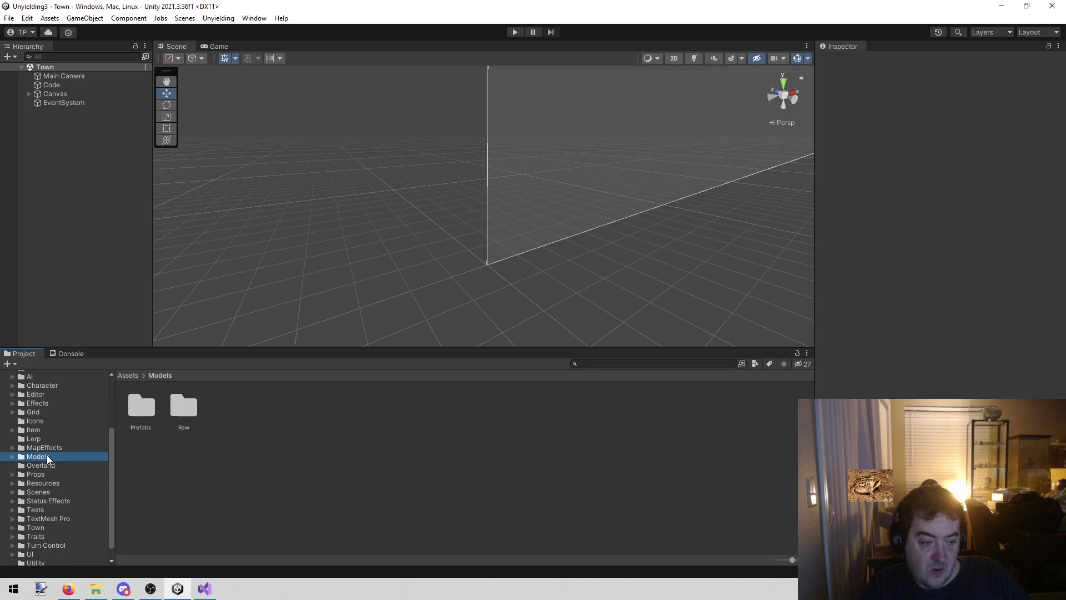
{"action": "double_click", "coordinate": [177, 409]}
{"action": "left_click", "coordinate": [145, 401]}
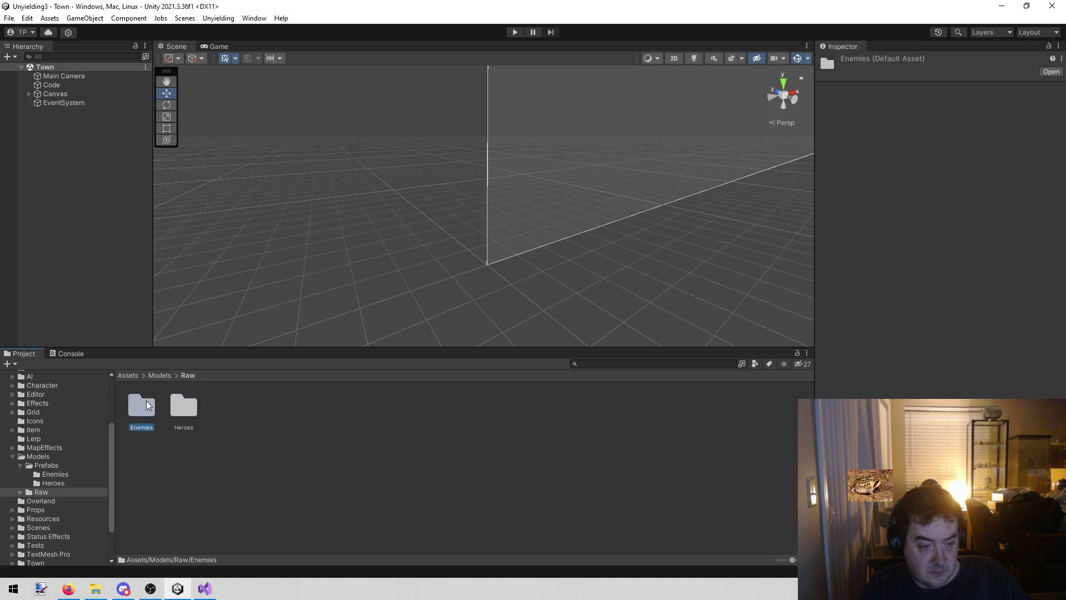
{"action": "left_click", "coordinate": [151, 468]}
{"action": "left_click", "coordinate": [142, 405]}
{"action": "left_click", "coordinate": [149, 472]}
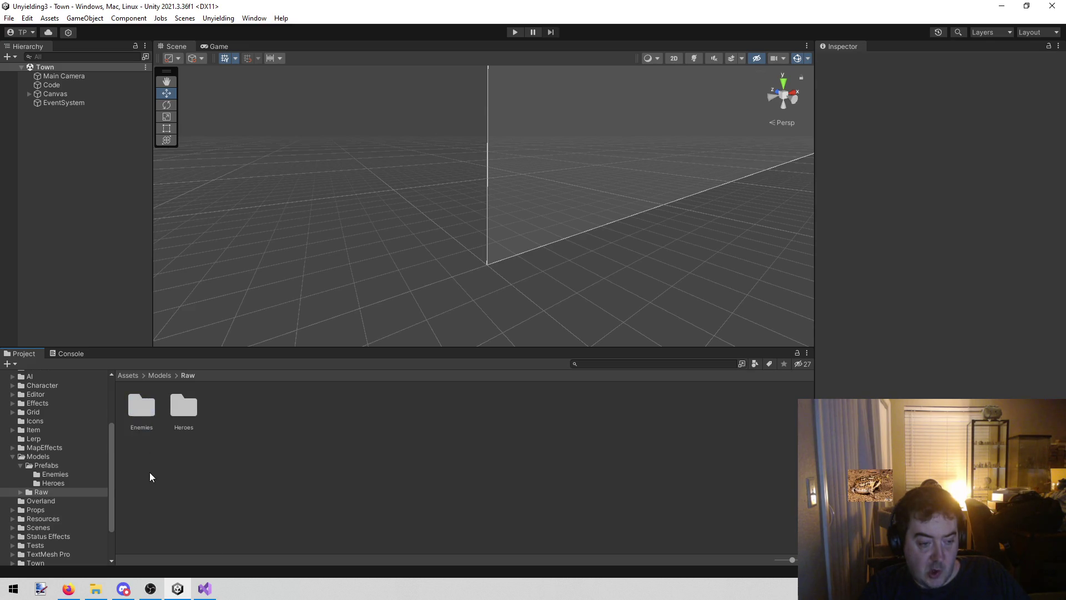
{"action": "double_click", "coordinate": [137, 404]}
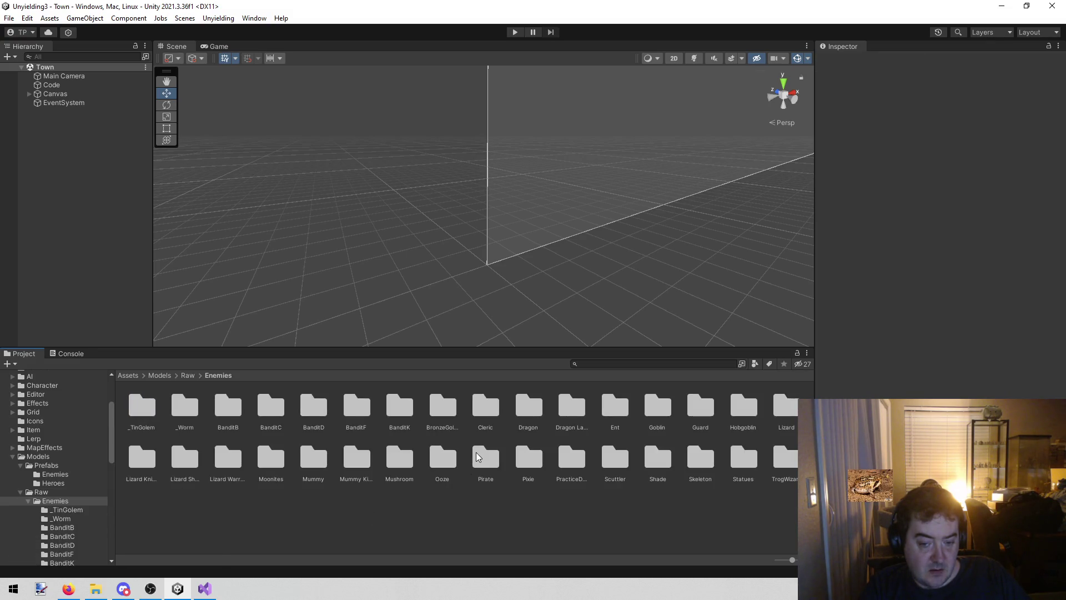
Open the Guard folder, then browse the Lizard, Lizard Knight, Lizard Shaman and Lizard Warrior model folders
{"action": "double_click", "coordinate": [704, 407]}
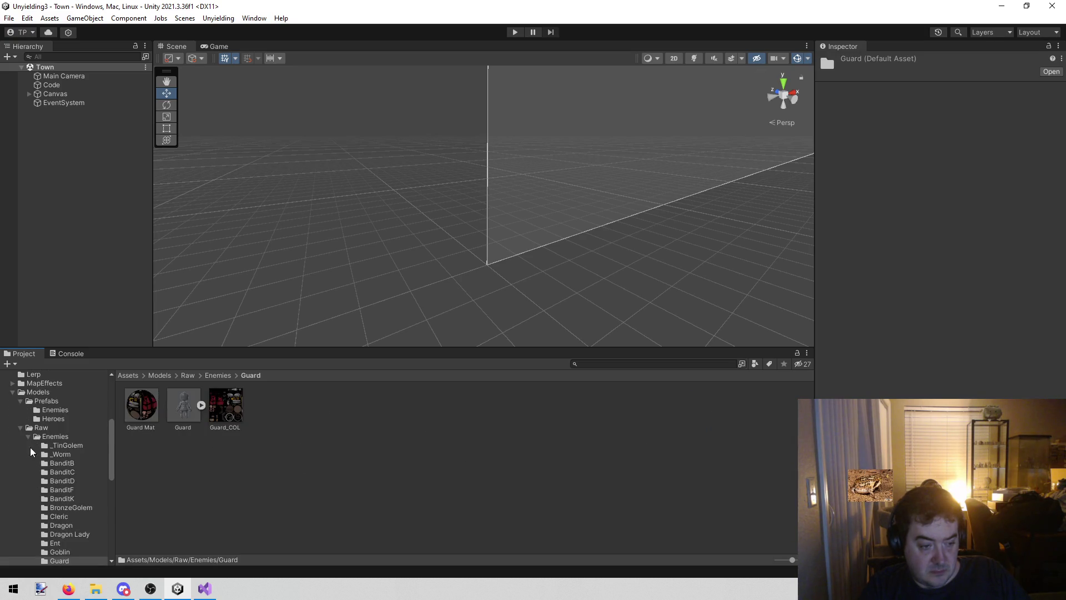
{"action": "scroll", "coordinate": [61, 461], "scroll_direction": "down", "scroll_amount": 3}
{"action": "left_click", "coordinate": [60, 479]}
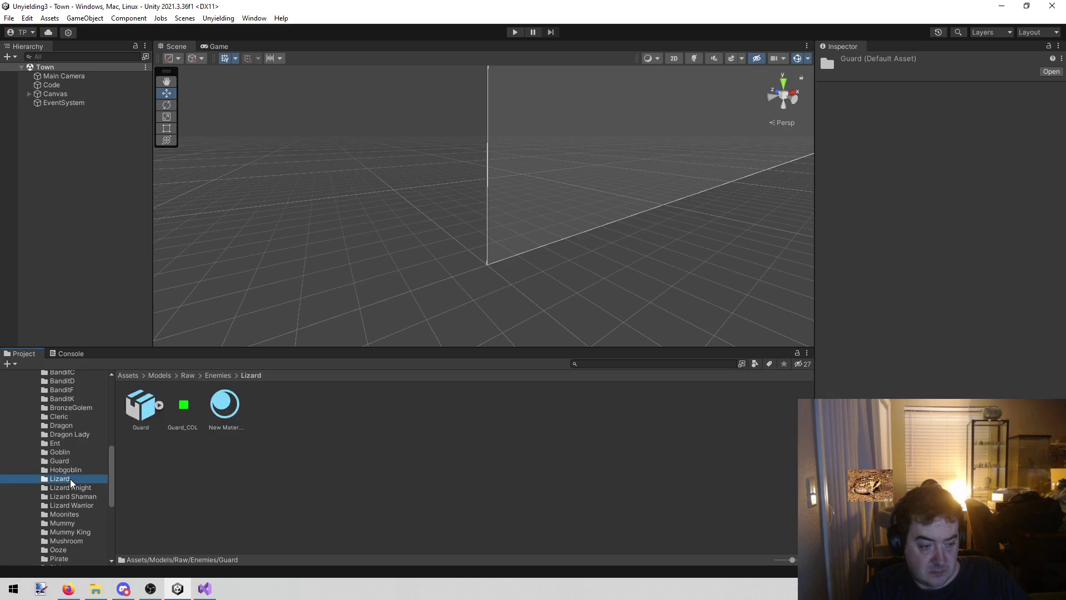
{"action": "left_click", "coordinate": [67, 488]}
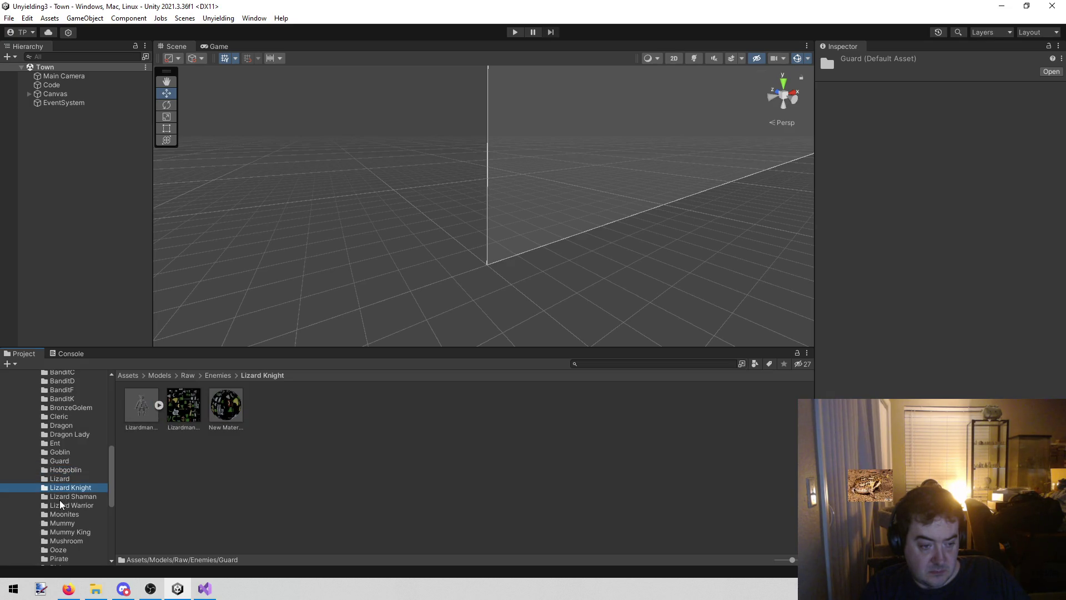
{"action": "left_click", "coordinate": [78, 497]}
{"action": "left_click", "coordinate": [77, 505]}
{"action": "left_click", "coordinate": [74, 498]}
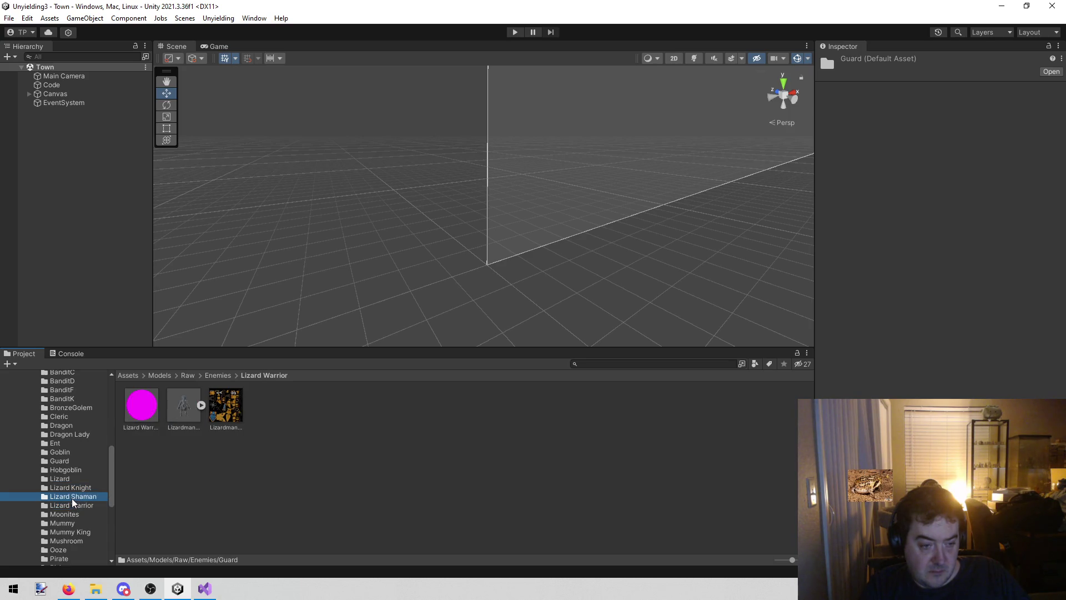
{"action": "left_click", "coordinate": [71, 489]}
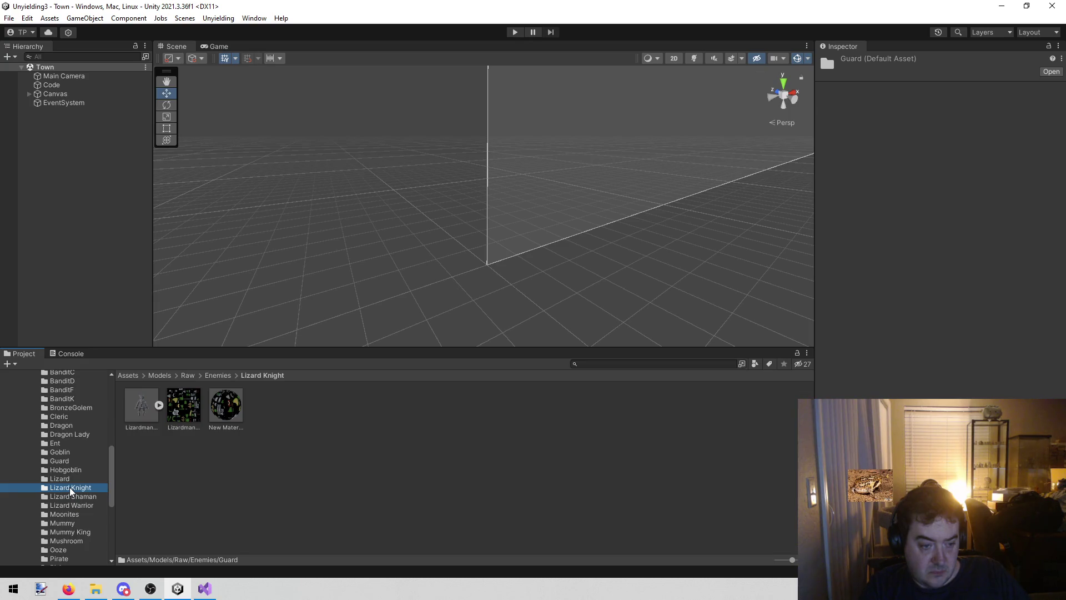
{"action": "left_click", "coordinate": [70, 506]}
{"action": "scroll", "coordinate": [70, 507], "scroll_direction": "up", "scroll_amount": 3}
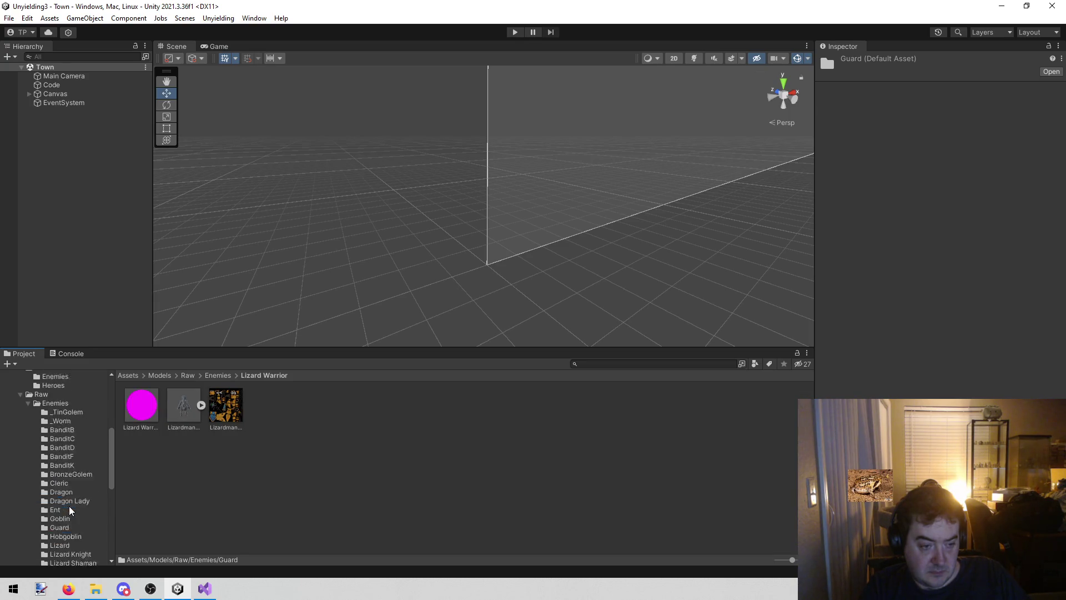
{"action": "scroll", "coordinate": [70, 510], "scroll_direction": "up", "scroll_amount": 4}
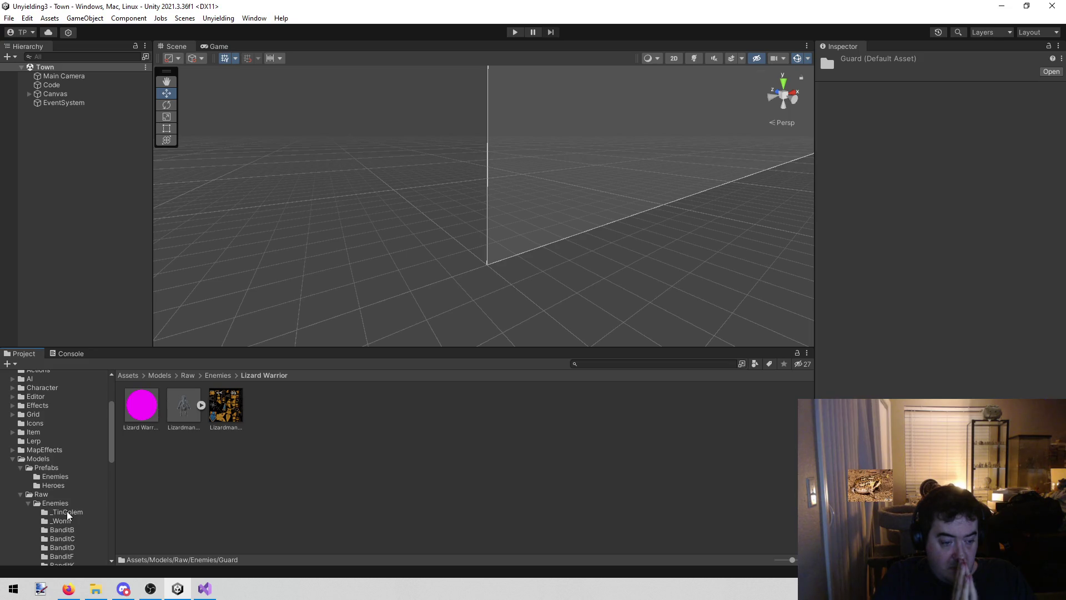
{"action": "left_click", "coordinate": [216, 591]}
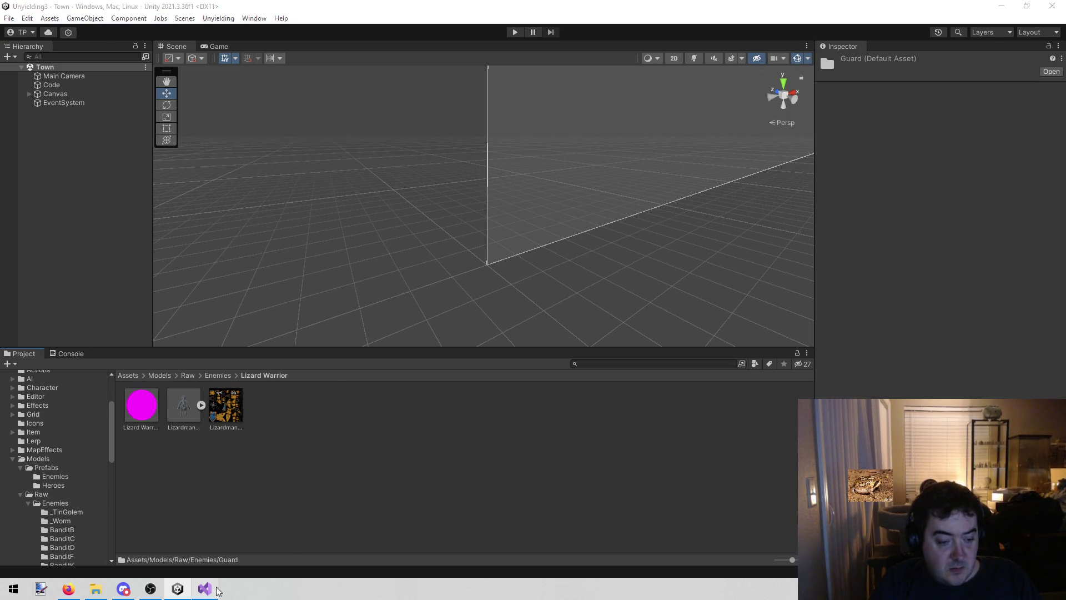
Insert the task 'Make screen shots for art questions' on a new line above '1) Finish enemies'
{"action": "scroll", "coordinate": [211, 189], "scroll_direction": "up", "scroll_amount": 1}
{"action": "left_click", "coordinate": [201, 192]}
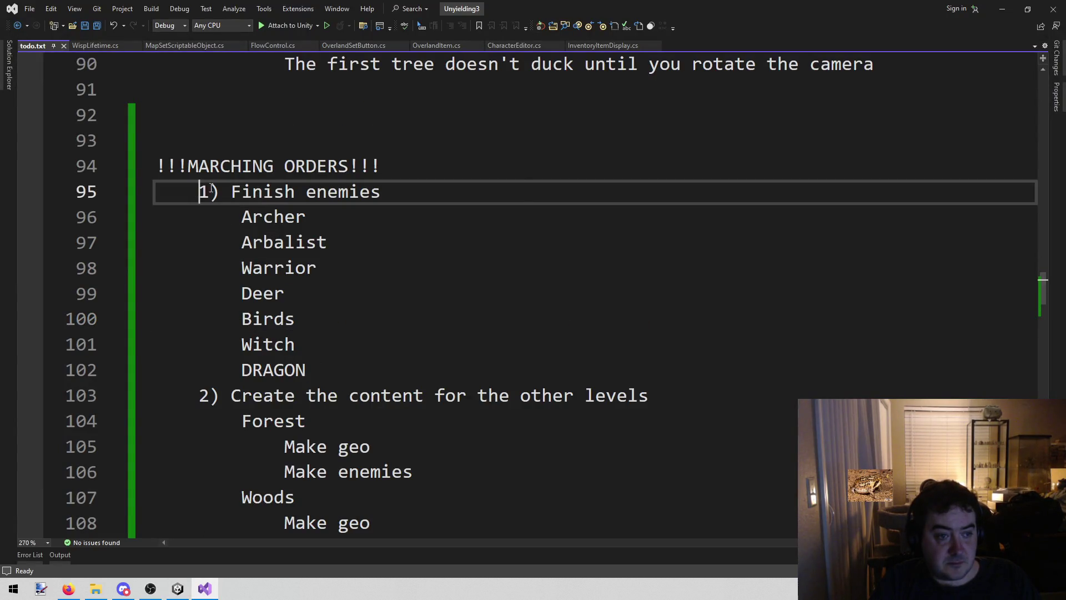
{"action": "key", "text": "Return"}
{"action": "key", "text": "Up"}
{"action": "type", "text": "Ma"}
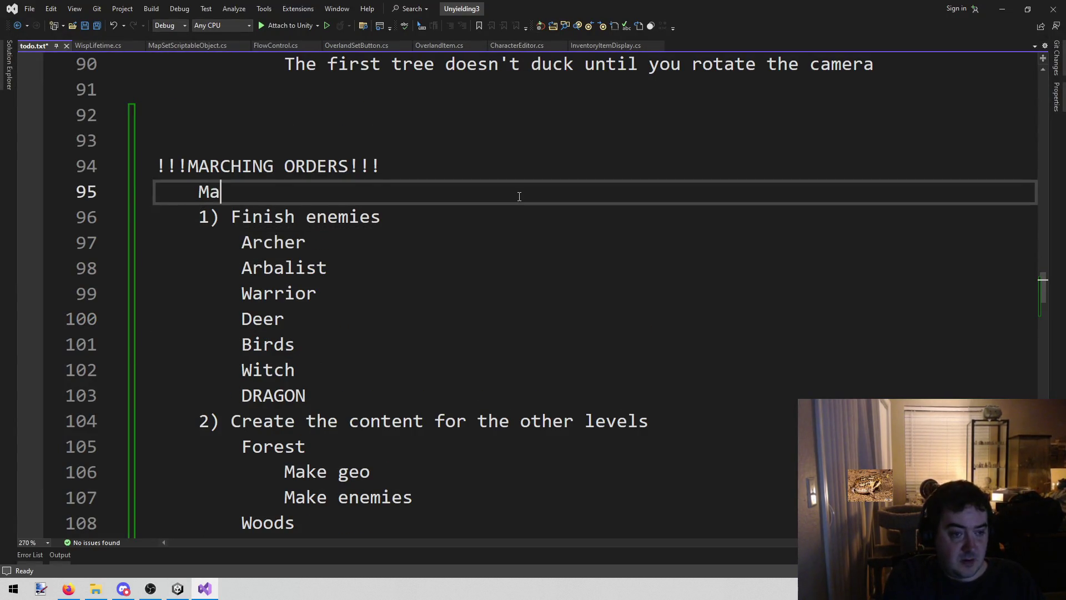
{"action": "type", "text": "ke screen shots for art wqu"}
{"action": "key", "text": "BackSpace"}
{"action": "key", "text": "BackSpace"}
{"action": "key", "text": "BackSpace"}
{"action": "type", "text": "questions"}
Add the task 'Really scrub the town scene to make it "good"', save todo.txt, and return to Unity
{"action": "key", "text": "Return"}
{"action": "type", "text": "M"}
{"action": "key", "text": "BackSpace"}
{"action": "type", "text": "Really scrub the town scene to make it "}
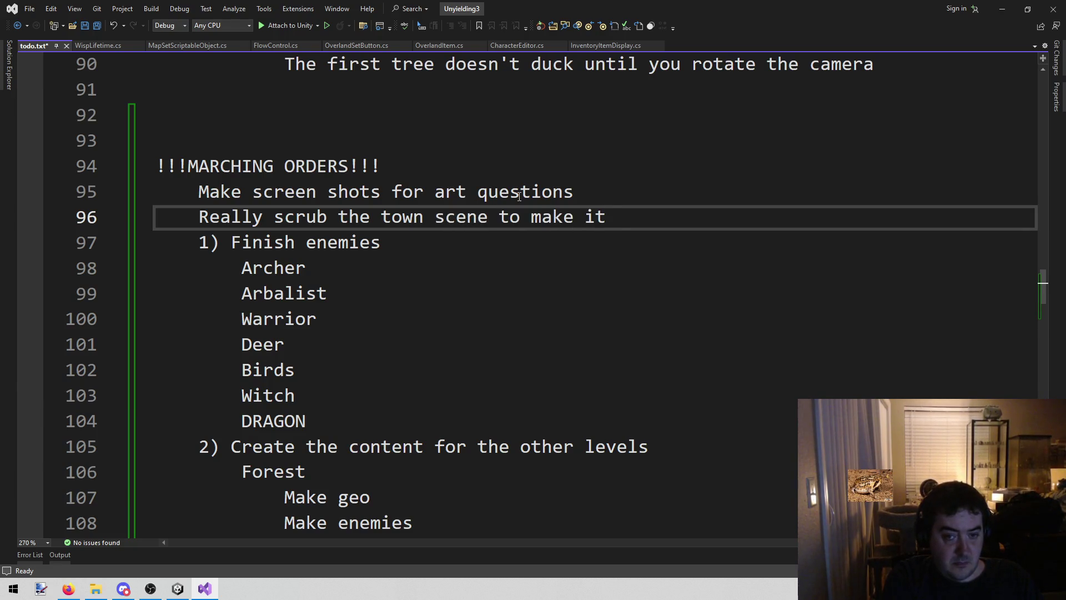
{"action": "type", "text": "\"good\""}
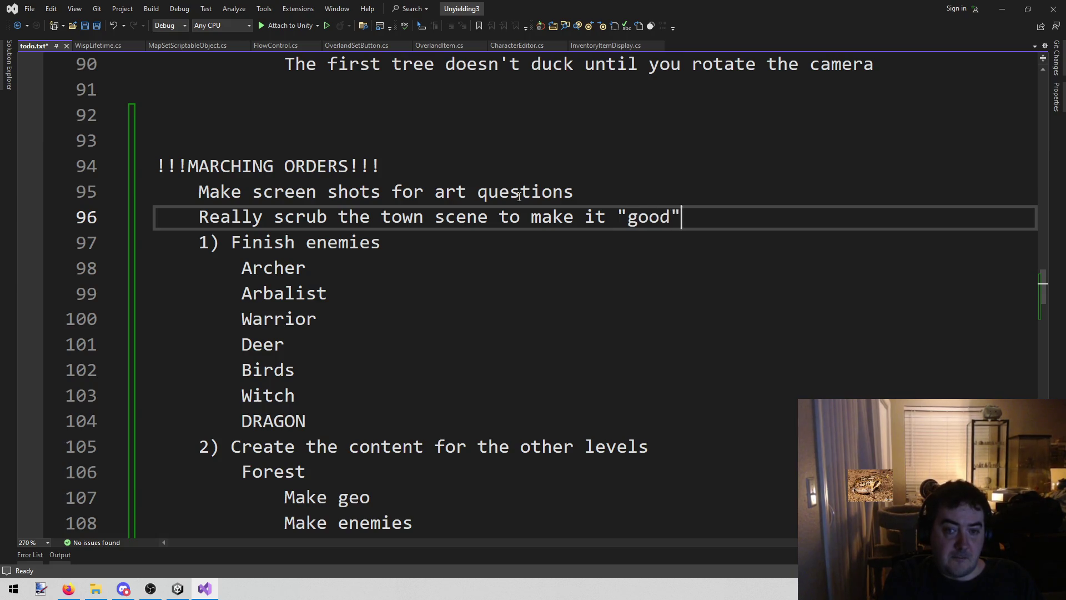
{"action": "key", "text": "ctrl+s"}
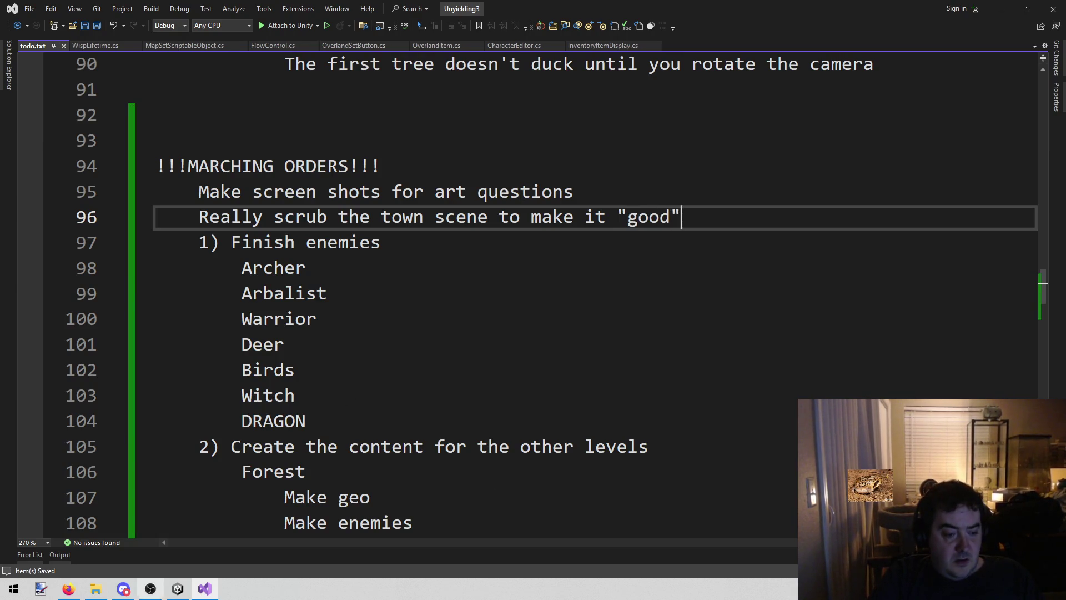
{"action": "left_click", "coordinate": [178, 589]}
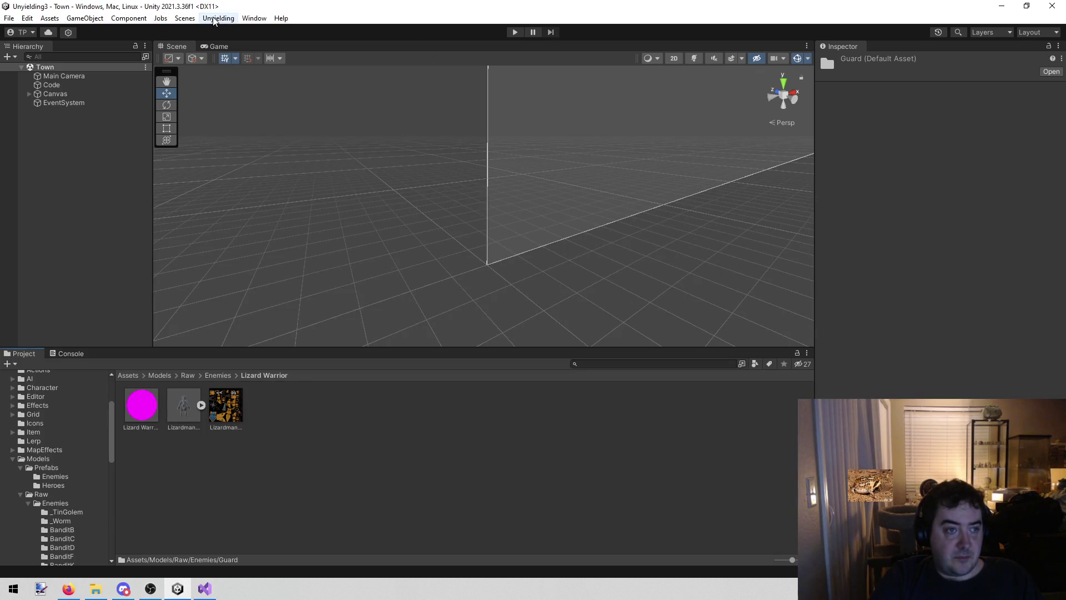
Play the Town scene and flip through David, Dane, Cotton and Lenette's details
{"action": "left_click", "coordinate": [515, 32]}
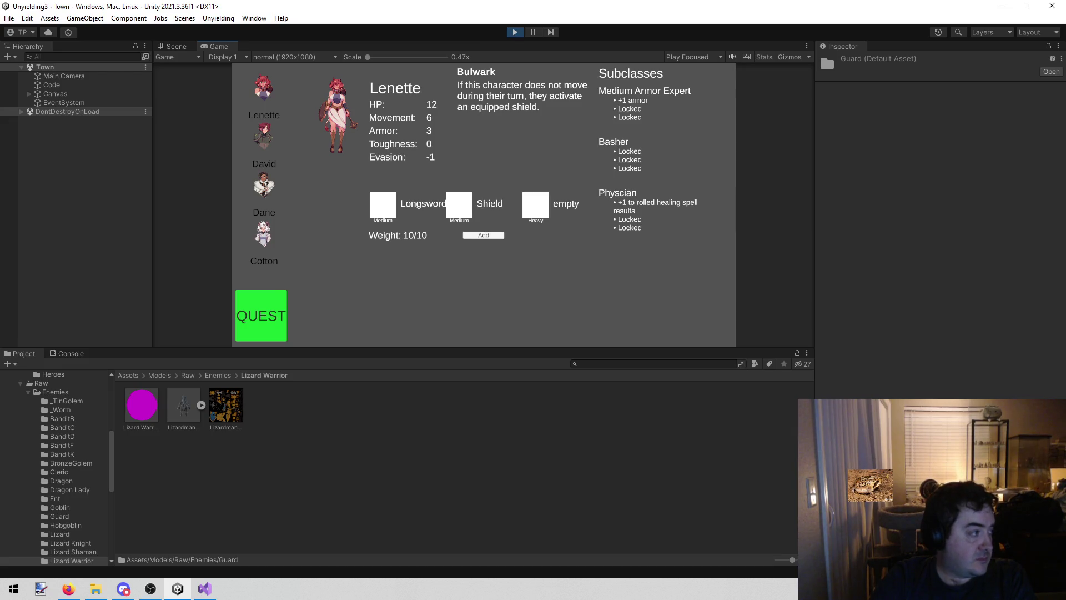
{"action": "key", "text": "alt+Tab"}
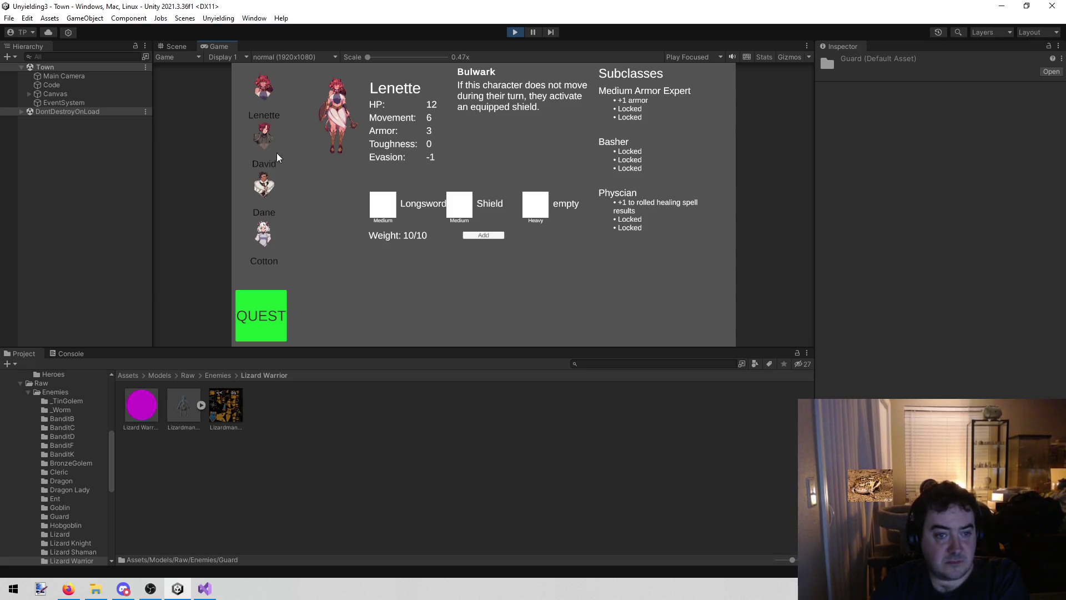
{"action": "left_click", "coordinate": [267, 135]}
{"action": "left_click", "coordinate": [267, 183]}
{"action": "left_click", "coordinate": [268, 232]}
{"action": "left_click", "coordinate": [267, 83]}
{"action": "left_click", "coordinate": [269, 141]}
{"action": "left_click", "coordinate": [264, 189]}
{"action": "left_click", "coordinate": [264, 236]}
{"action": "left_click", "coordinate": [265, 186]}
{"action": "left_click", "coordinate": [265, 84]}
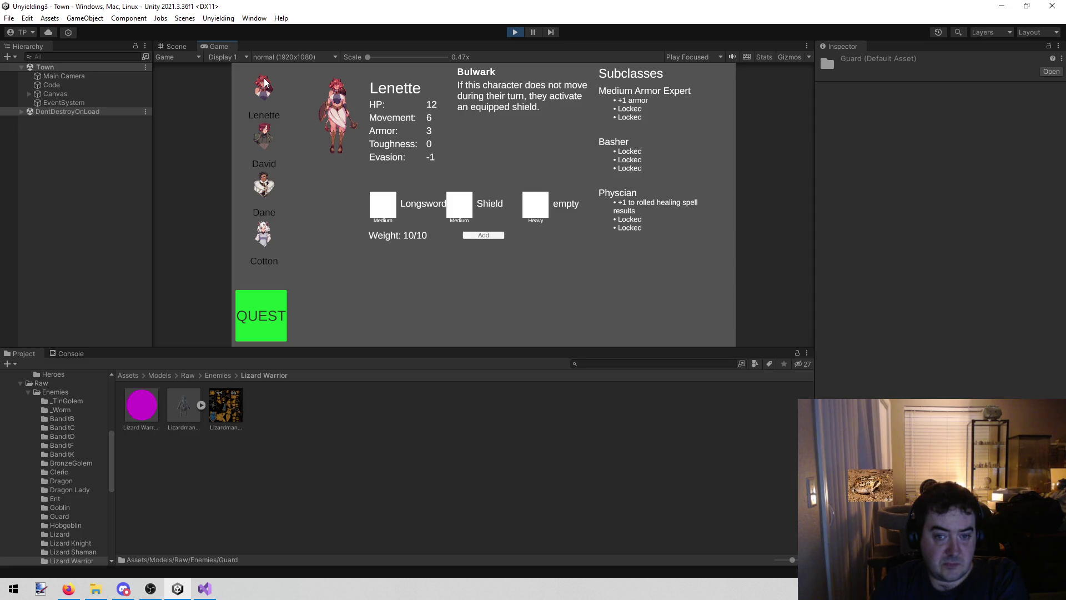
Compare David's and Dane's stats, with further looks at Cotton and Lenette
{"action": "left_click", "coordinate": [271, 131]}
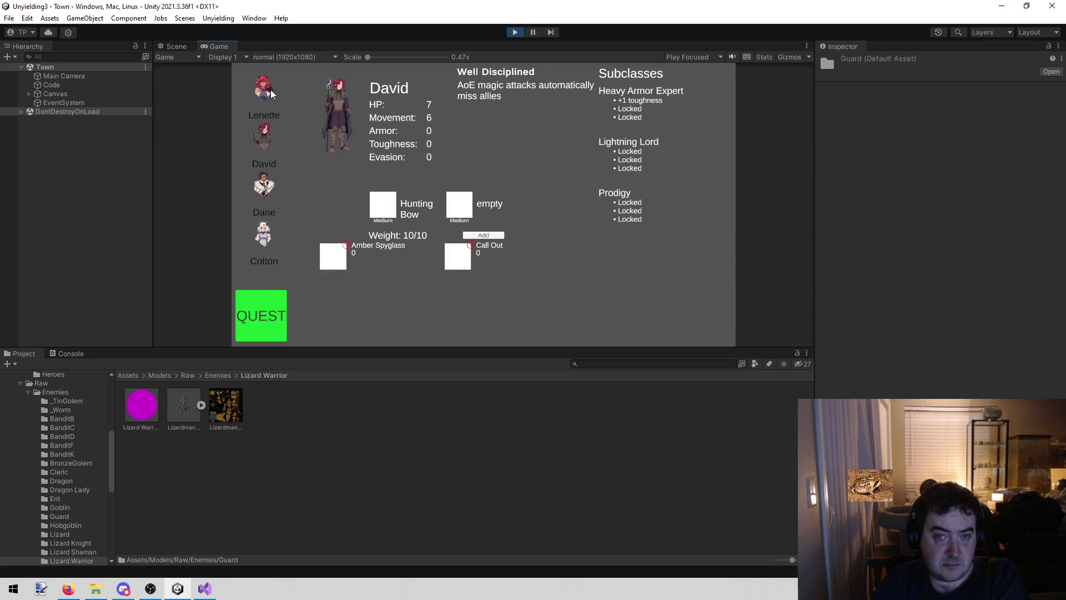
{"action": "left_click", "coordinate": [265, 194]}
{"action": "left_click", "coordinate": [262, 138]}
{"action": "left_click", "coordinate": [260, 191]}
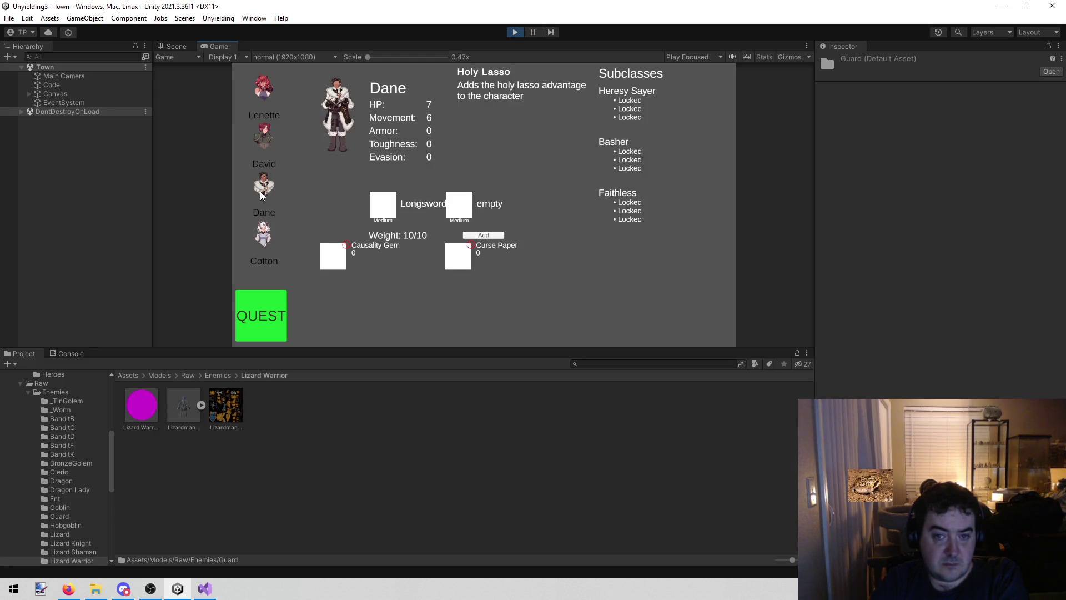
{"action": "left_click", "coordinate": [259, 241]}
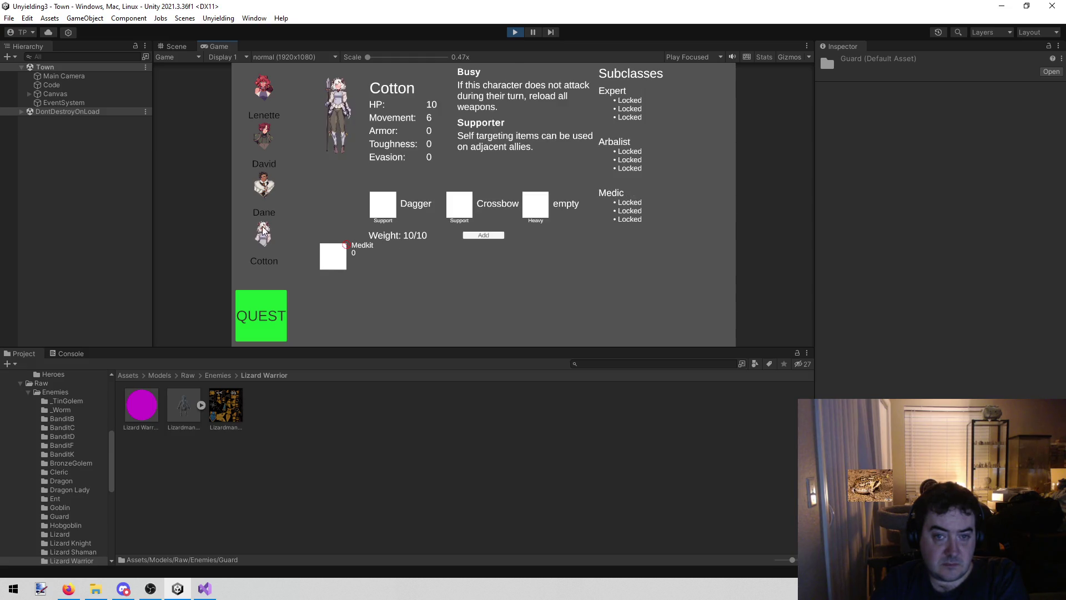
{"action": "left_click", "coordinate": [275, 191]}
{"action": "left_click", "coordinate": [266, 139]}
{"action": "left_click", "coordinate": [263, 82]}
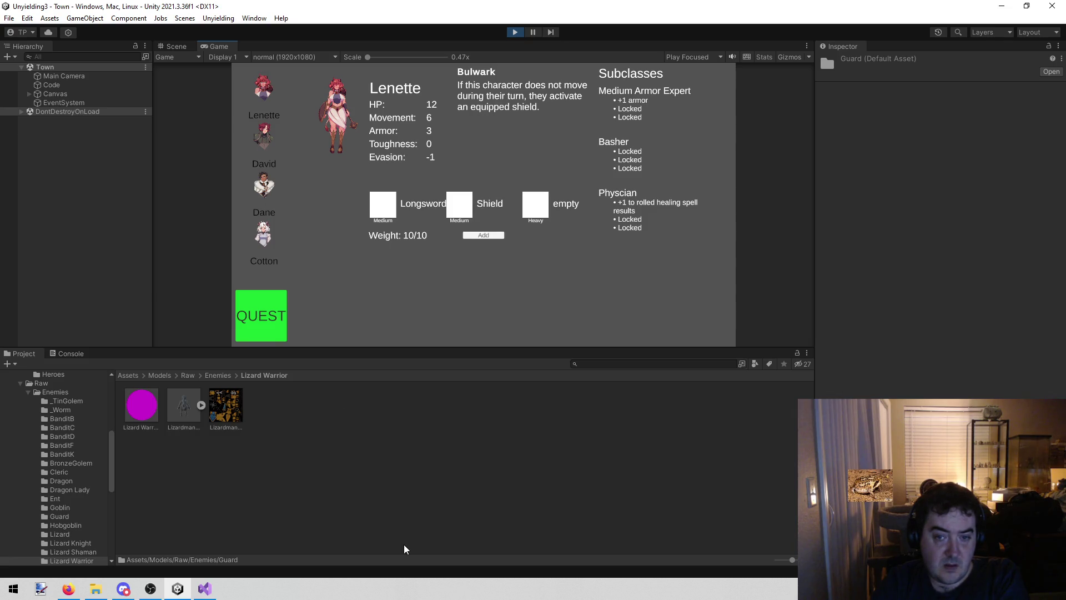
{"action": "left_click", "coordinate": [269, 140]}
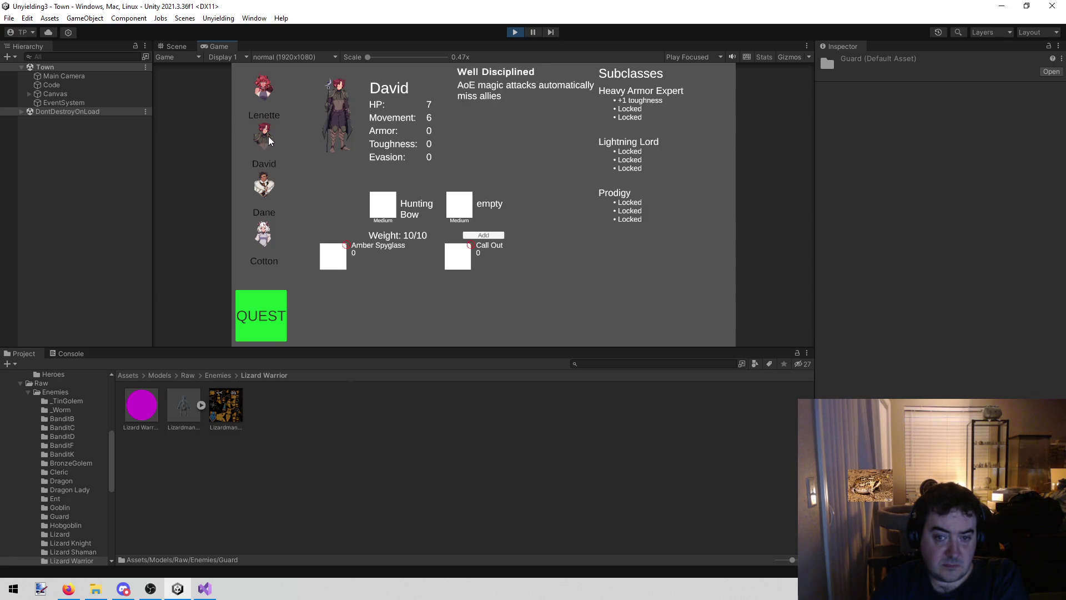
Review each hero's character sheet, ending on Lenette, then return to todo.txt
{"action": "left_click", "coordinate": [272, 189]}
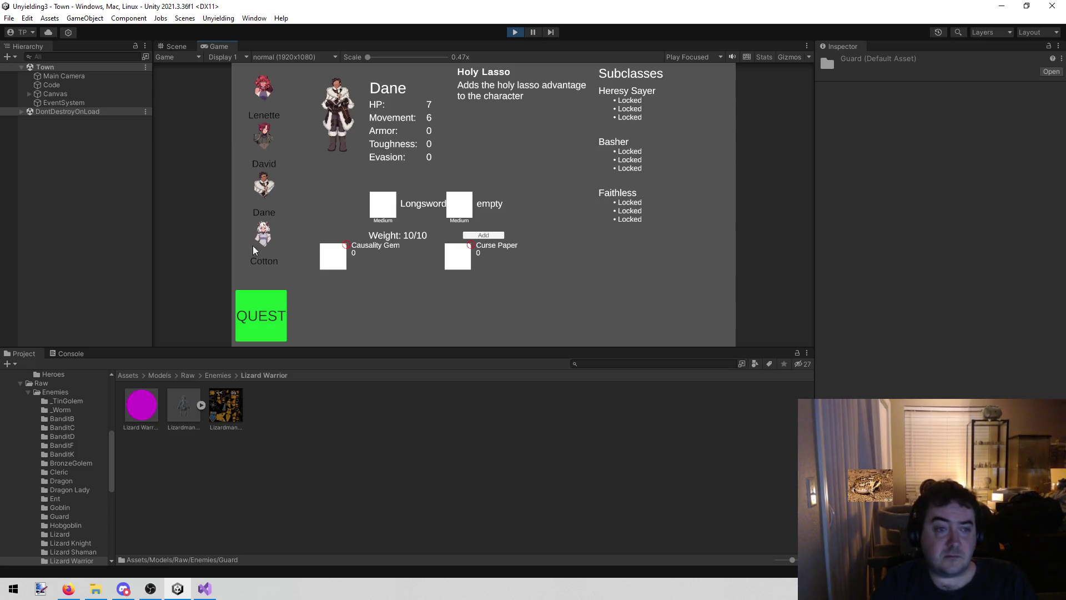
{"action": "left_click", "coordinate": [275, 254]}
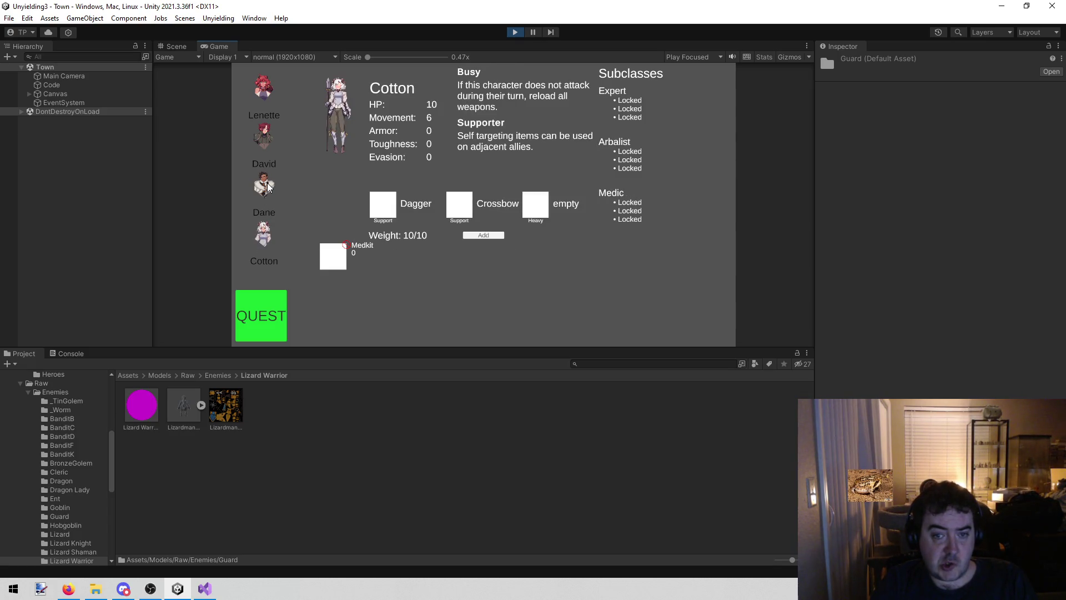
{"action": "left_click", "coordinate": [274, 139]}
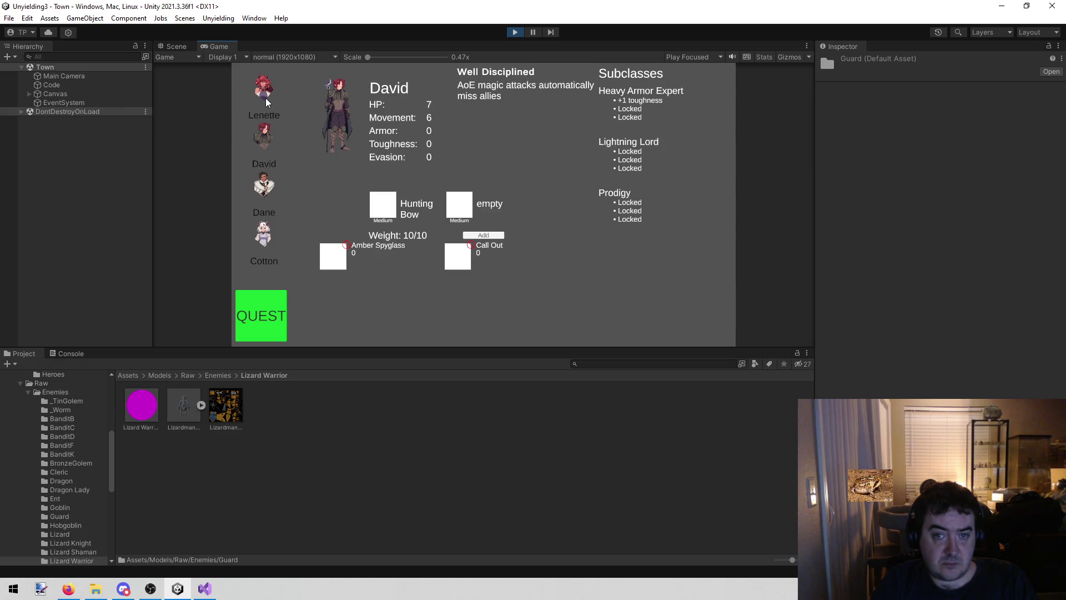
{"action": "left_click", "coordinate": [265, 98]}
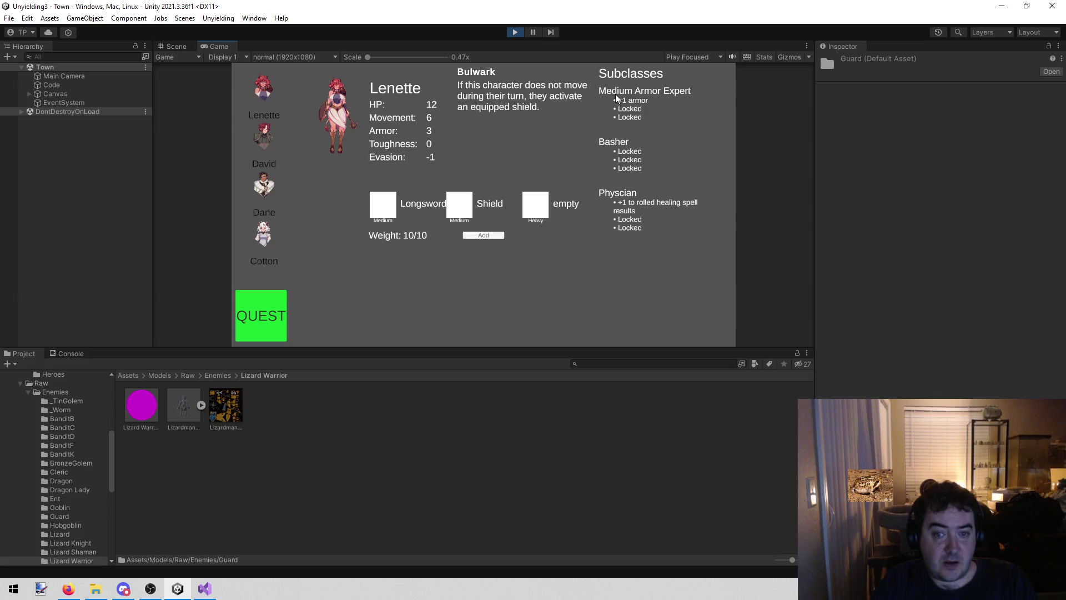
{"action": "left_click", "coordinate": [274, 139]}
{"action": "left_click", "coordinate": [274, 94]}
{"action": "left_click", "coordinate": [206, 590]}
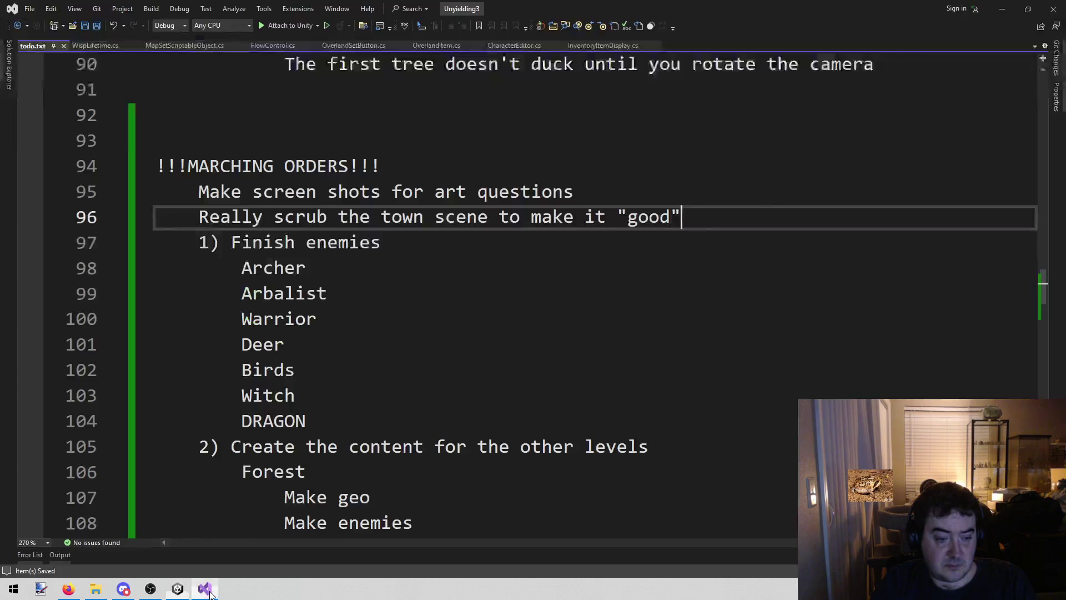
Add the marching order 'Make the lies better' below line 96, then return to the game
{"action": "key", "text": "Return"}
{"action": "type", "text": "Make the lies bett"}
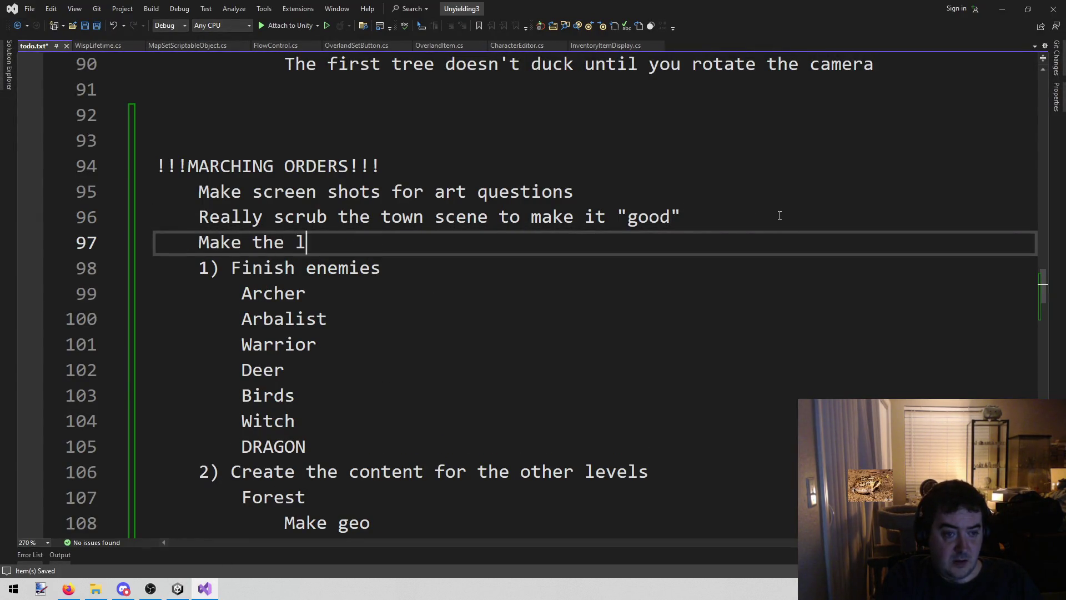
{"action": "type", "text": "er"}
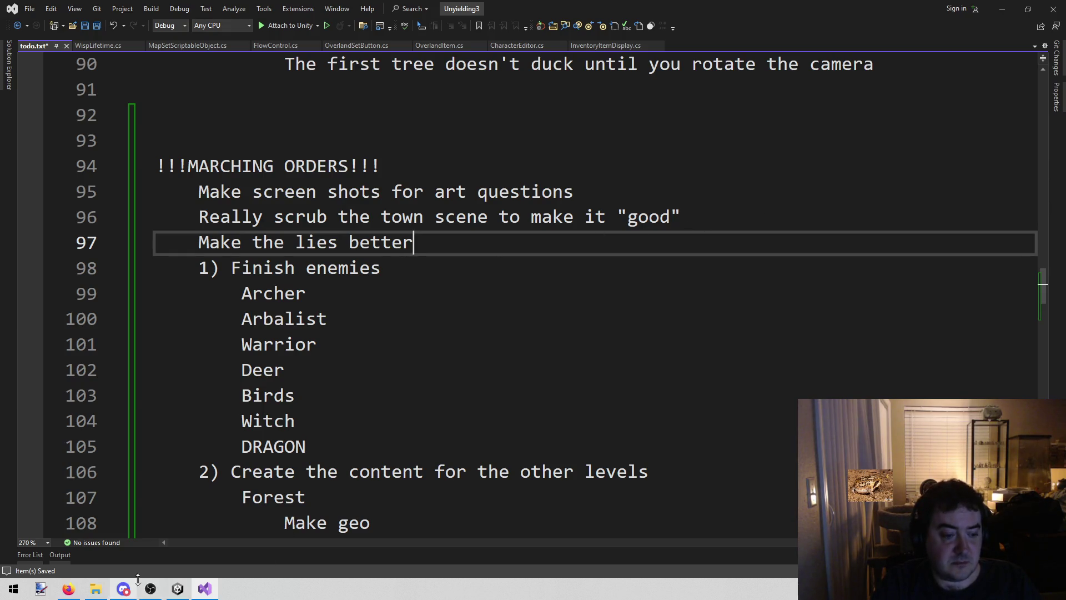
{"action": "key", "text": "alt+Tab"}
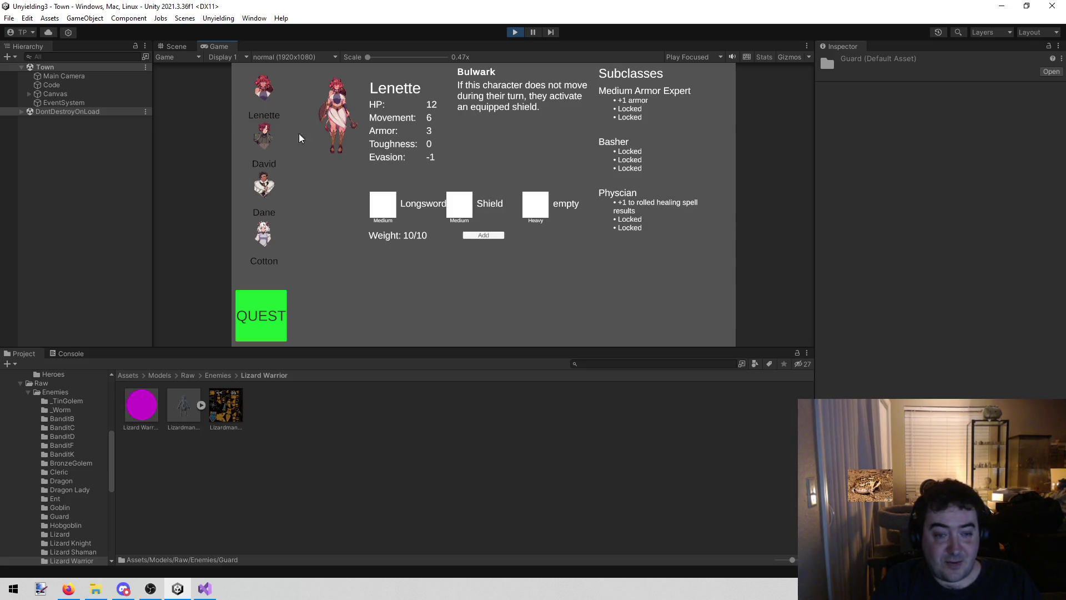
Check David, Dane, Cotton and Lenette's character sheets in the Town scene
{"action": "left_click", "coordinate": [260, 139]}
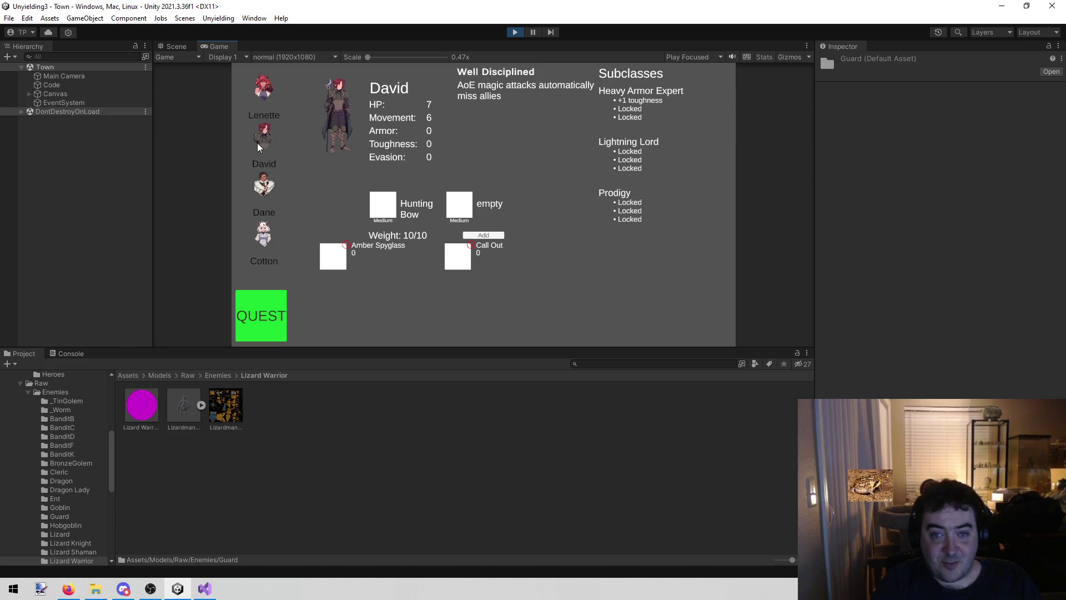
{"action": "left_click", "coordinate": [267, 174]}
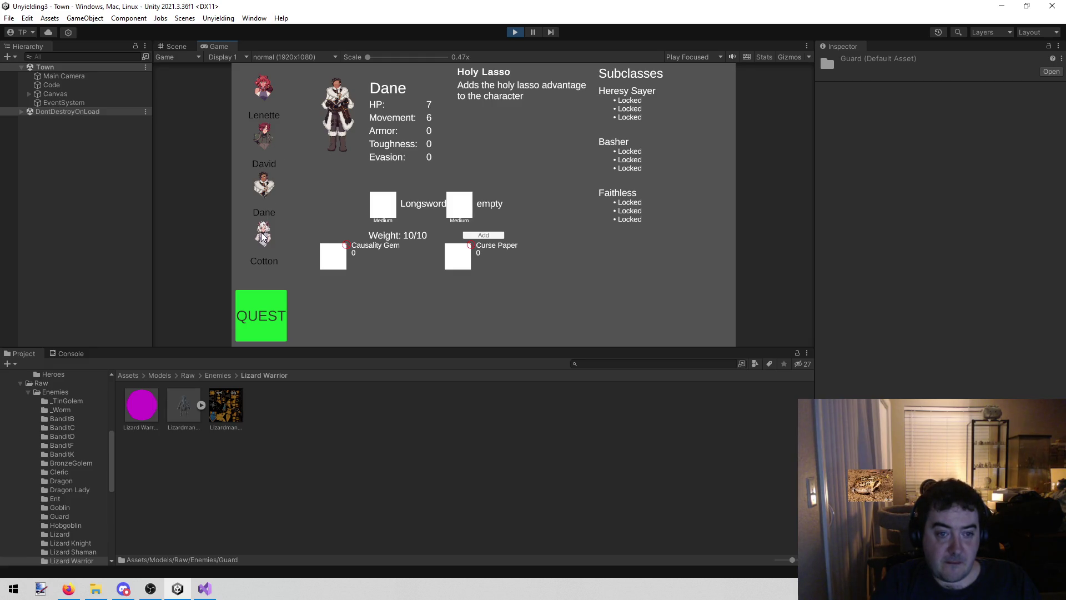
{"action": "left_click", "coordinate": [263, 236]}
{"action": "left_click", "coordinate": [265, 186]}
{"action": "left_click", "coordinate": [263, 136]}
{"action": "left_click", "coordinate": [268, 95]}
{"action": "left_click", "coordinate": [269, 145]}
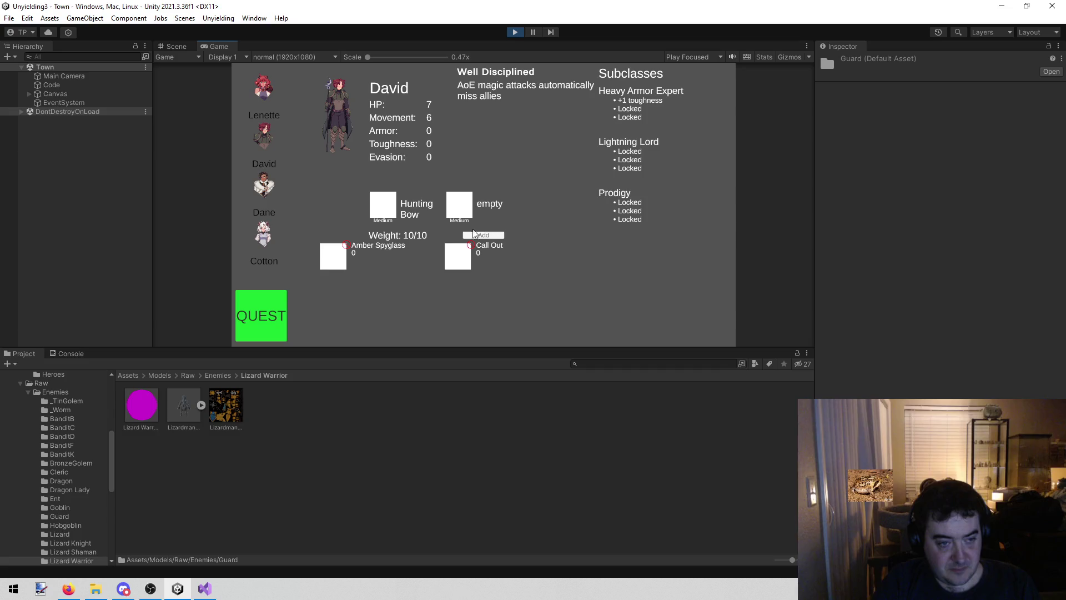
Cycle through all four heroes' stats and subclasses again, ending on Lenette
{"action": "left_click", "coordinate": [265, 186]}
{"action": "left_click", "coordinate": [264, 149]}
{"action": "left_click", "coordinate": [276, 233]}
{"action": "left_click", "coordinate": [272, 188]}
{"action": "left_click", "coordinate": [272, 149]}
{"action": "left_click", "coordinate": [273, 129]}
{"action": "left_click", "coordinate": [274, 129]}
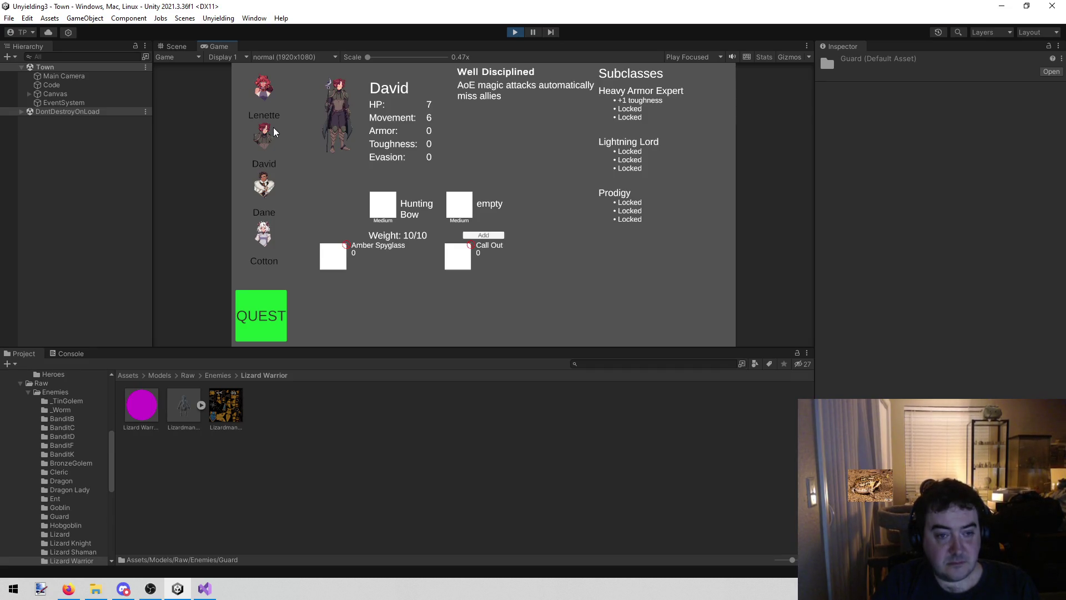
{"action": "left_click", "coordinate": [261, 193]}
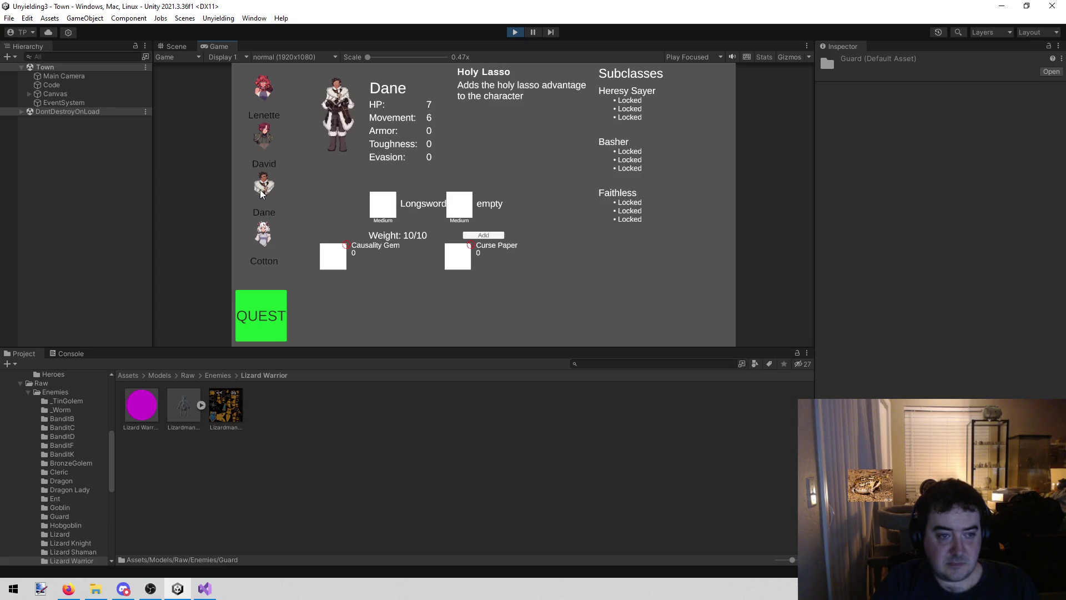
{"action": "left_click", "coordinate": [260, 239]}
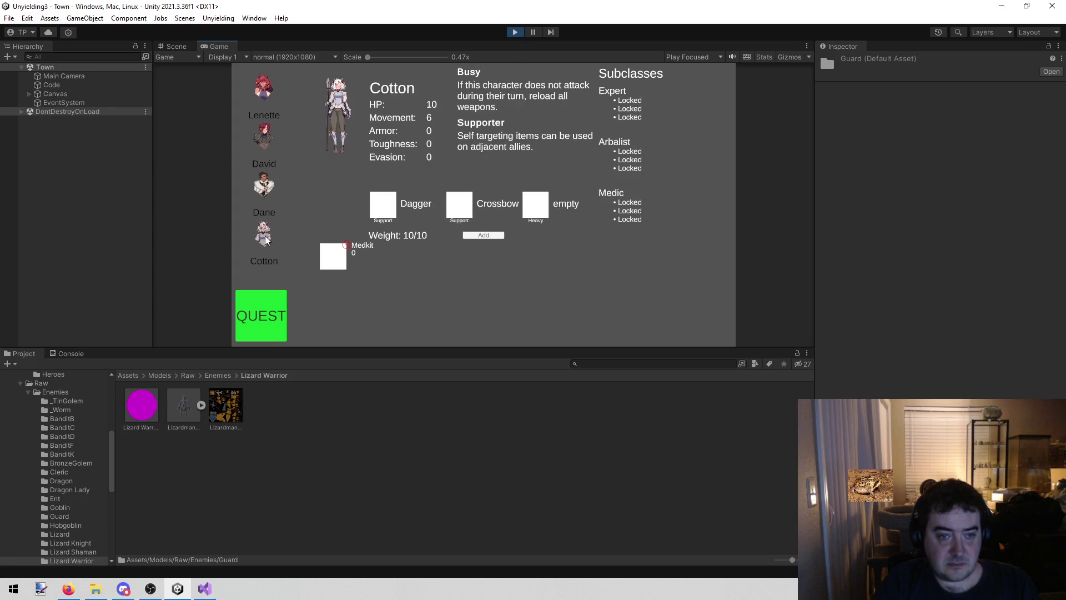
{"action": "left_click", "coordinate": [261, 98]}
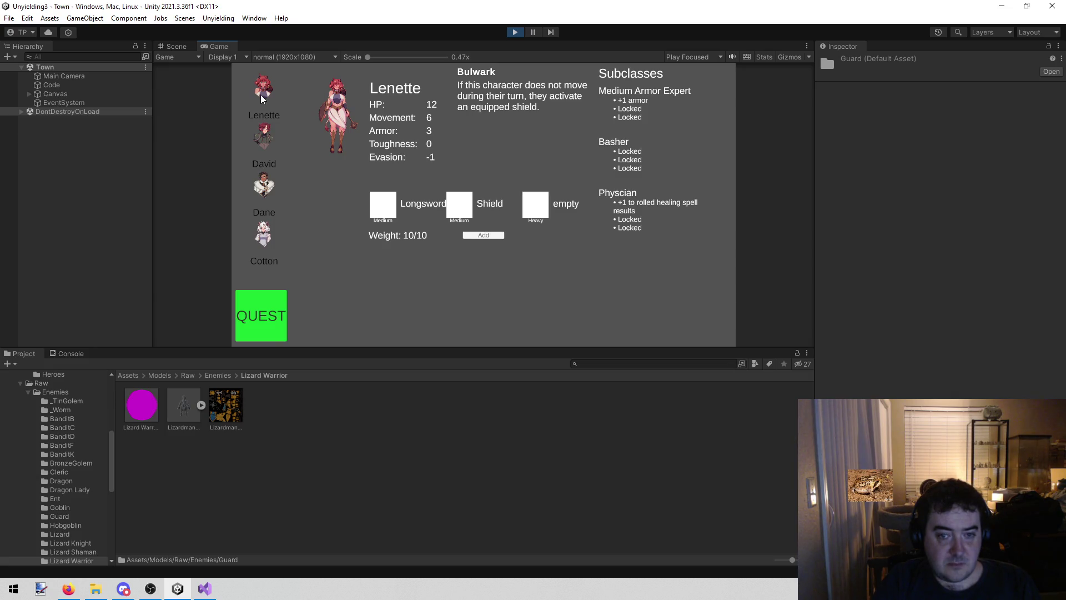
Glance at todo.txt, recheck David, Dane and Cotton, then stop Play mode
{"action": "left_click", "coordinate": [204, 587]}
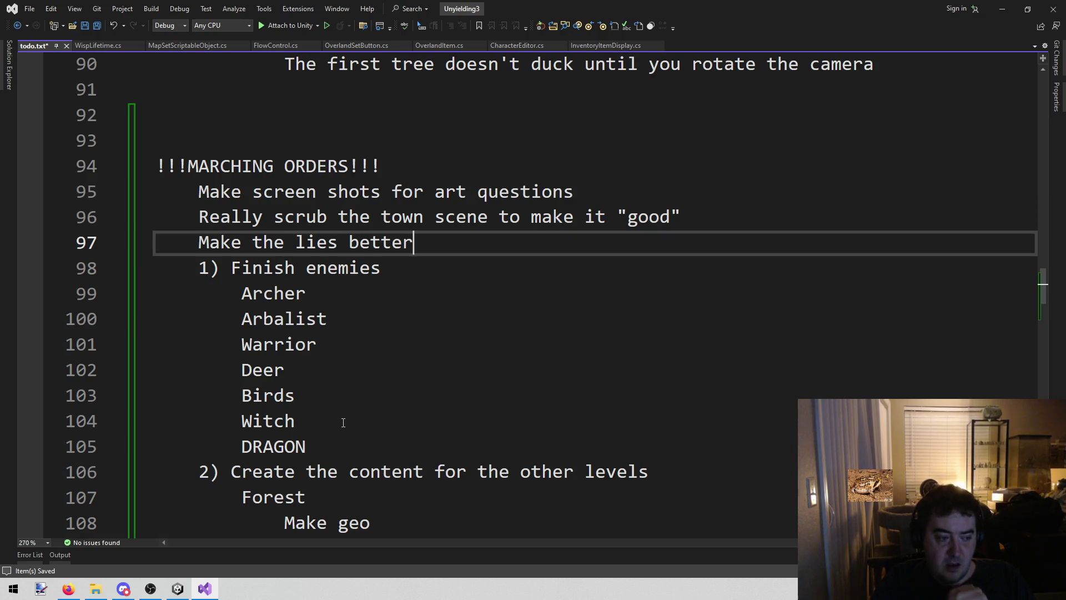
{"action": "left_click", "coordinate": [177, 589]}
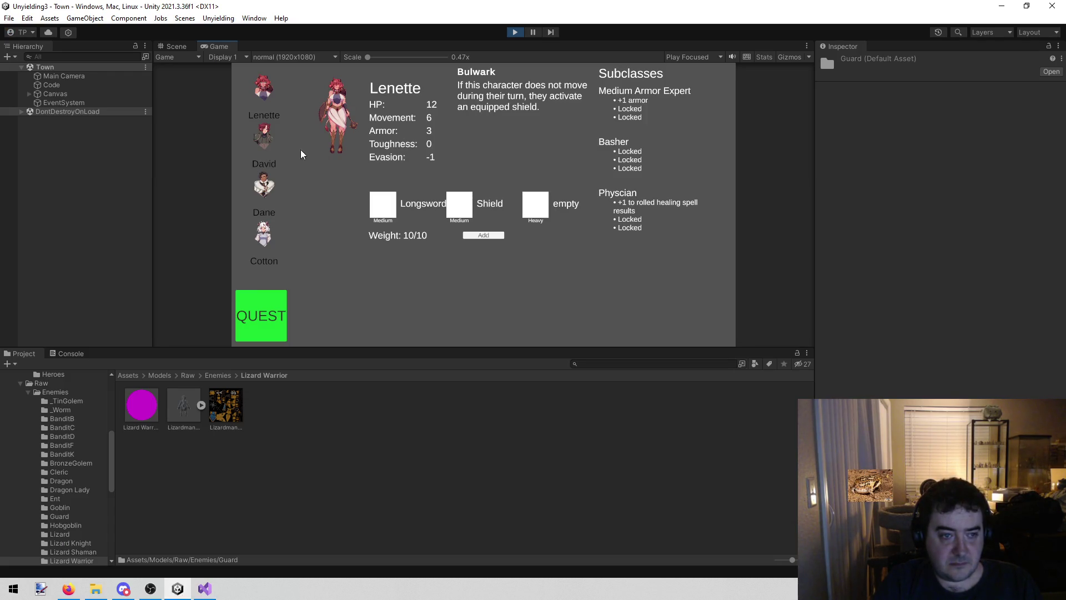
{"action": "left_click", "coordinate": [264, 135]}
{"action": "left_click", "coordinate": [268, 185]}
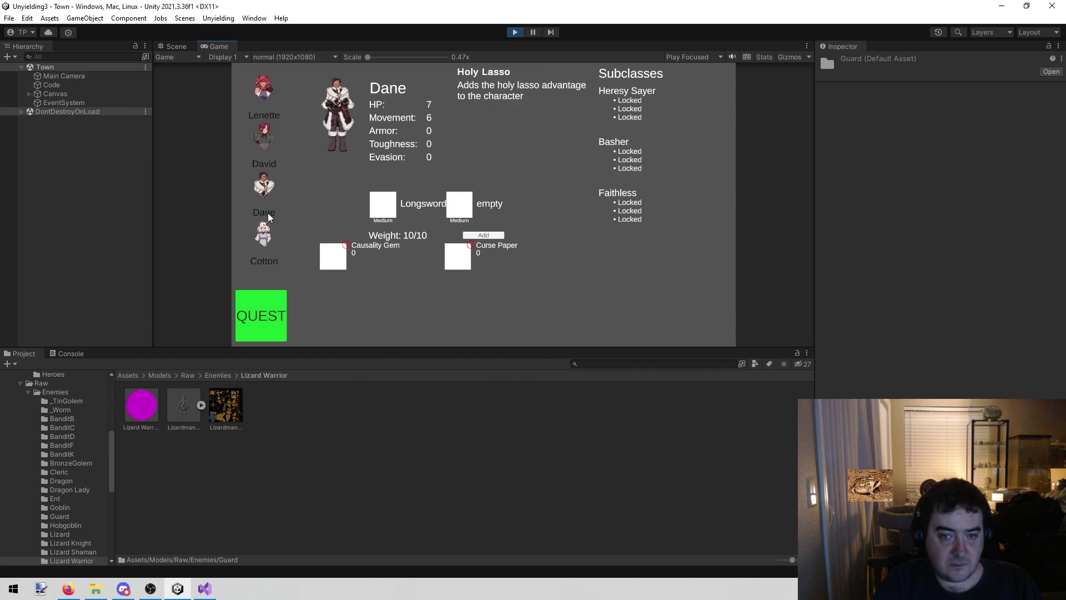
{"action": "left_click", "coordinate": [259, 246]}
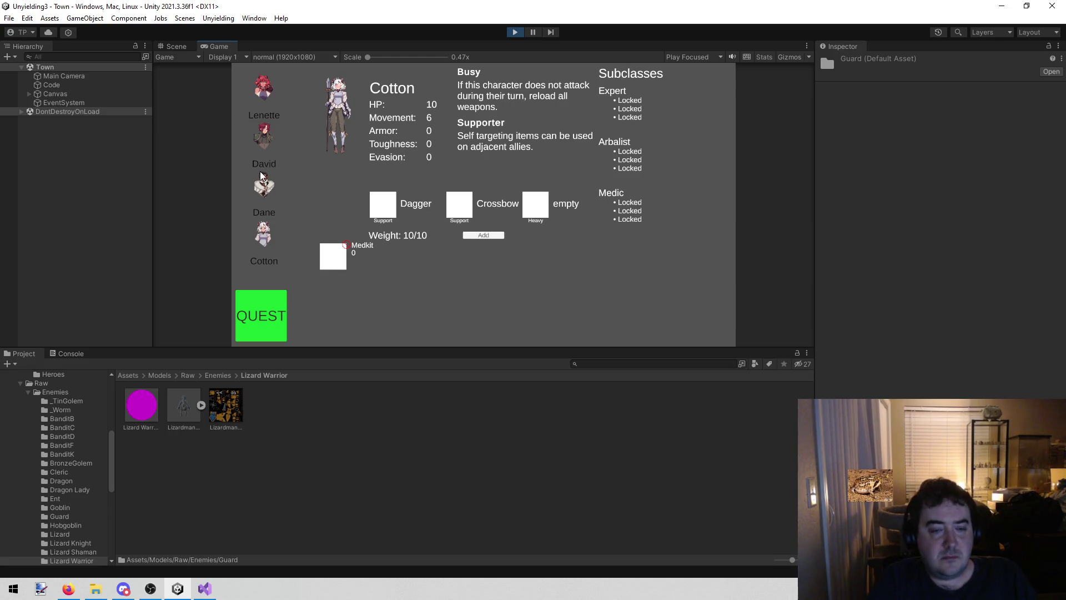
{"action": "left_click", "coordinate": [269, 139]}
{"action": "left_click", "coordinate": [265, 186]}
{"action": "left_click", "coordinate": [264, 233]}
{"action": "left_click", "coordinate": [267, 189]}
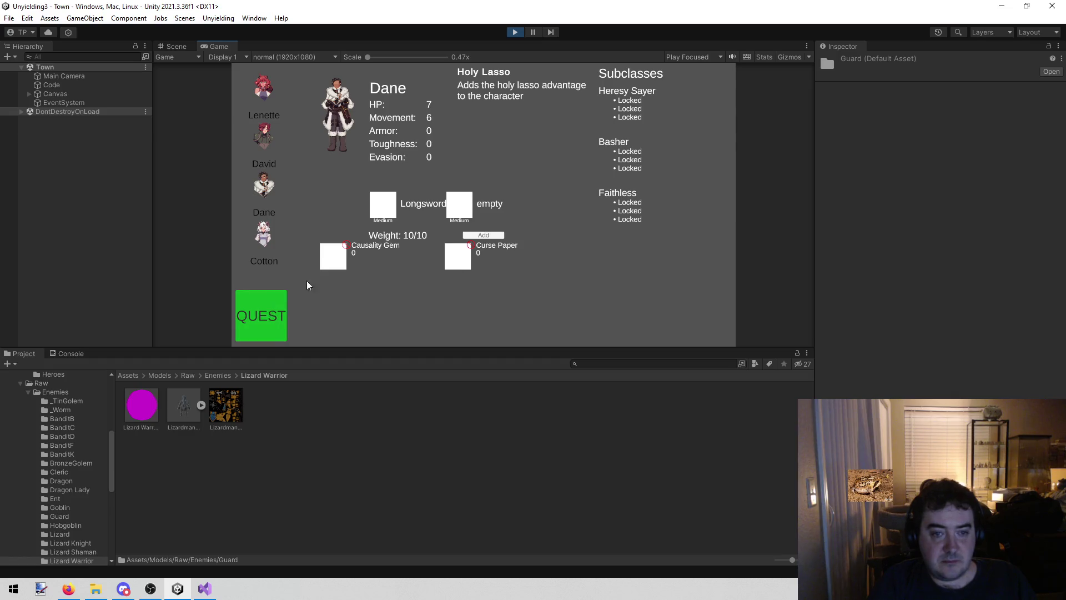
{"action": "left_click", "coordinate": [514, 32]}
Load and play the TutorialStart scene, clicking through opening victories and story text to town
{"action": "left_click", "coordinate": [187, 18]}
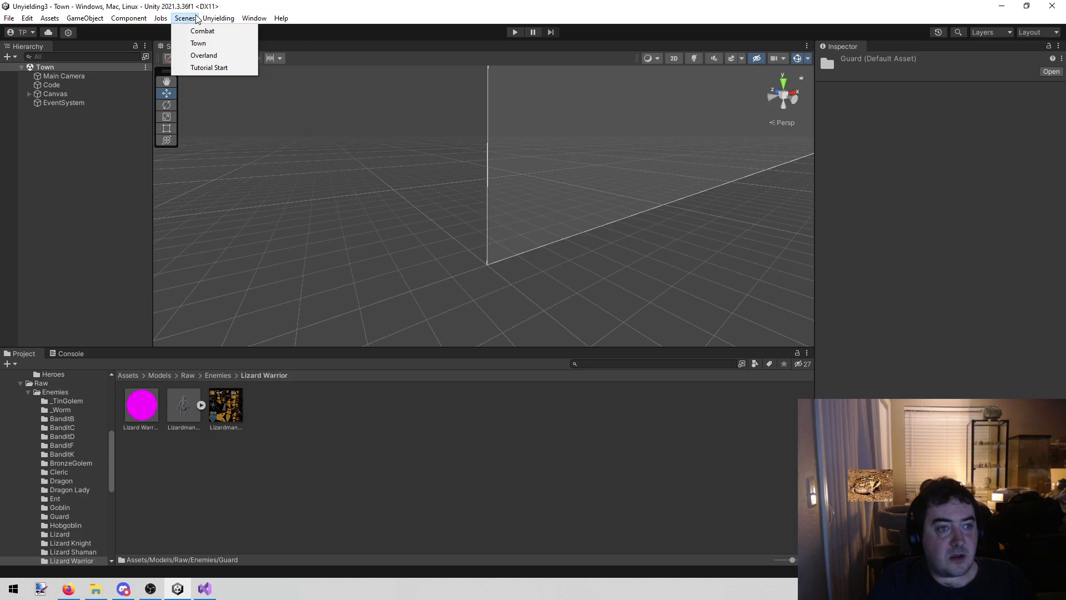
{"action": "left_click", "coordinate": [209, 68]}
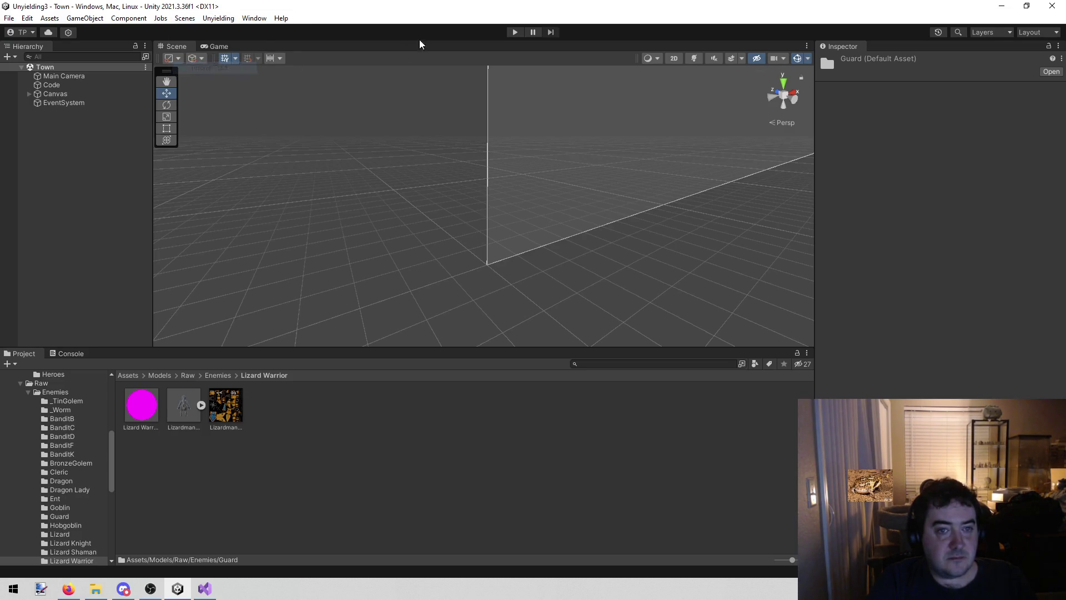
{"action": "left_click", "coordinate": [516, 33]}
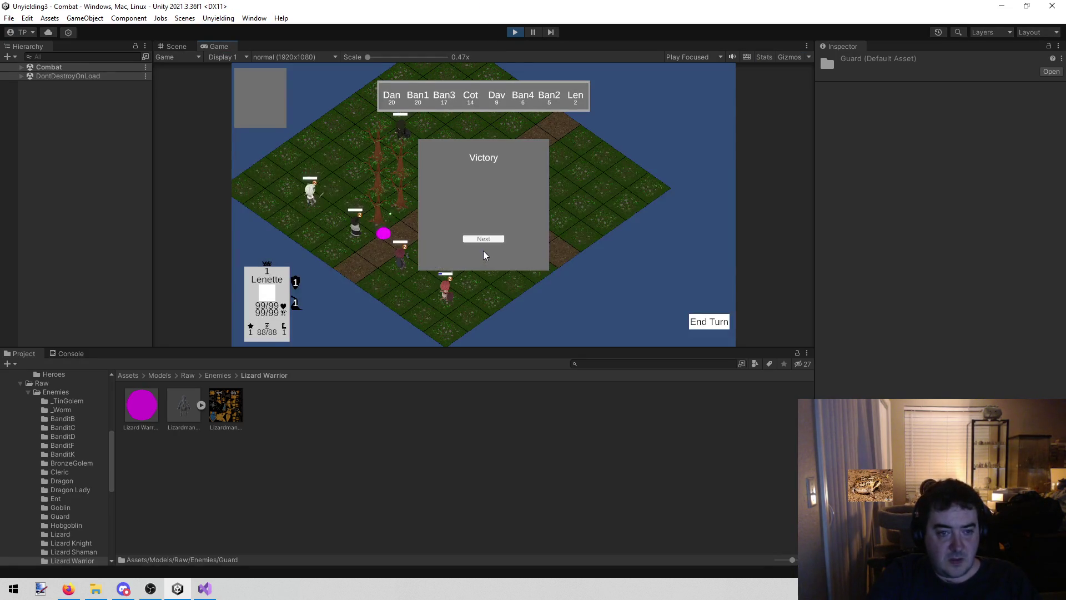
{"action": "left_click", "coordinate": [492, 239]}
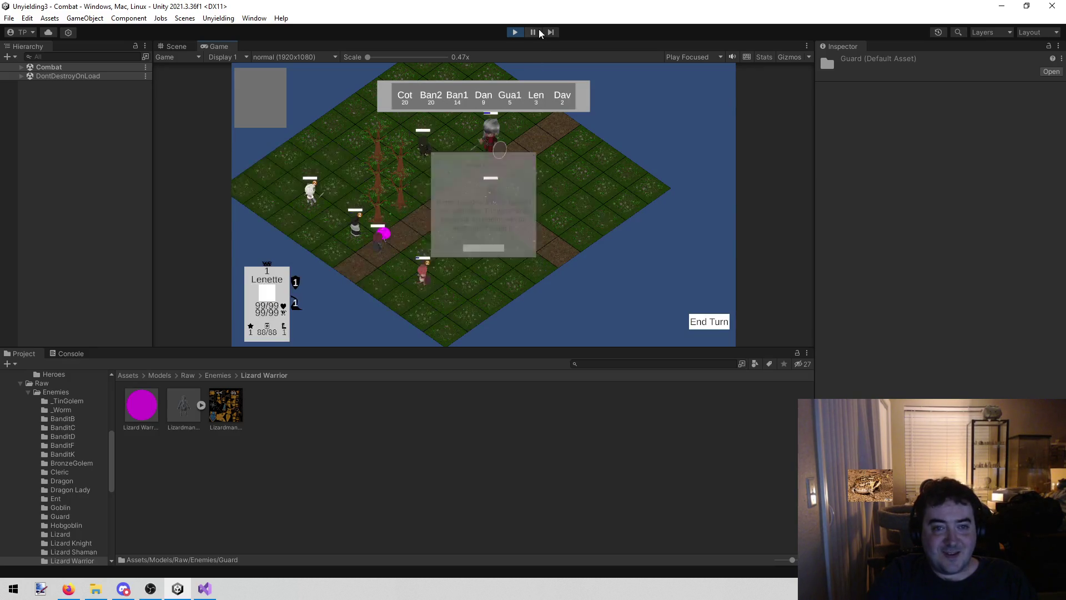
{"action": "left_click", "coordinate": [486, 248]}
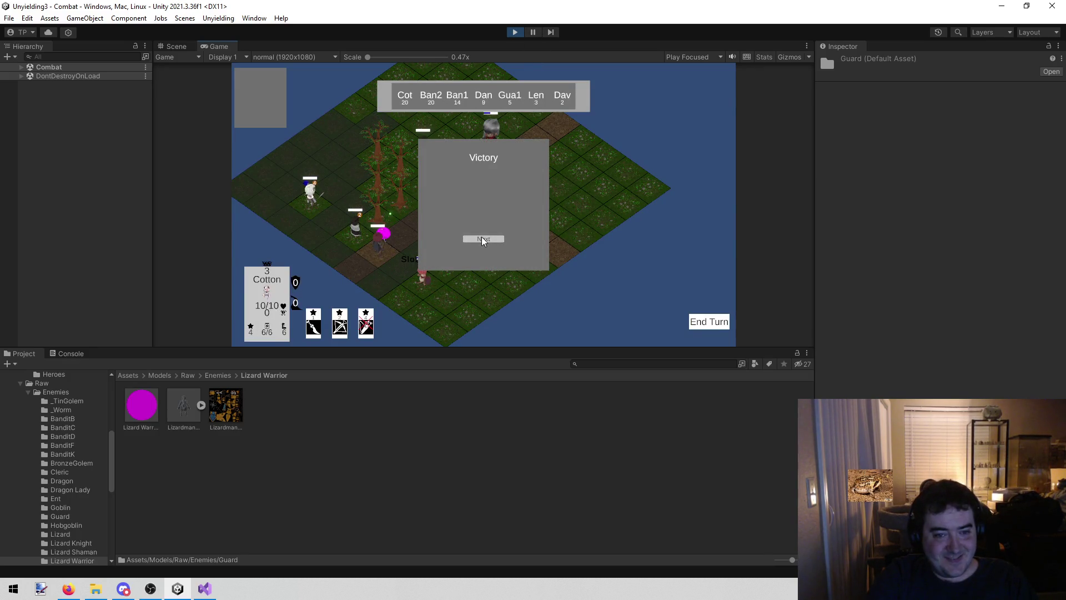
{"action": "left_click", "coordinate": [482, 238]}
{"action": "left_click", "coordinate": [478, 251]}
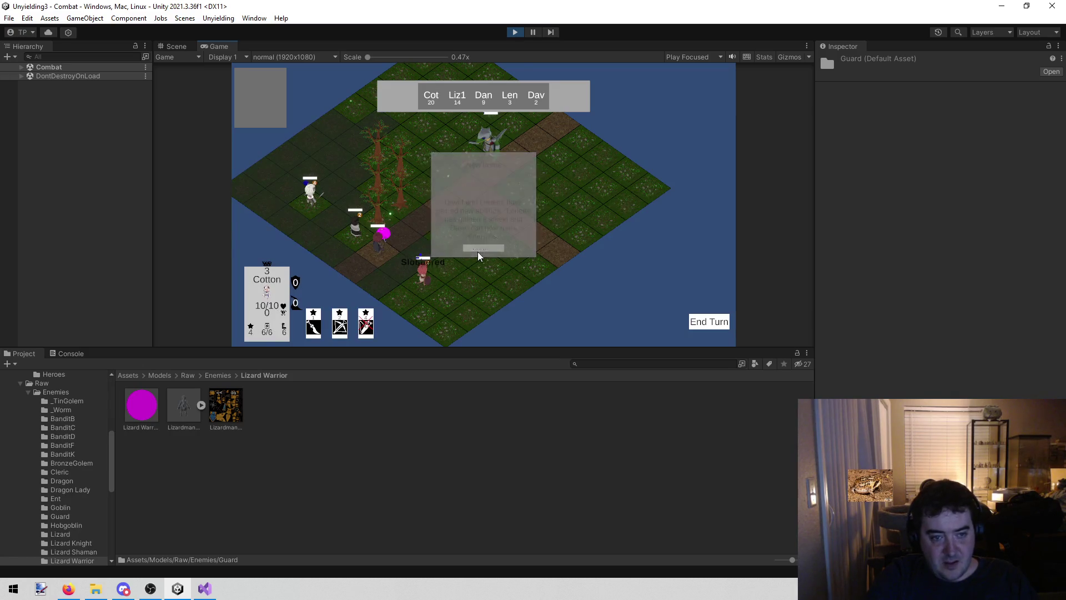
{"action": "left_click", "coordinate": [483, 237]}
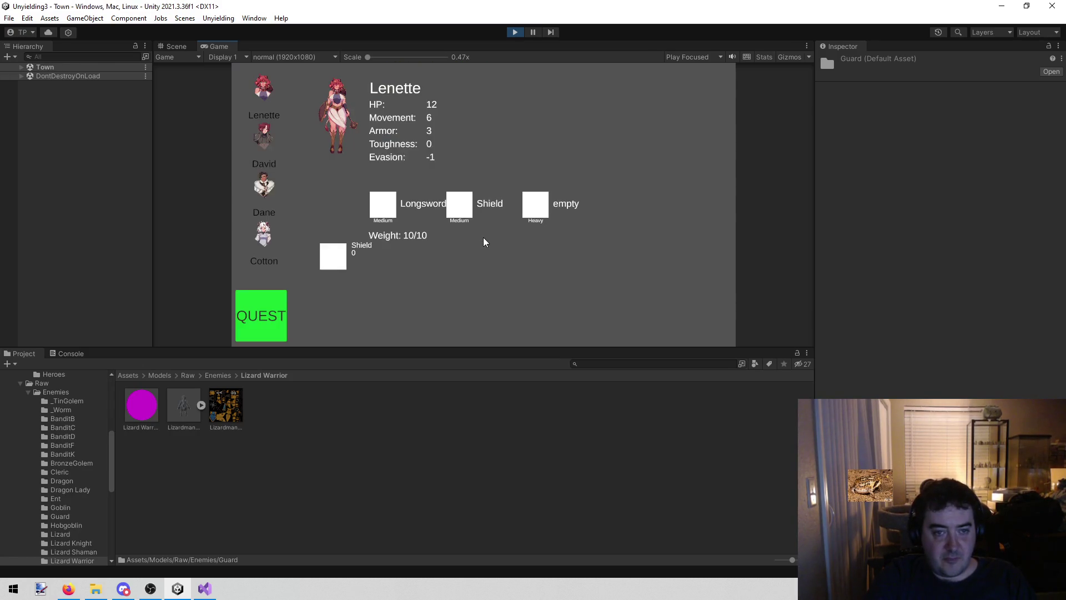
Quest out, win an overland battle, and list items for Lenette's empty Heavy slot
{"action": "left_click", "coordinate": [276, 307]}
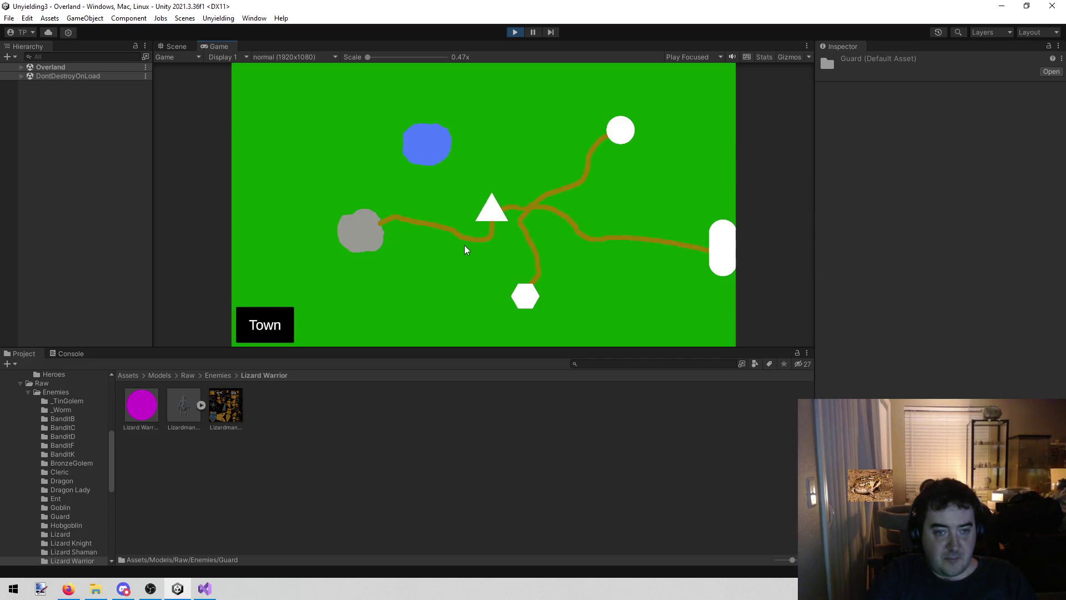
{"action": "left_click", "coordinate": [498, 210]}
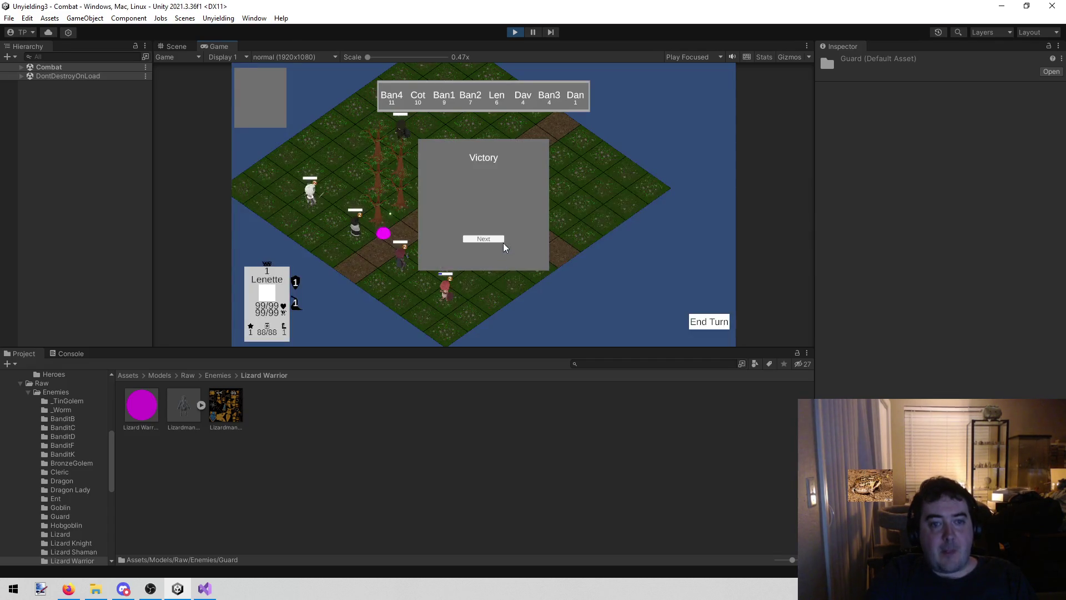
{"action": "left_click", "coordinate": [486, 239]}
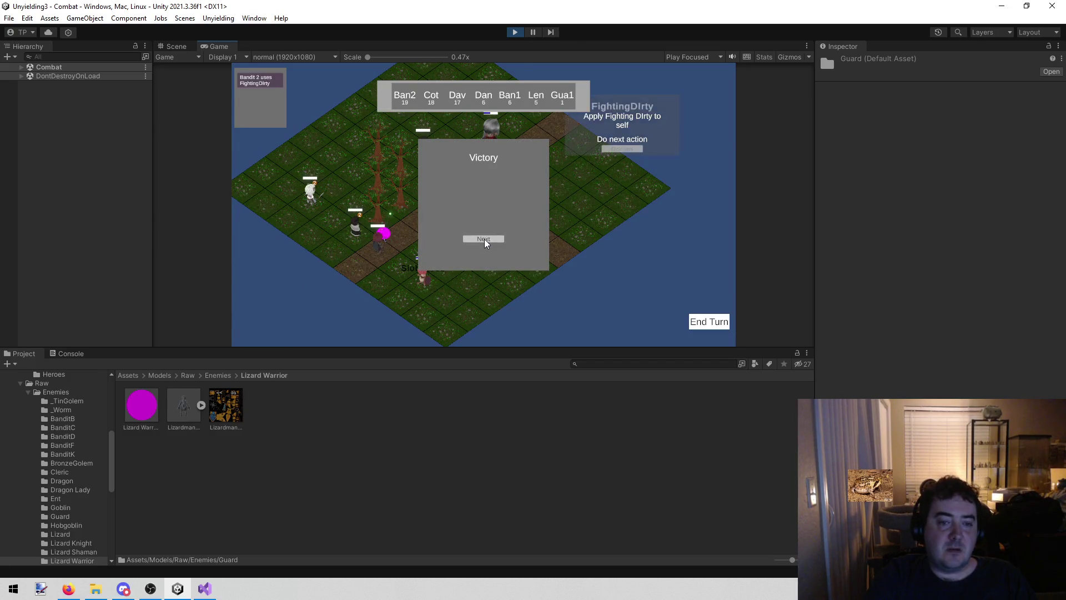
{"action": "left_click", "coordinate": [485, 240]}
{"action": "left_click", "coordinate": [484, 239]}
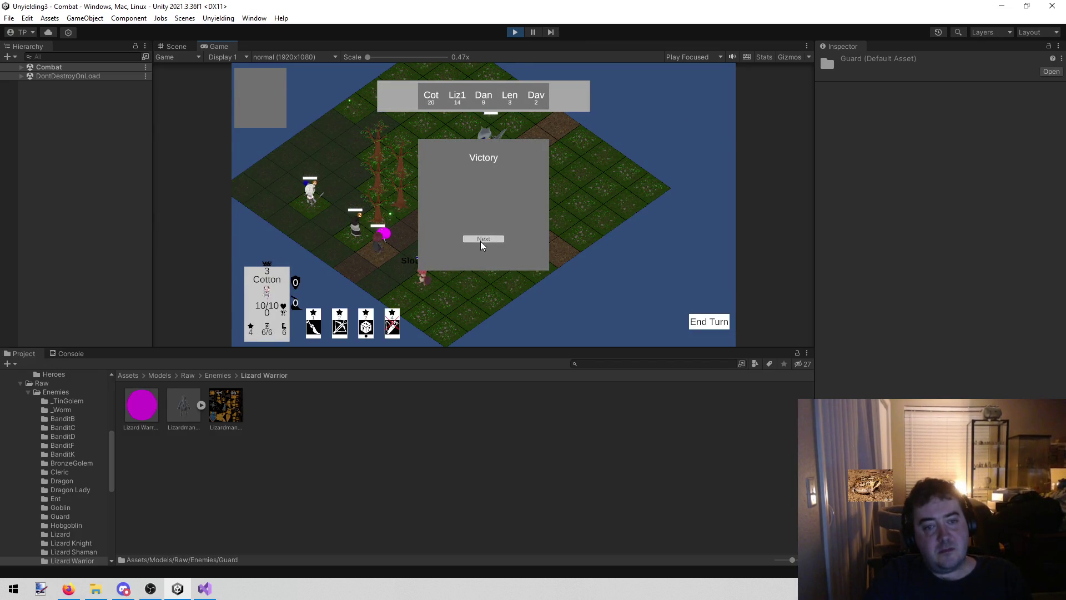
{"action": "left_click", "coordinate": [484, 251]}
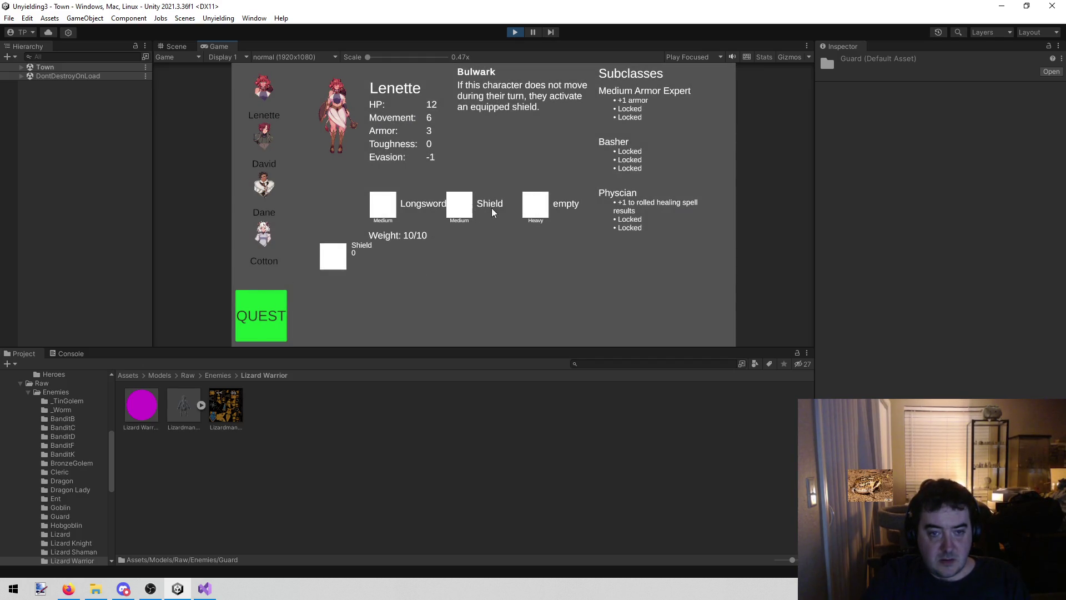
{"action": "left_click", "coordinate": [531, 210]}
Win another quest battle, open the newly unlocked advantages list, then stop the game
{"action": "left_click", "coordinate": [256, 298]}
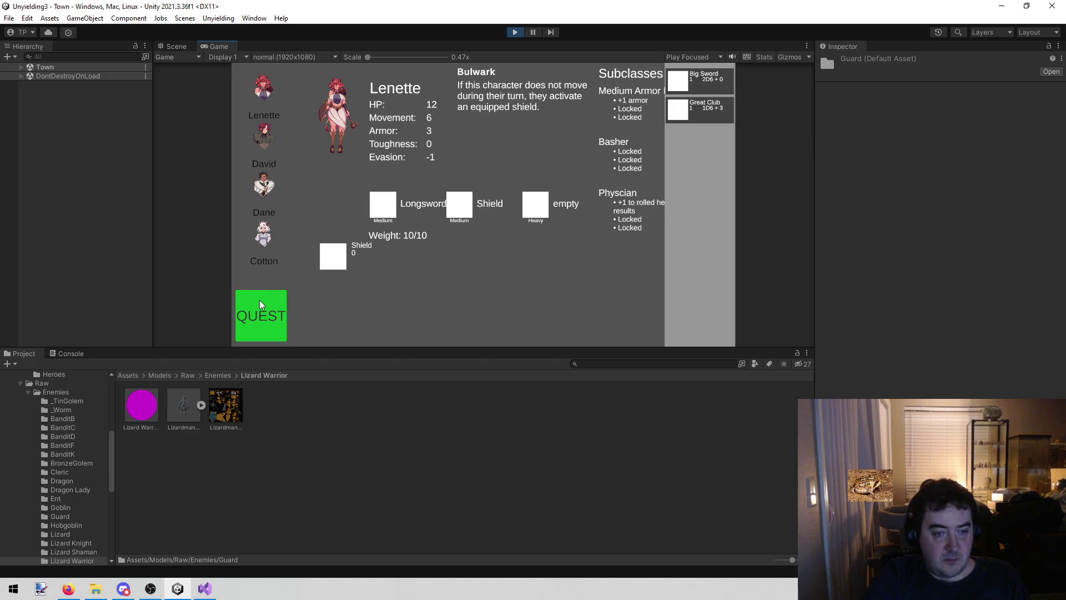
{"action": "left_click", "coordinate": [526, 294]}
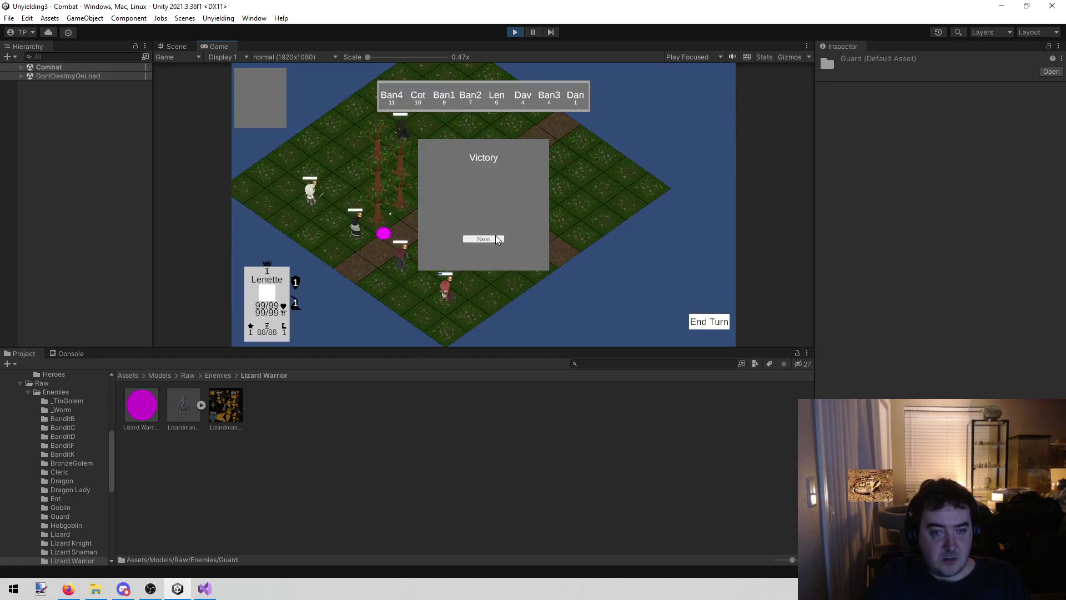
{"action": "left_click", "coordinate": [486, 240]}
{"action": "left_click", "coordinate": [488, 243]}
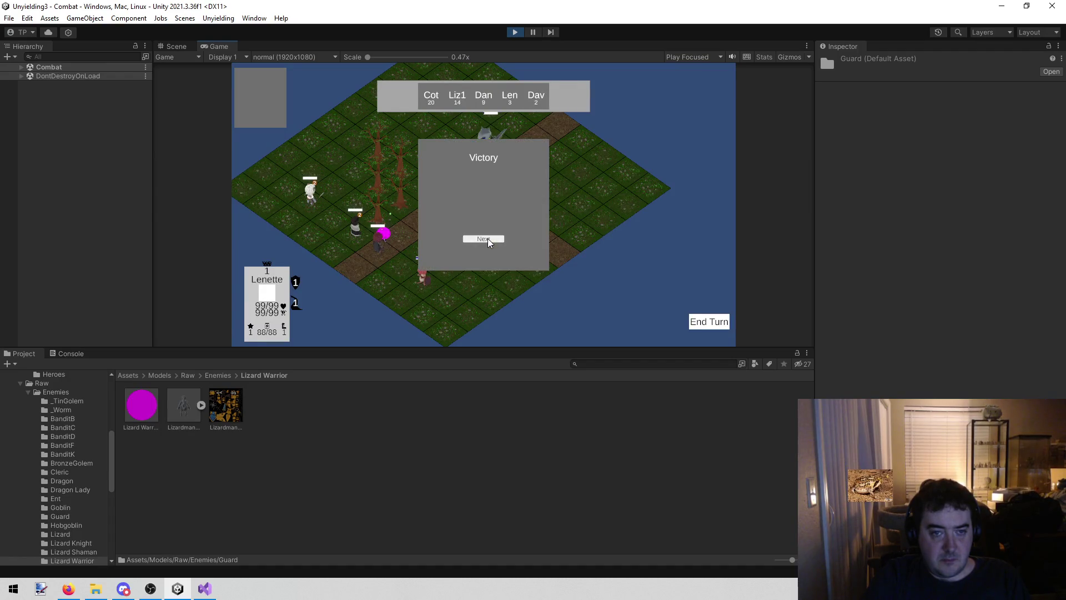
{"action": "left_click", "coordinate": [487, 242]}
{"action": "left_click", "coordinate": [475, 252]}
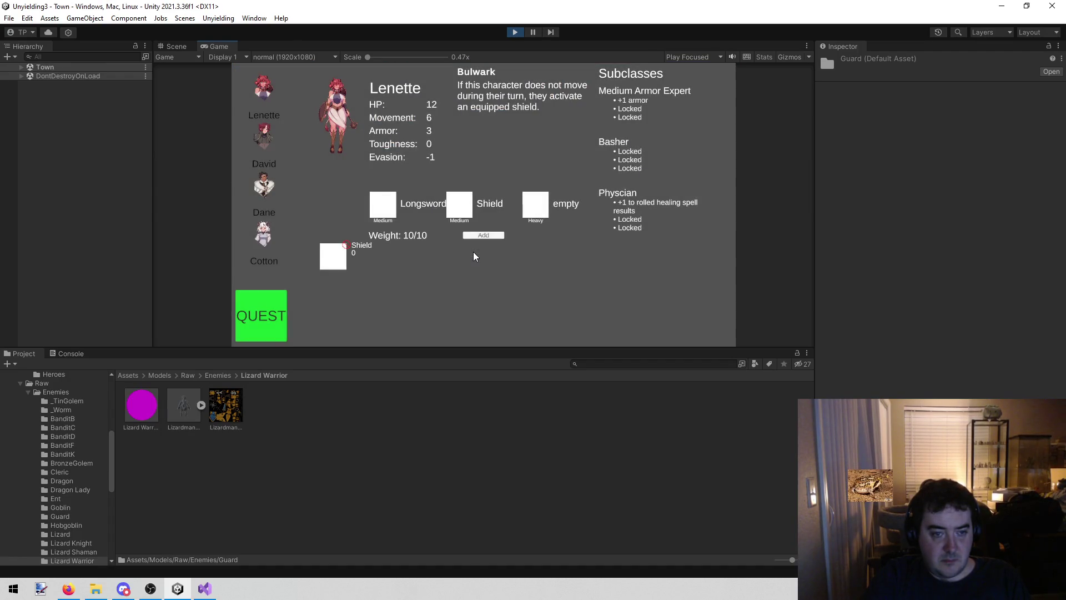
{"action": "left_click", "coordinate": [478, 236]}
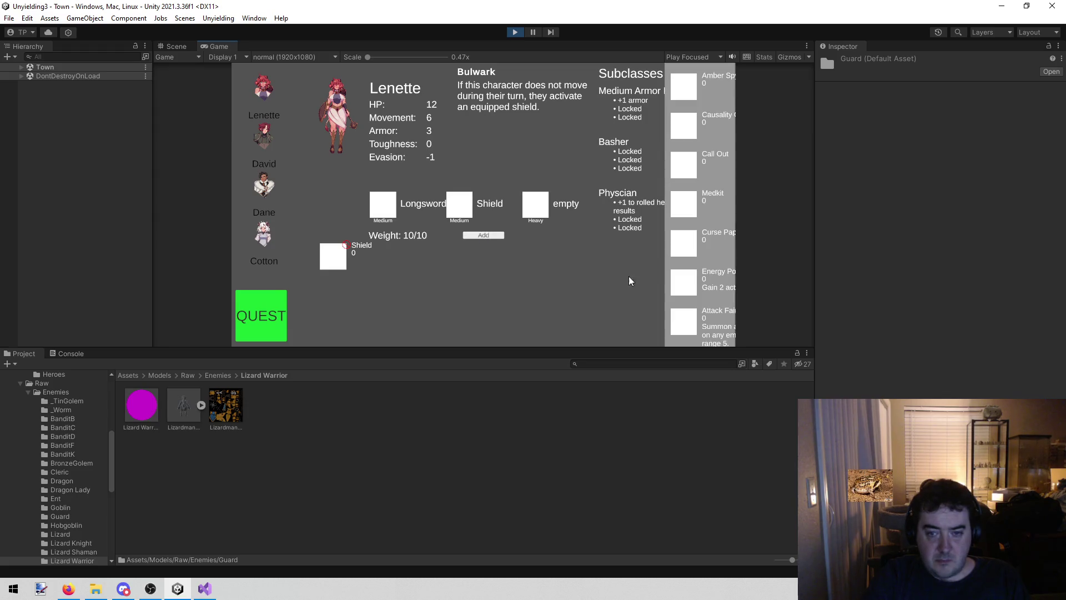
{"action": "left_click", "coordinate": [515, 33]}
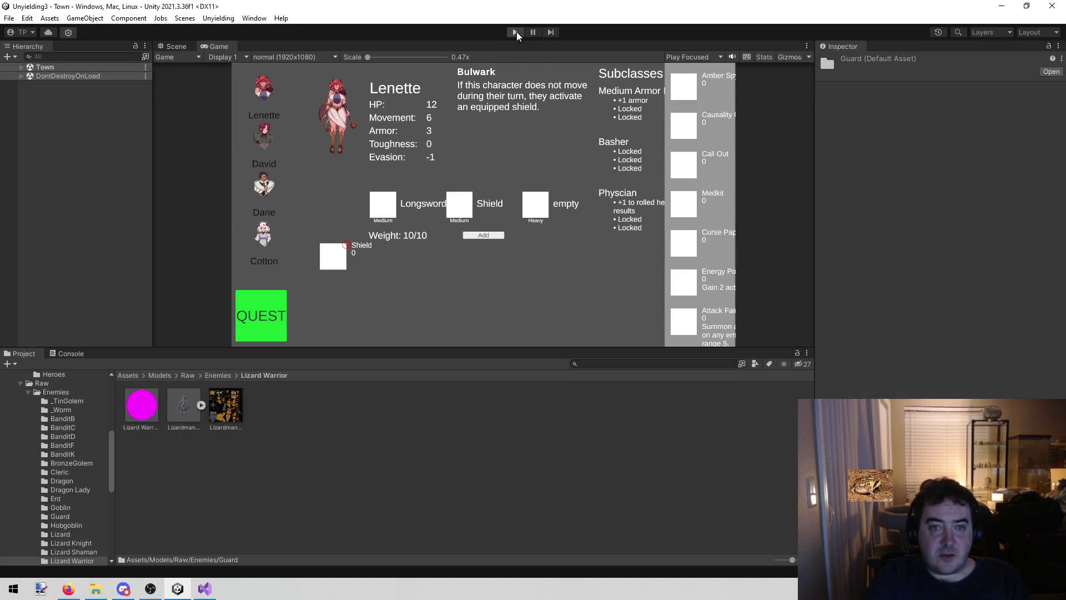
Switch to Visual Studio to read the todo.txt marching orders
{"action": "left_click", "coordinate": [204, 588]}
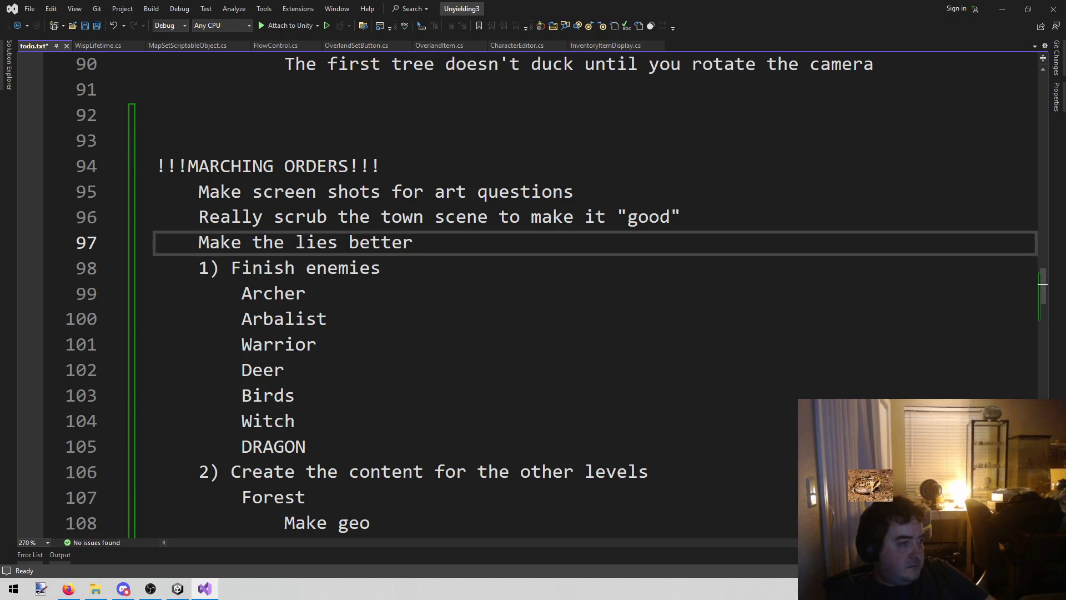
{"action": "key", "text": "alt+Tab"}
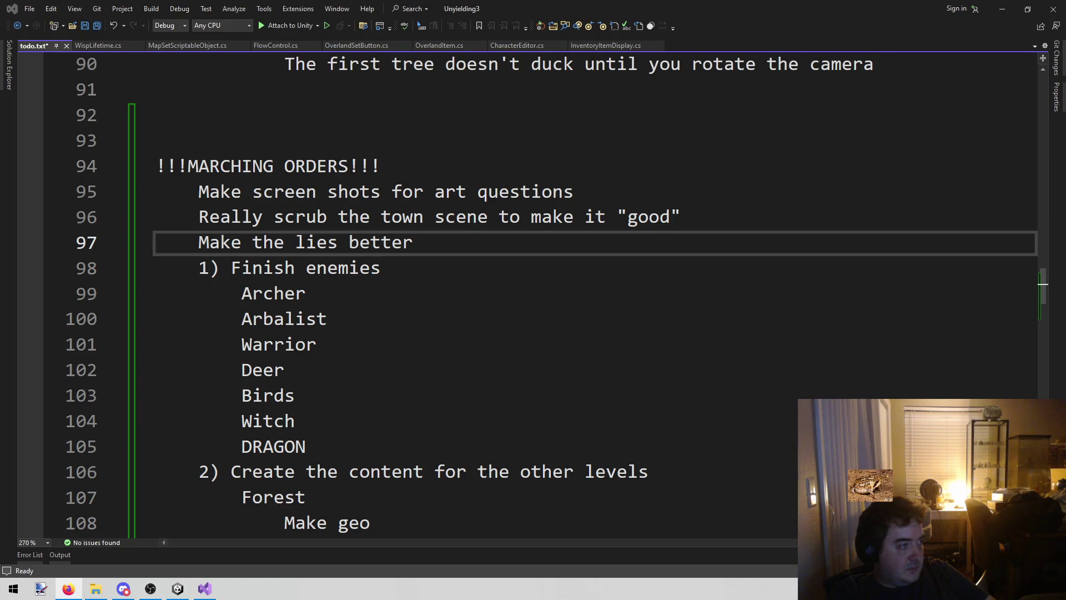
Add 'Remove attack fairy' and 'Add land mine?' as new lines below 'Make the lies better'
{"action": "left_click_drag", "start_coordinate": [458, 240], "coordinate": [466, 228]}
{"action": "key", "text": "Down"}
{"action": "key", "text": "Down"}
{"action": "left_click", "coordinate": [439, 236]}
{"action": "key", "text": "Return"}
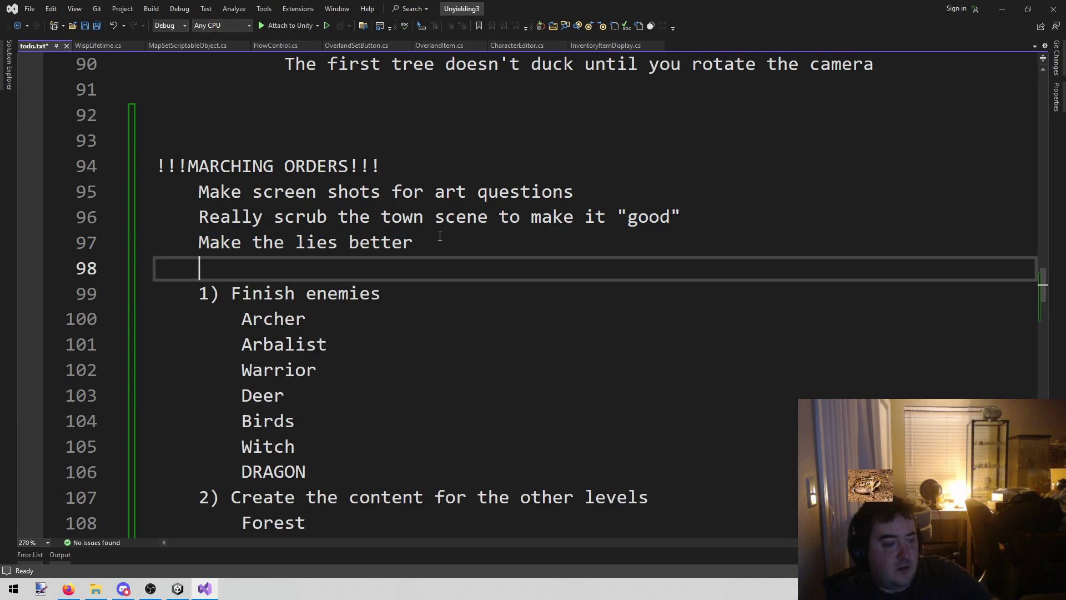
{"action": "type", "text": "Remove attack fairy"}
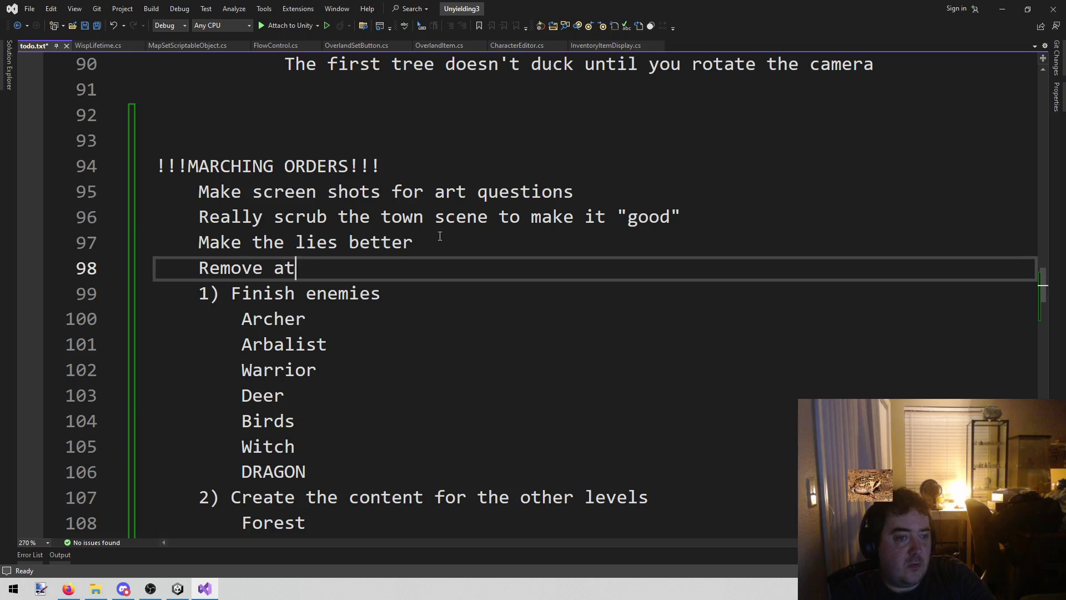
{"action": "key", "text": "Return"}
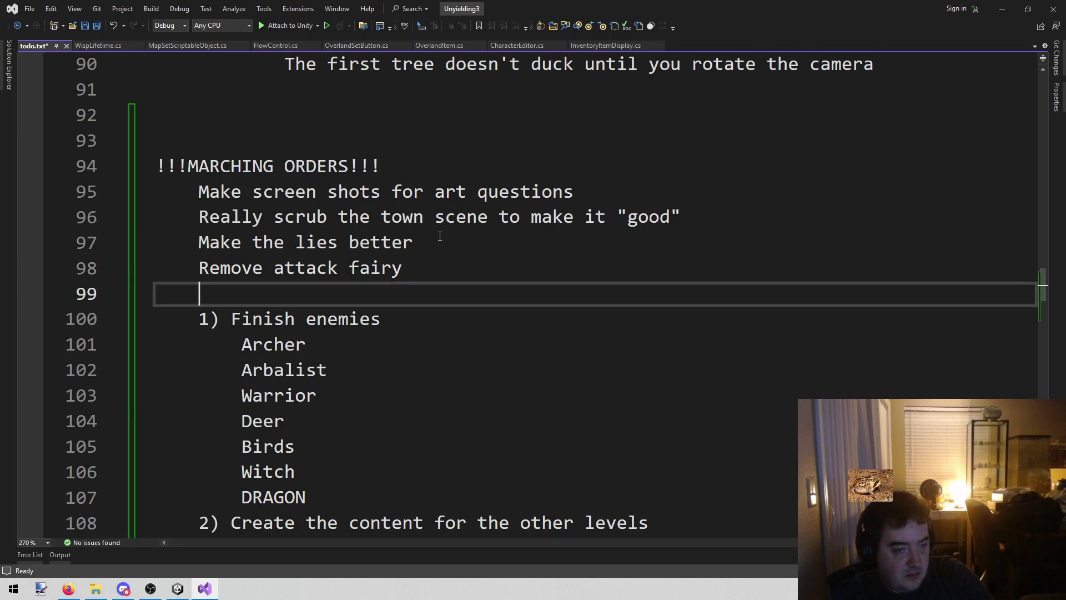
{"action": "type", "text": "Add land land"}
{"action": "key", "text": "BackSpace"}
{"action": "key", "text": "BackSpace"}
{"action": "key", "text": "BackSpace"}
{"action": "type", "text": "mine"}
{"action": "key", "text": "BackSpace"}
{"action": "key", "text": "BackSpace"}
{"action": "key", "text": "BackSpace"}
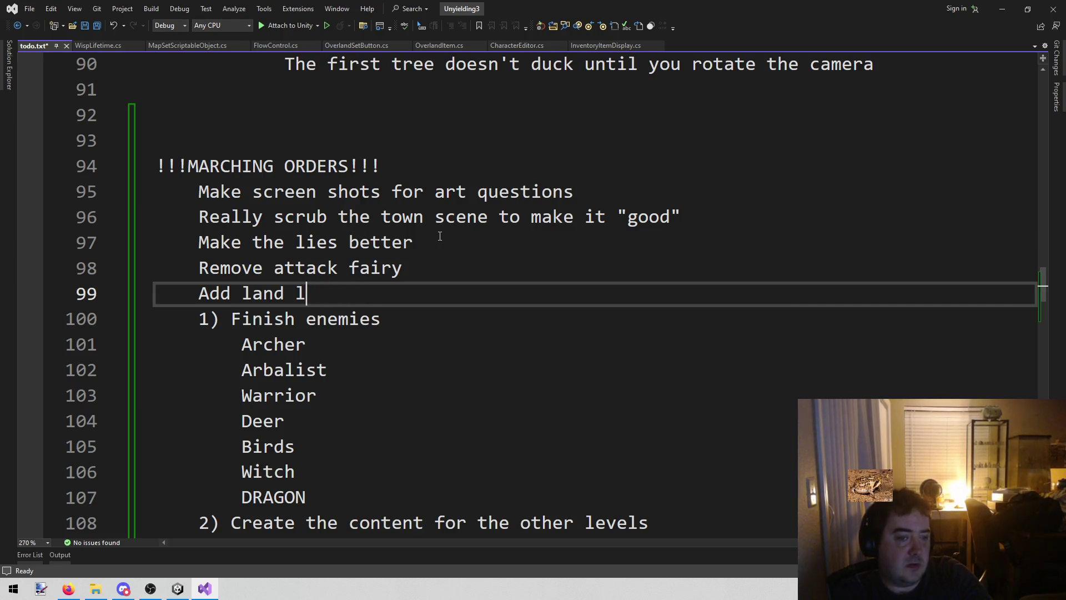
{"action": "type", "text": "mine?"}
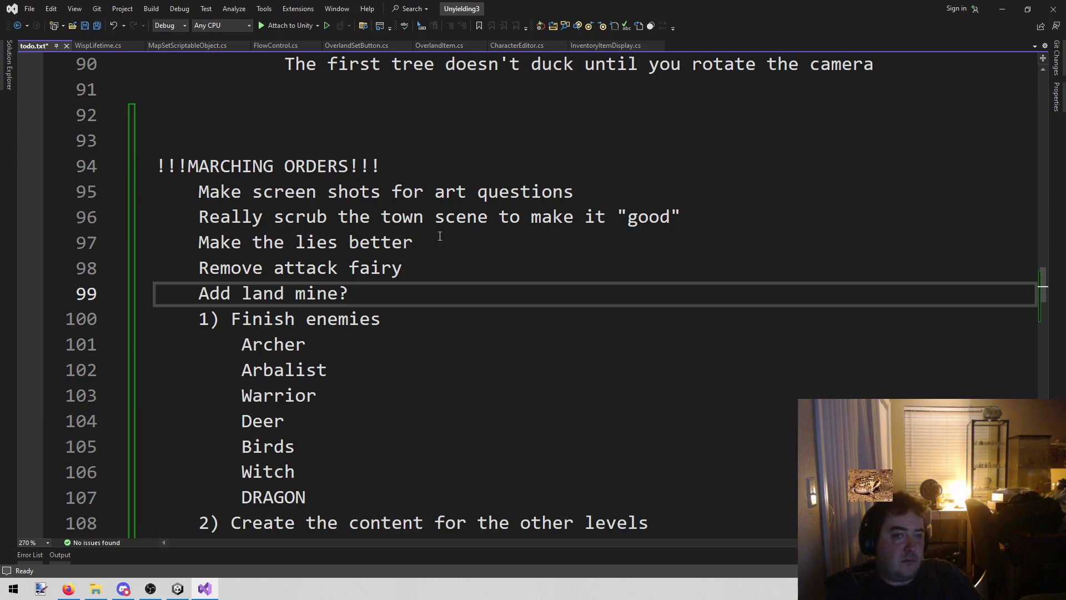
Move the lighting bolt cost and shield advantage notes from lines 155–156 below 'Add land mine?', fixing the indent
{"action": "scroll", "coordinate": [440, 236], "scroll_direction": "up", "scroll_amount": 4}
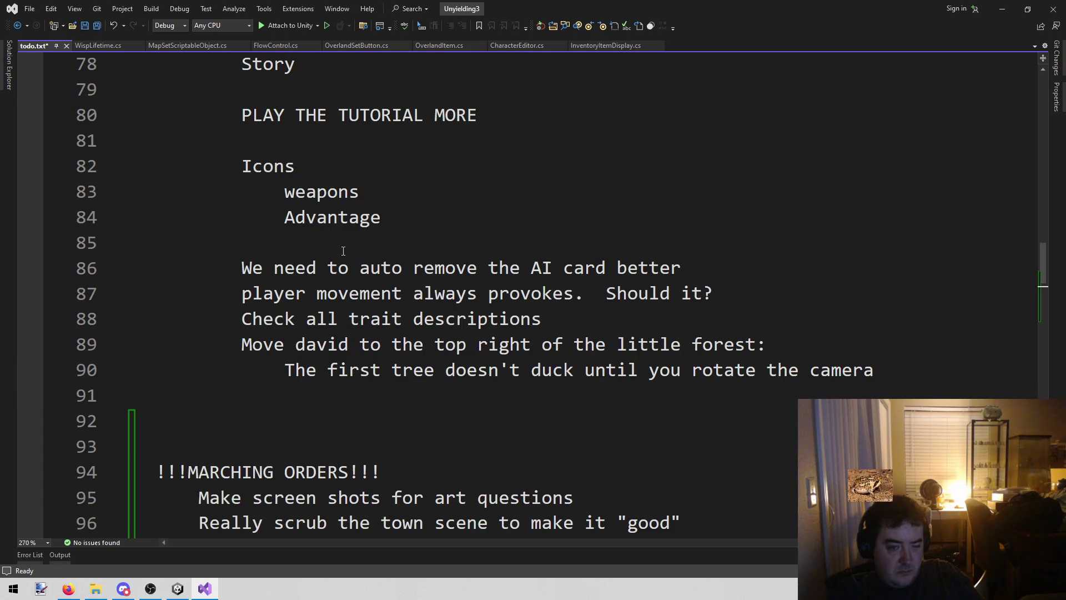
{"action": "scroll", "coordinate": [325, 331], "scroll_direction": "down", "scroll_amount": 20}
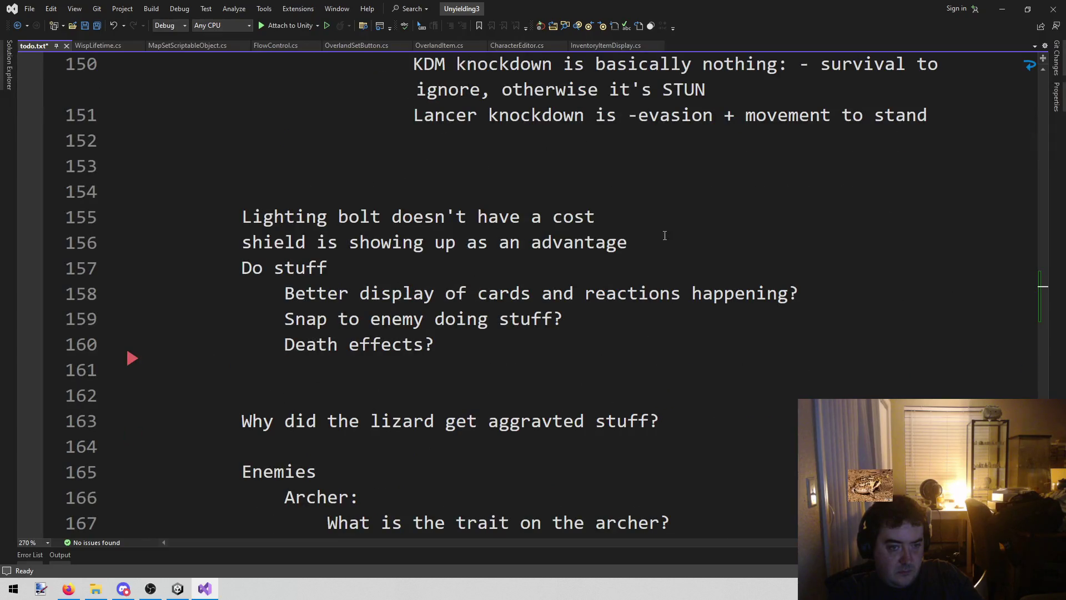
{"action": "mouse_move", "coordinate": [677, 247]}
{"action": "left_mouse_down"}
{"action": "mouse_move", "coordinate": [243, 242]}
{"action": "mouse_move", "coordinate": [242, 220]}
{"action": "left_mouse_up"}
{"action": "key", "text": "ctrl+c"}
{"action": "key", "text": "Delete"}
{"action": "scroll", "coordinate": [299, 216], "scroll_direction": "up", "scroll_amount": 8}
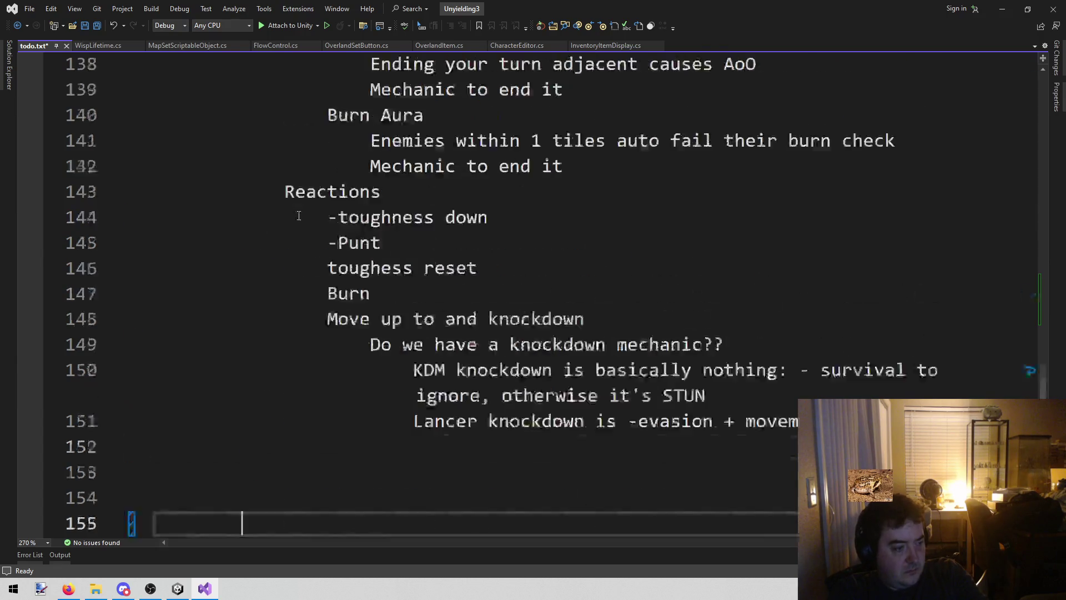
{"action": "scroll", "coordinate": [299, 215], "scroll_direction": "up", "scroll_amount": 12}
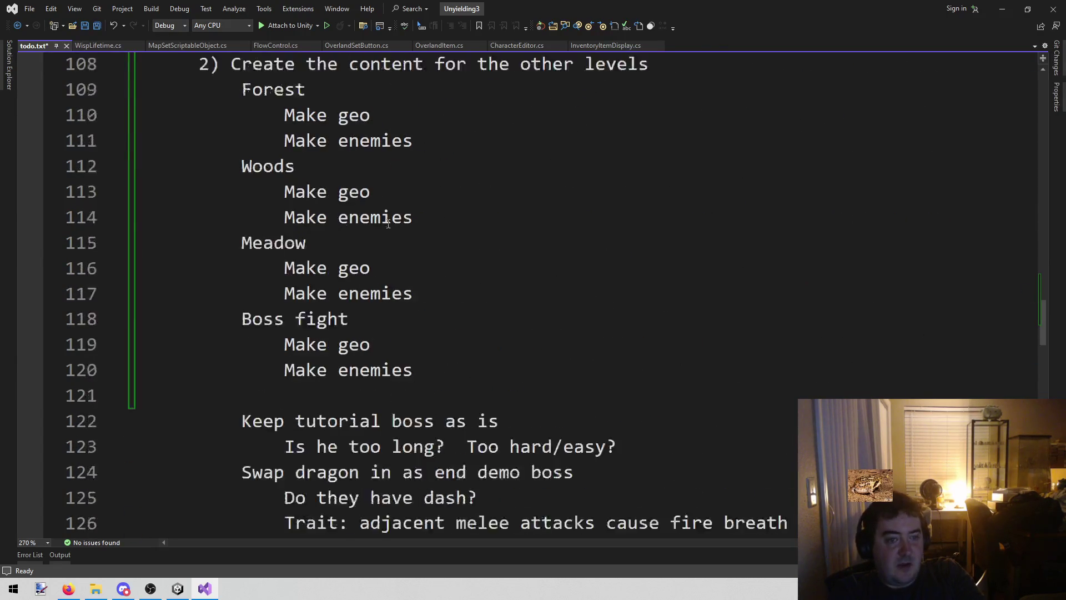
{"action": "left_click", "coordinate": [412, 286]}
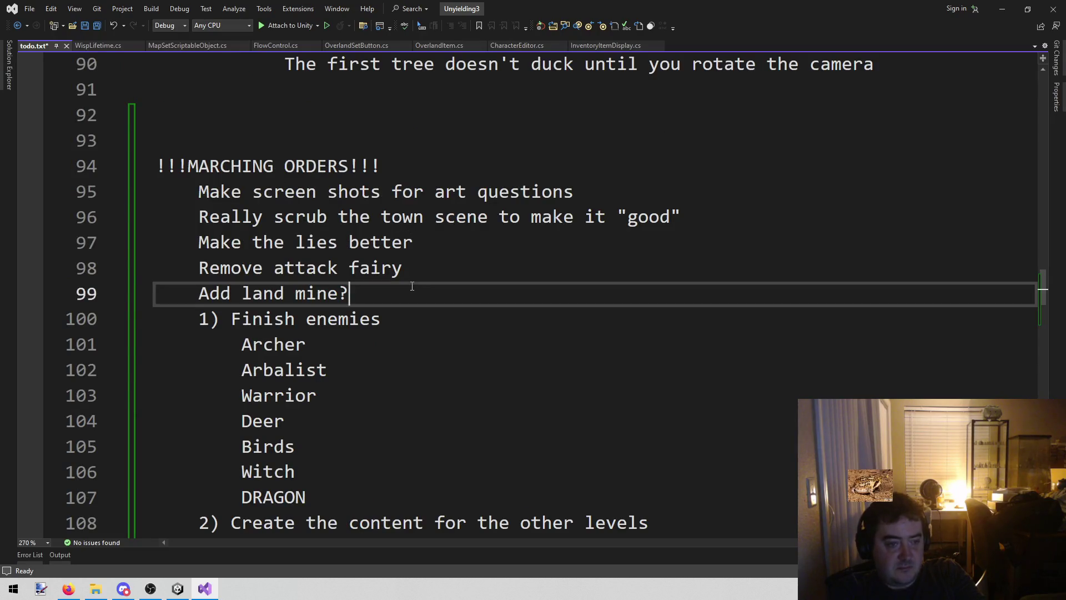
{"action": "key", "text": "Return"}
{"action": "key", "text": "ctrl+v"}
{"action": "key", "text": "Home"}
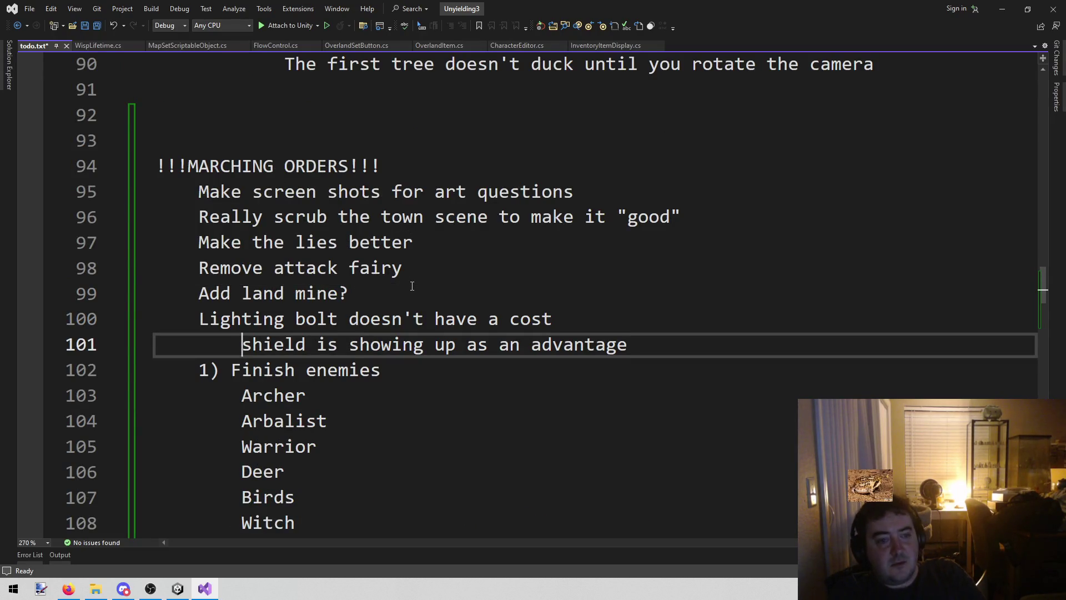
{"action": "key", "text": "BackSpace"}
{"action": "key", "text": "BackSpace"}
{"action": "key", "text": "BackSpace"}
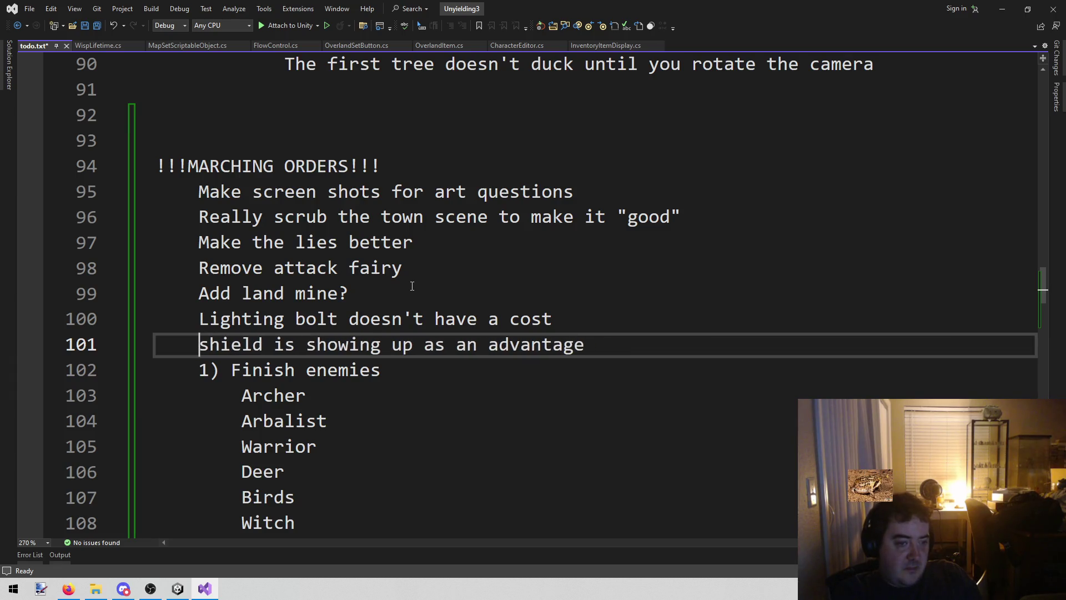